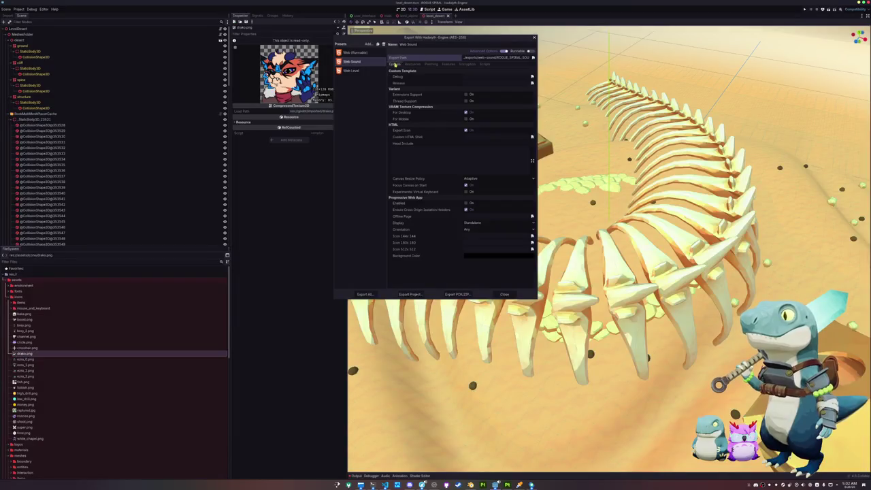
Run a release Export All of the web presets, then view global_pck.gd in VS Code
click(365, 293)
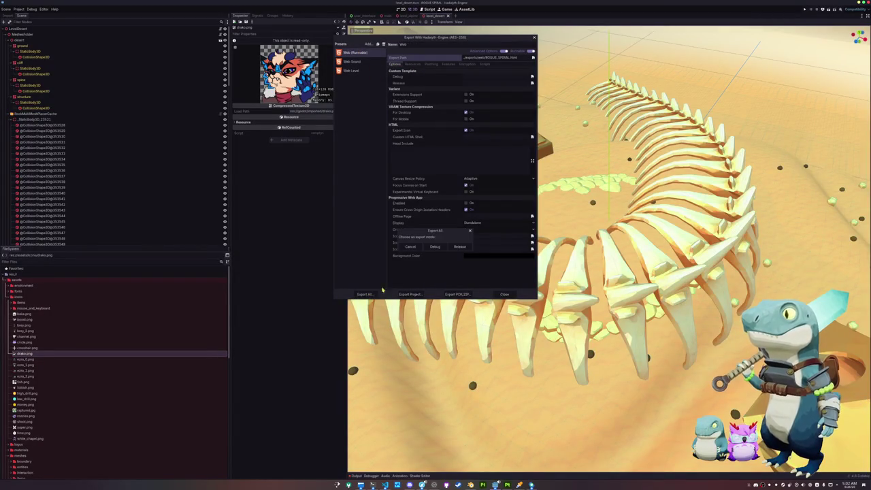
click(460, 245)
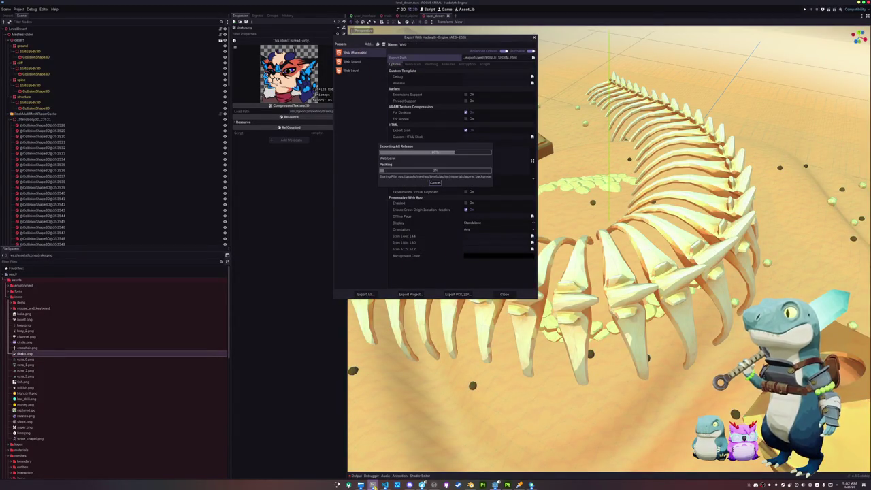
click(373, 485)
click(385, 484)
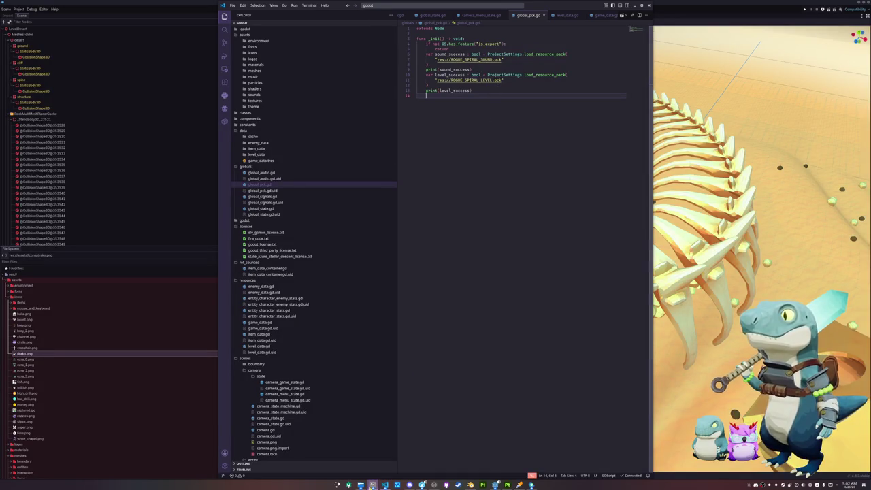
Inspect the freshly exported .pck files in exports/web with Dolphin, then bring Godot's Export dialog back
click(361, 484)
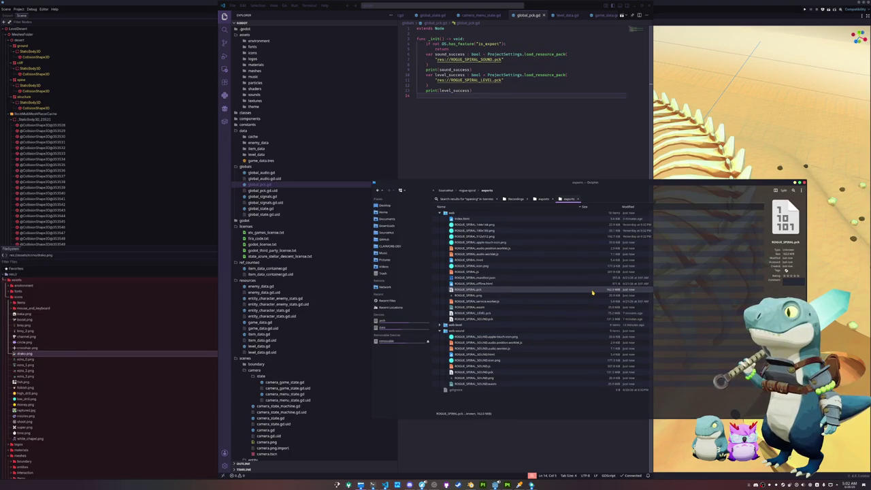
click(457, 132)
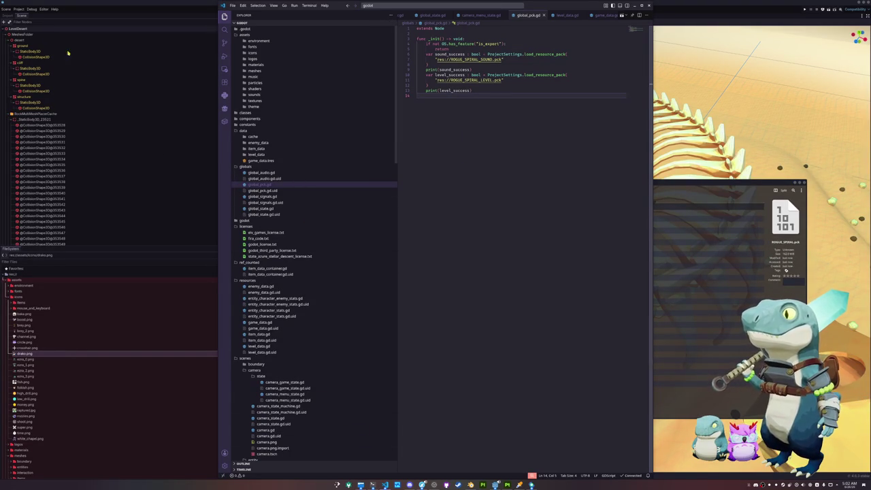
click(21, 9)
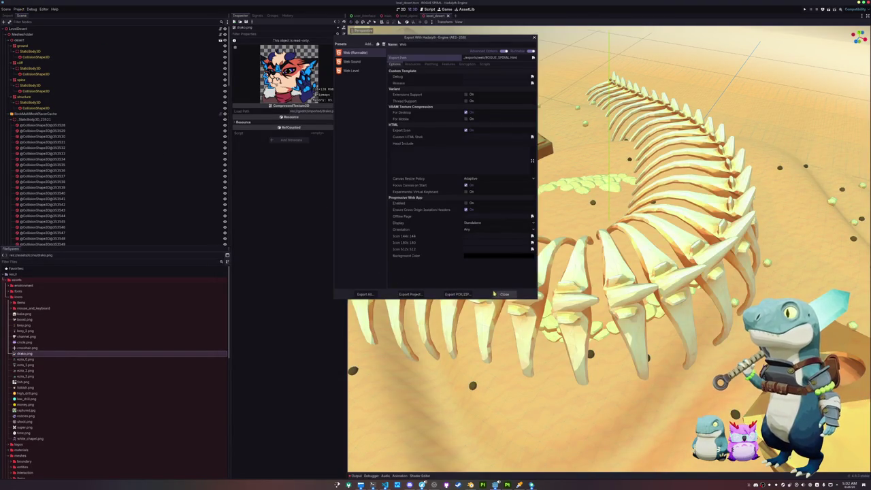
Close the Export dialog and open the General tab of Project Settings
key(Escape)
click(21, 8)
click(34, 23)
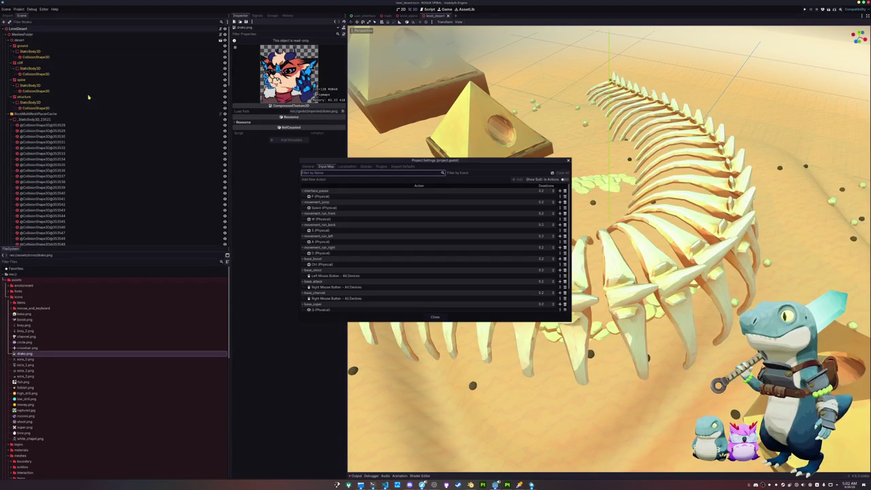
click(308, 166)
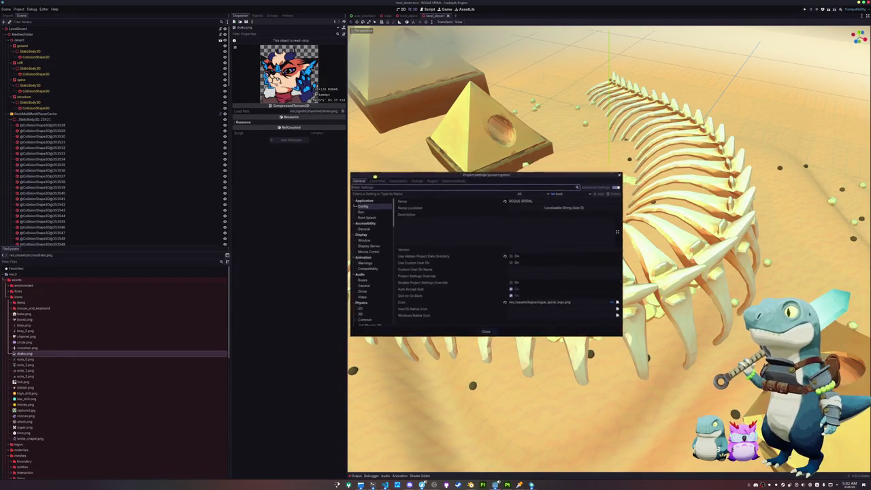
Filter the settings for 'hid' and then 'export', then close Project Settings and return to VS Code
text(hid)
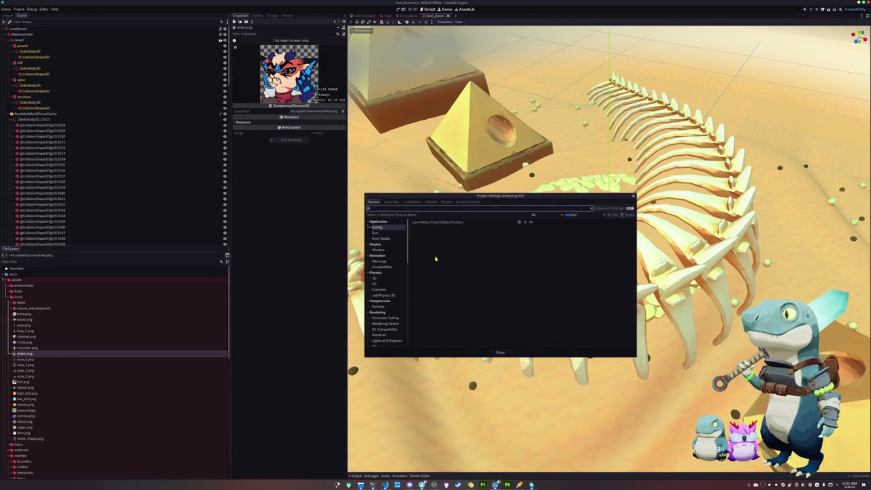
key(BackSpace)
key(BackSpace)
key(BackSpace)
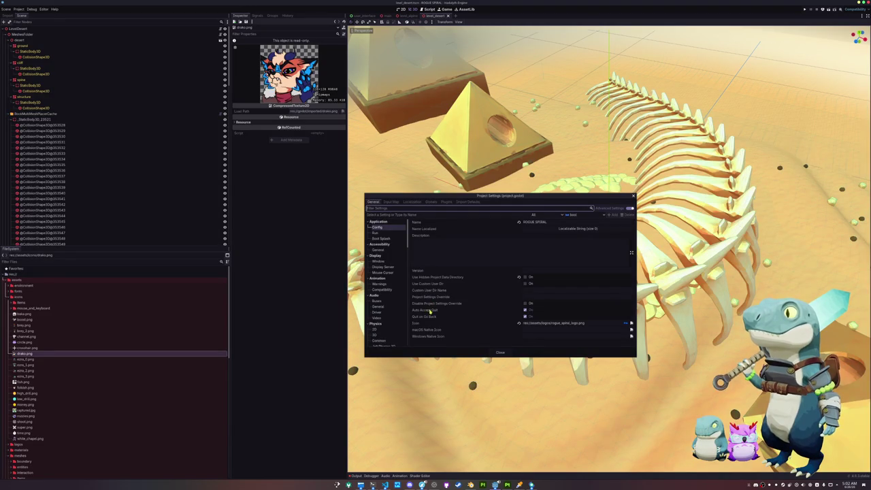
text(export)
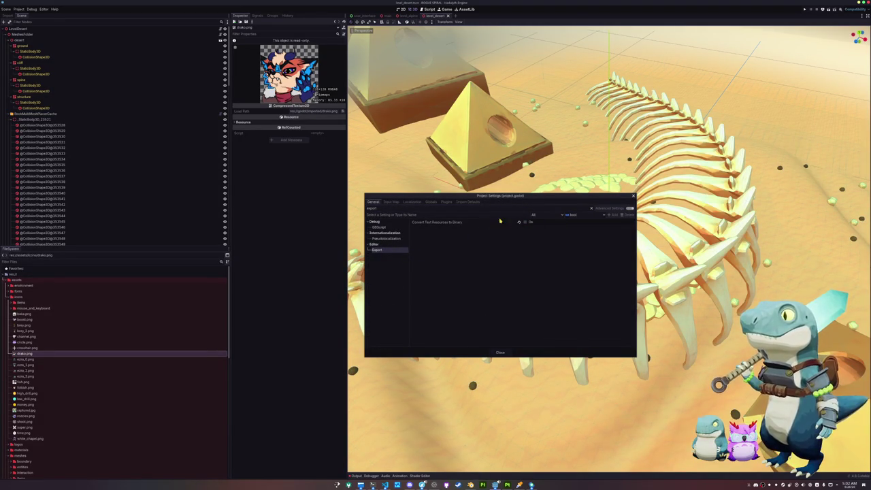
click(592, 209)
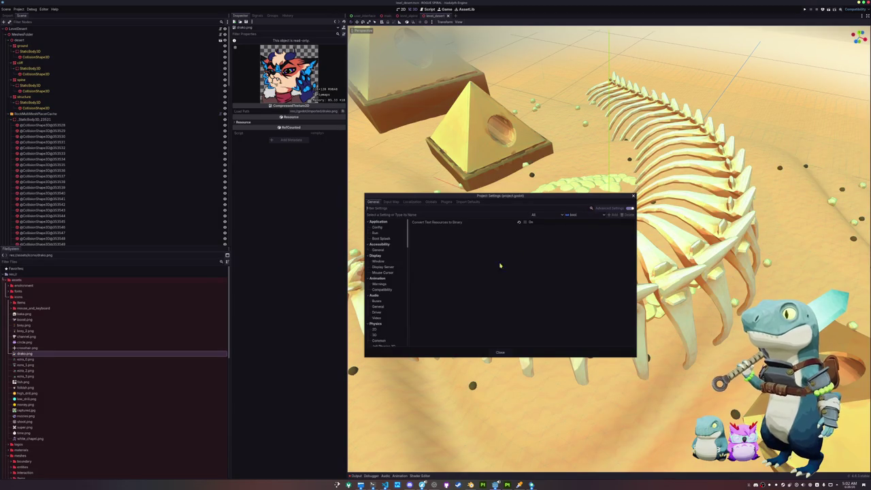
click(507, 352)
click(385, 484)
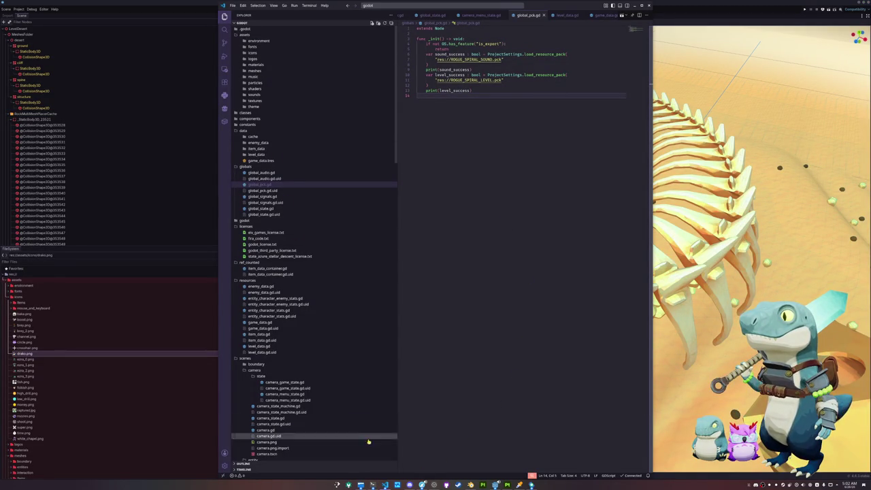
In index.html, undo a stray edit and locate the .then following Promise.all
click(385, 484)
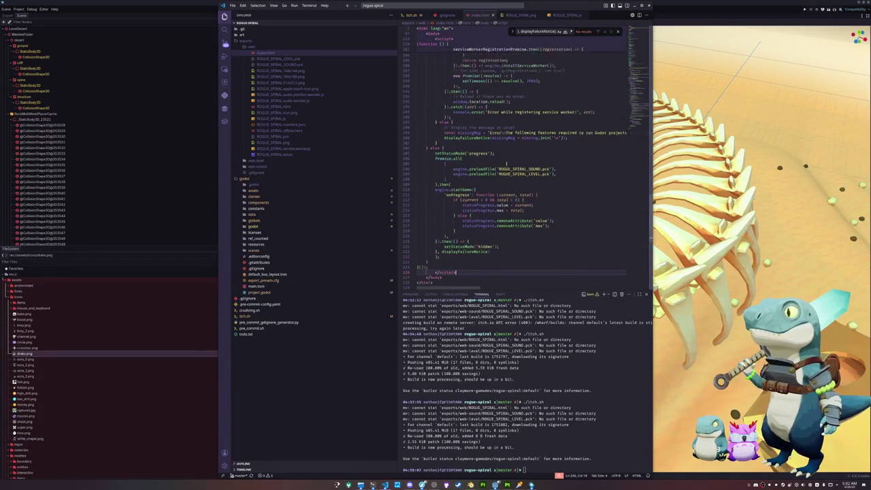
click(456, 203)
key(ctrl+z)
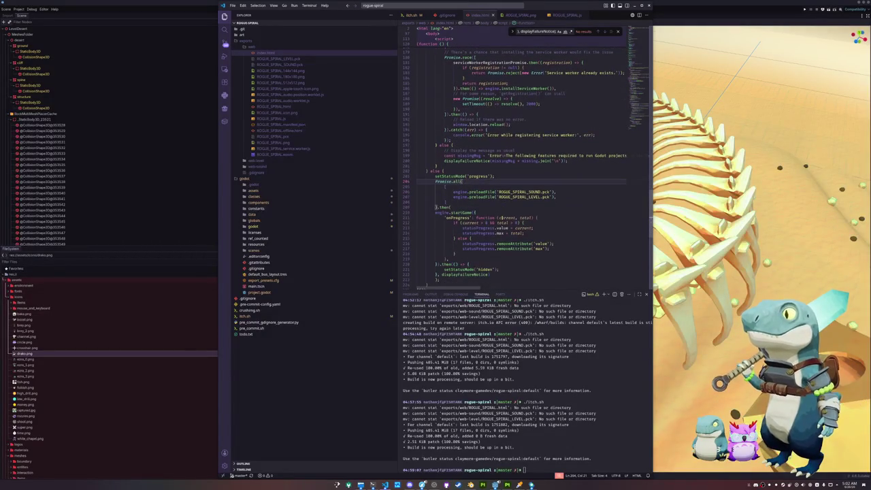
click(456, 202)
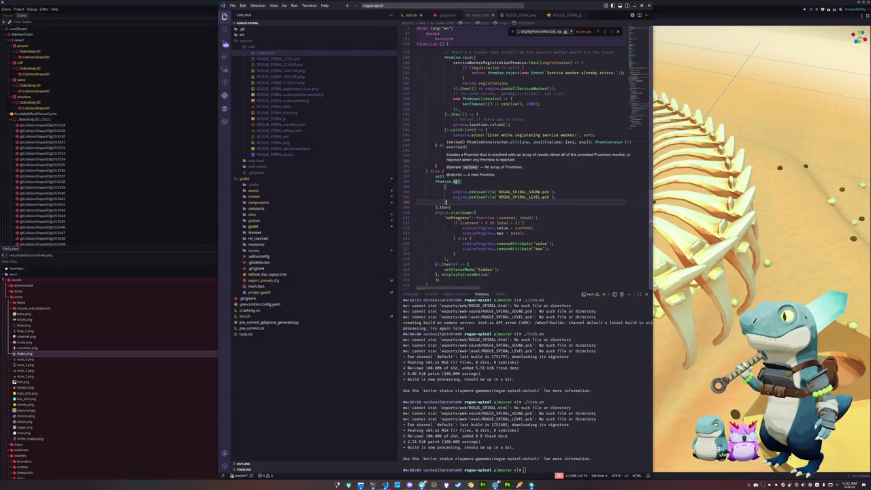
click(449, 207)
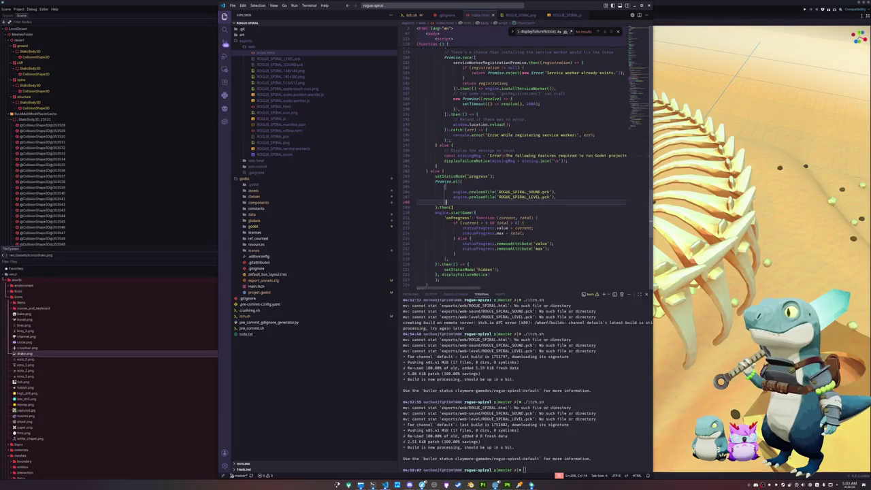
scroll(456, 225, down, 2)
click(458, 224)
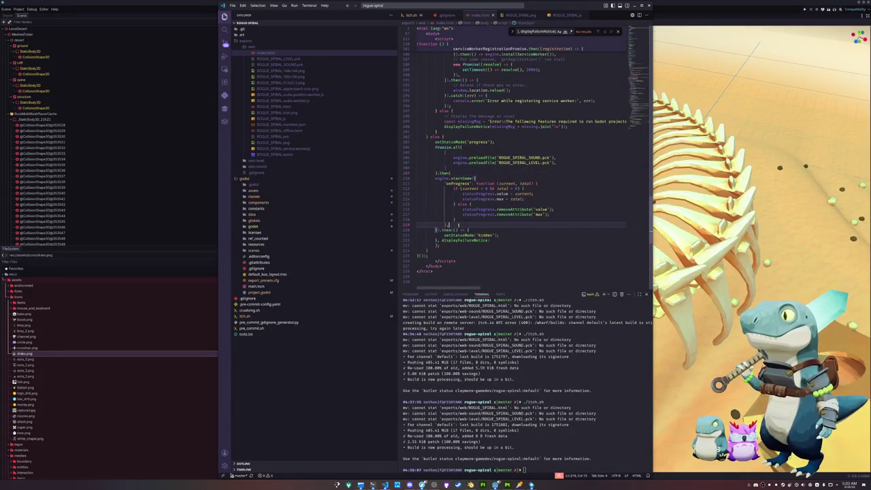
click(444, 172)
mouse_move(448, 146)
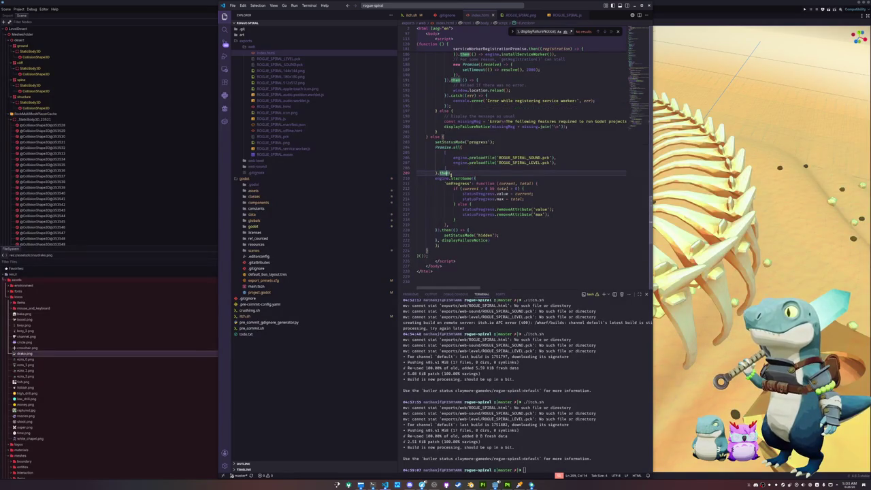
Wrap engine.startGame in a '() =>' arrow function inside .then and reformat the block
text(()
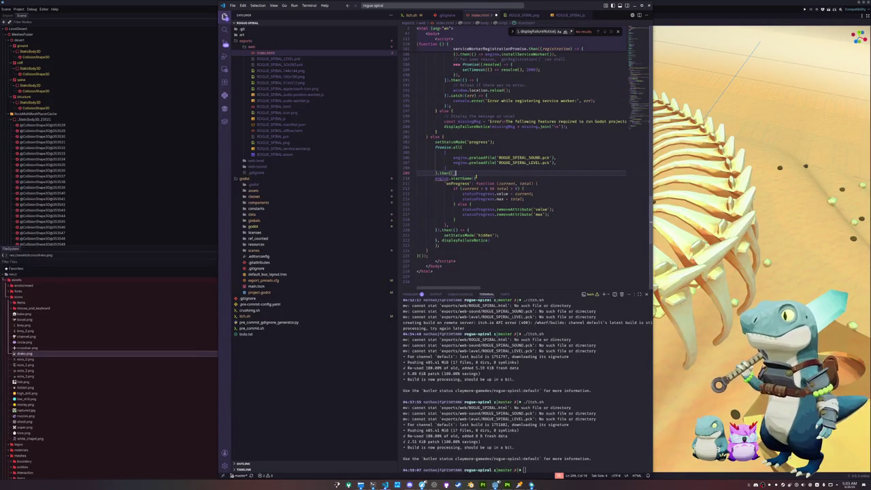
text(() =>)
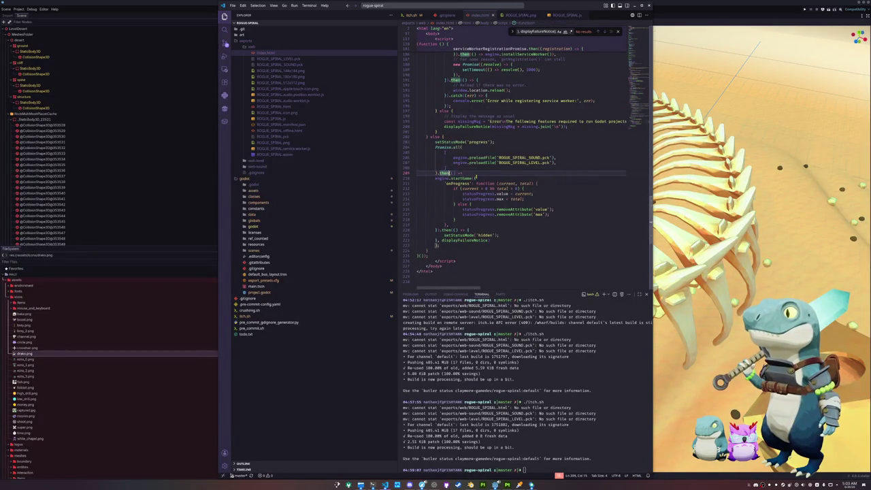
key(Return)
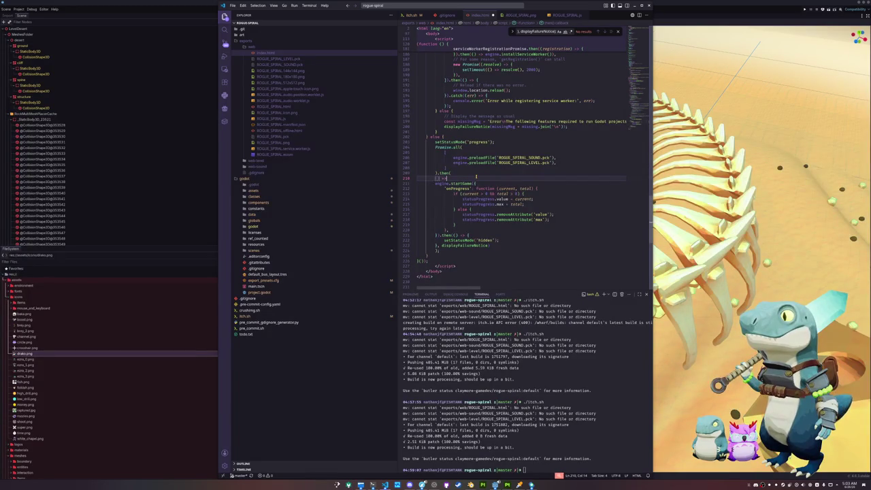
key(Delete)
key(ctrl+Delete)
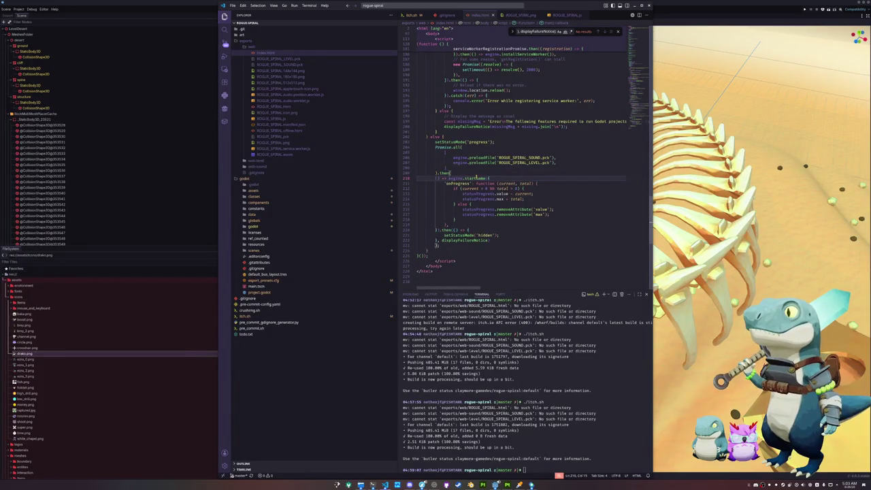
key(shift+alt+f)
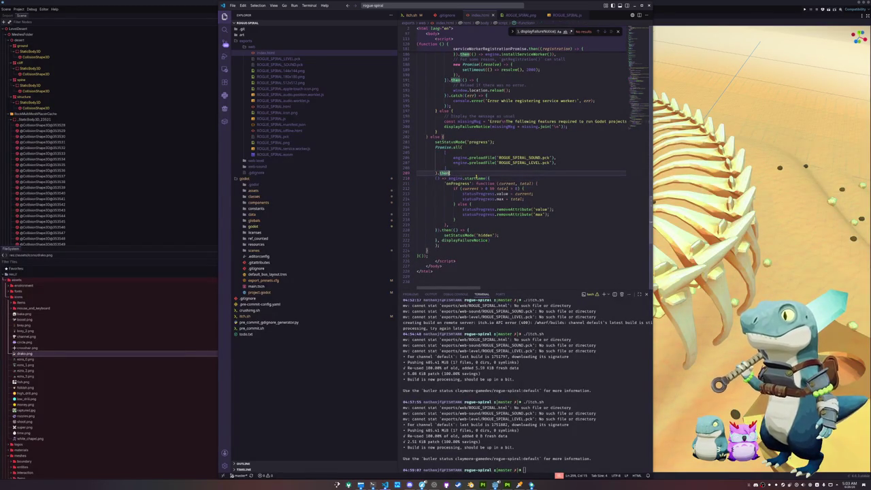
key(Down)
key(Down)
key(Down)
key(Down)
key(Down)
key(Down)
key(Down)
key(Down)
key(Down)
key(Down)
key(Down)
key(Down)
key(Down)
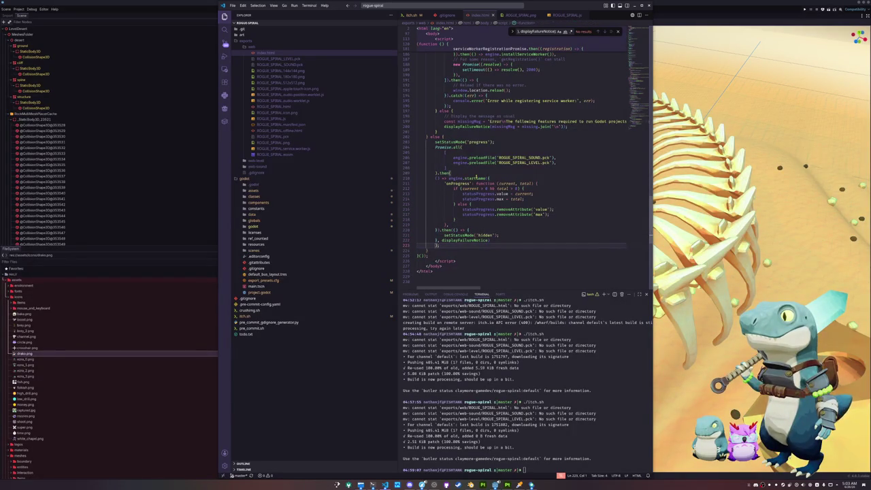
key(Up)
key(Up)
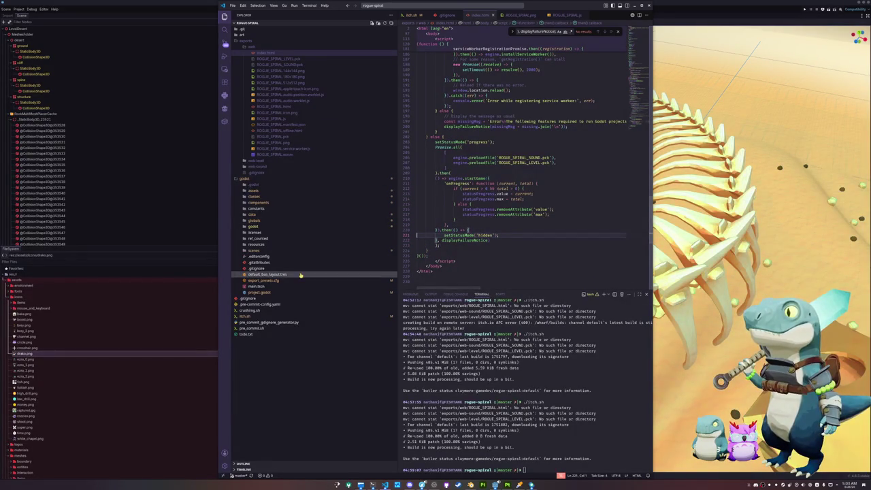
click(249, 316)
mouse_move(418, 131)
mouse_down()
mouse_move(409, 63)
mouse_move(409, 73)
mouse_up()
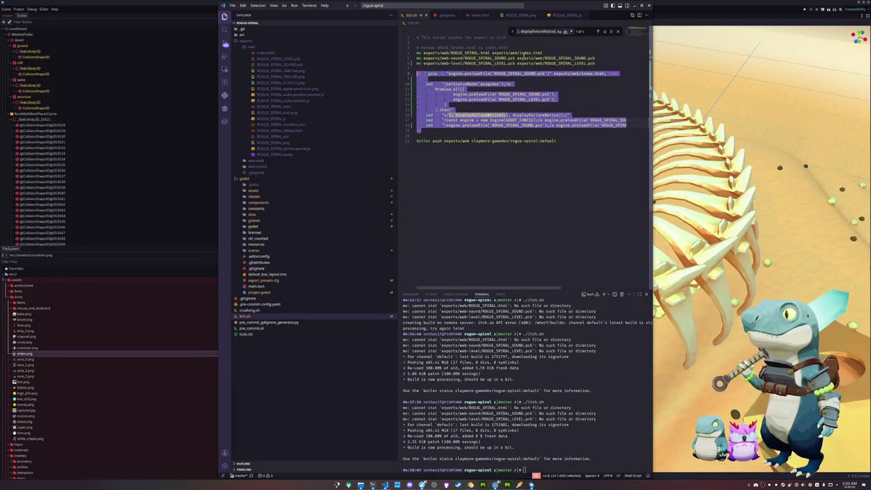
Delete the old html rename line and if-fi index.html editing block from itch.sh
drag(547, 52, 508, 48)
key(BackSpace)
drag(421, 126, 416, 64)
key(BackSpace)
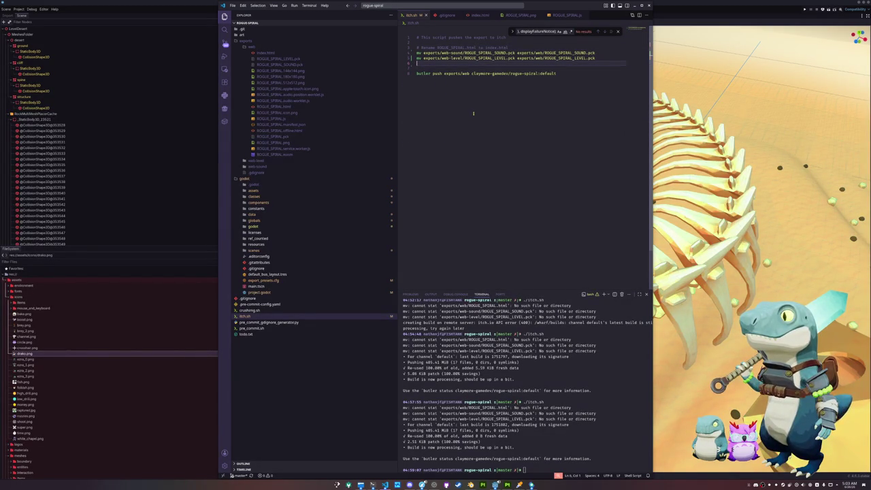
key(Delete)
Re-run ./itch.sh in the terminal, then reopen index.html at line 219
click(573, 400)
key(Up)
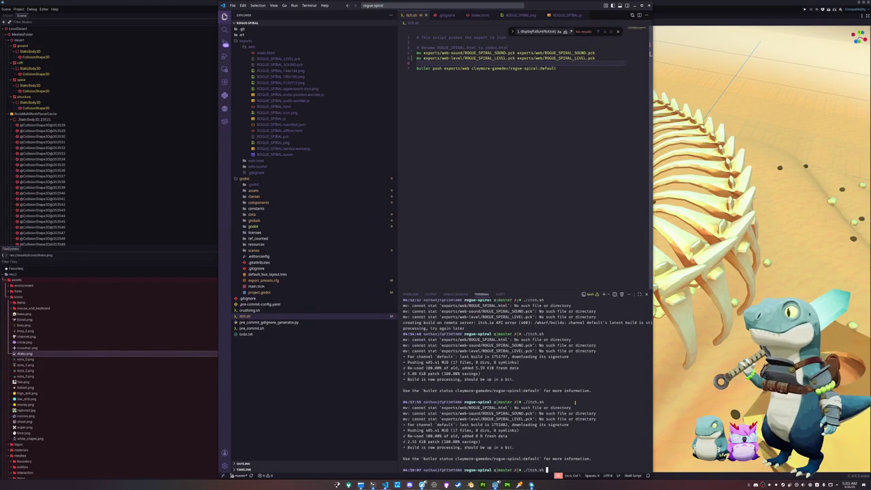
key(Return)
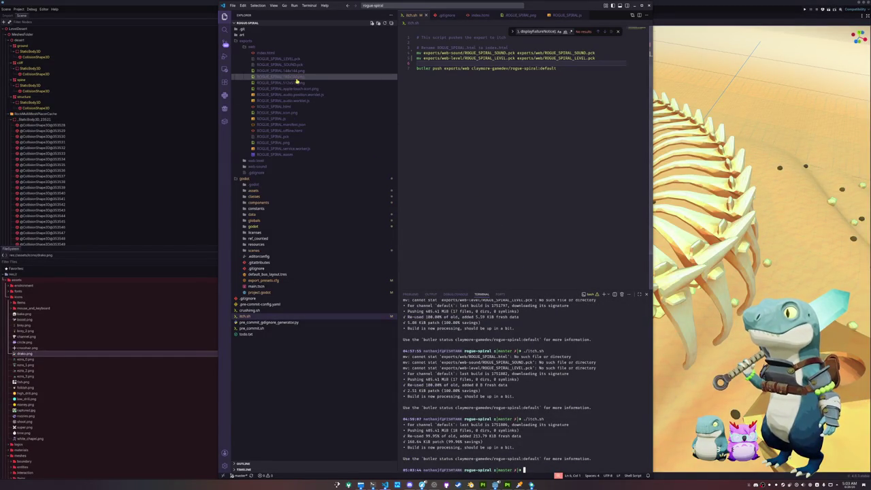
click(282, 52)
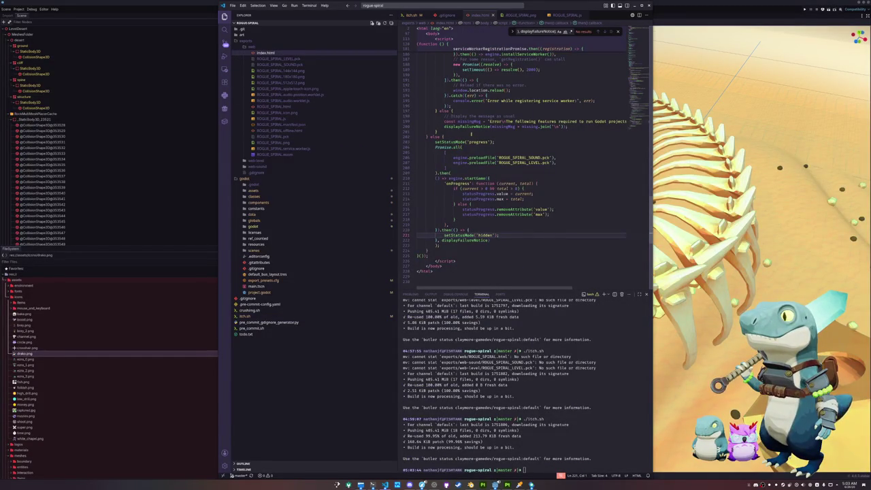
click(458, 225)
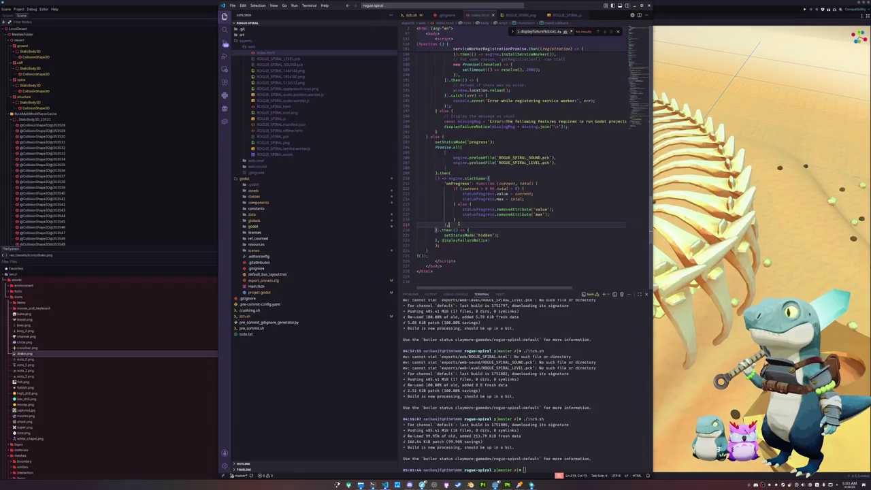
mouse_move(422, 485)
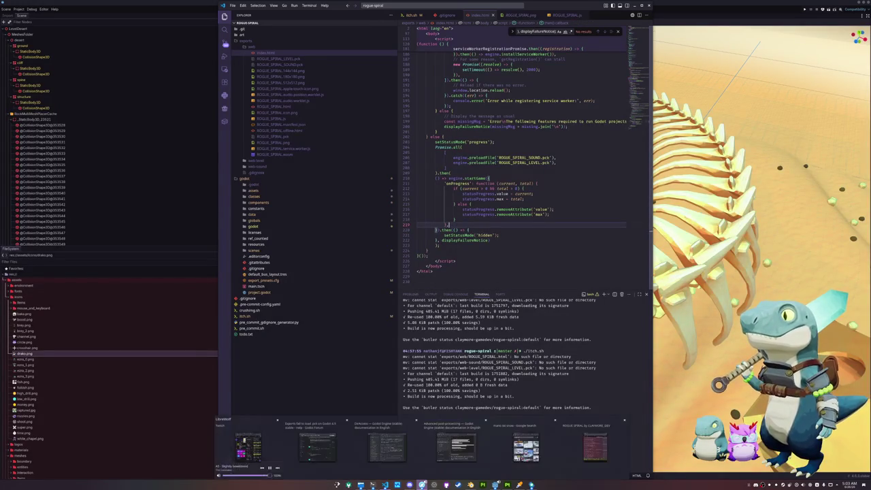
Reload the itch.io game page in Firefox, run the game and resize devtools to watch the console
click(596, 445)
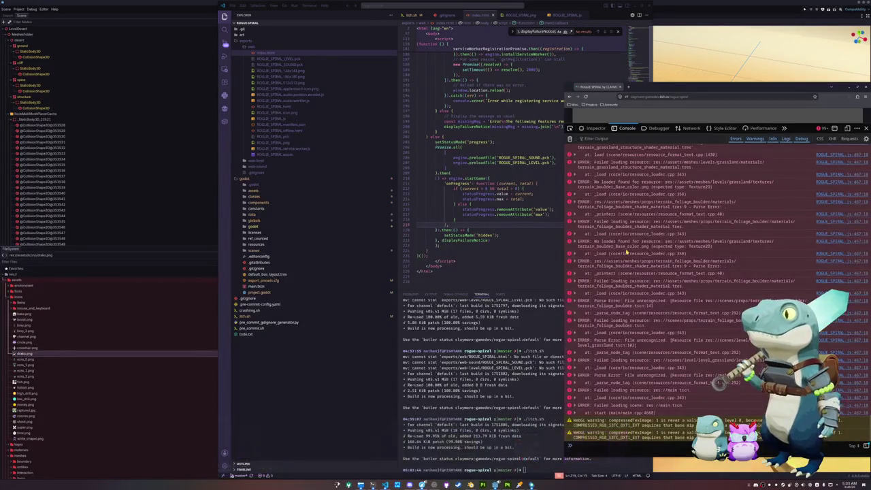
click(585, 96)
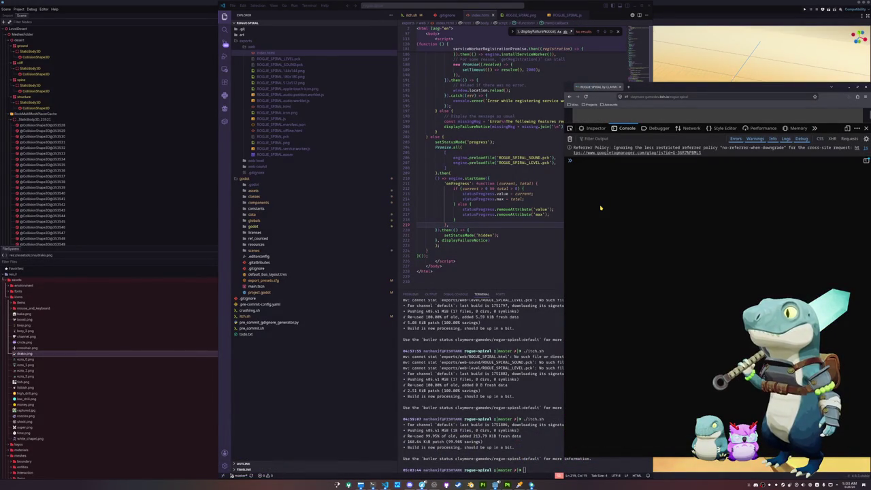
drag(607, 123, 607, 238)
click(585, 96)
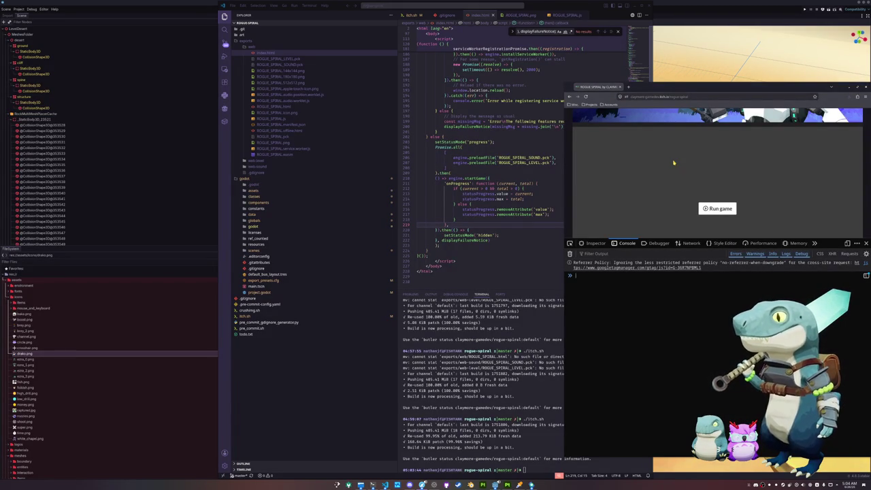
click(712, 209)
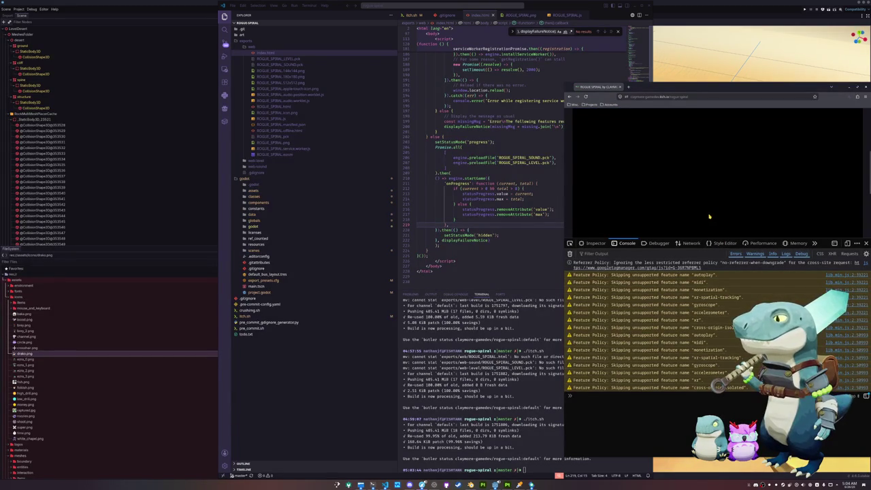
mouse_move(687, 239)
mouse_down()
mouse_move(687, 290)
mouse_move(687, 217)
mouse_up()
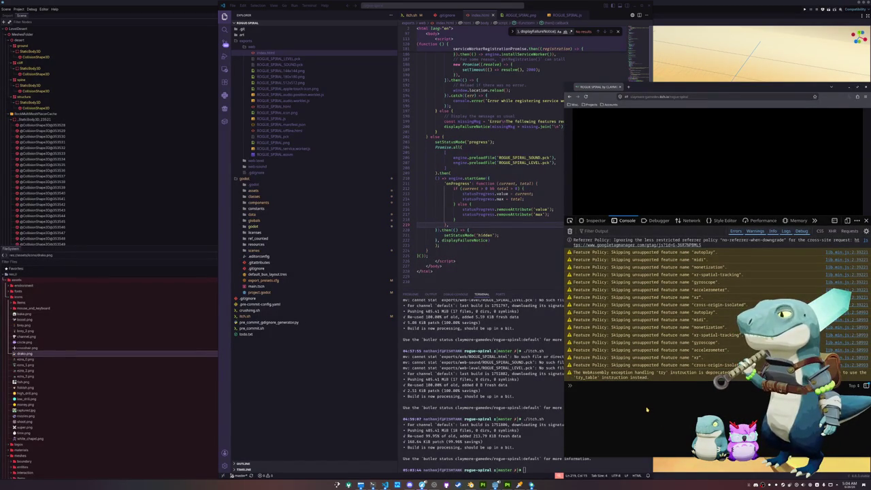
mouse_move(578, 218)
mouse_down()
mouse_move(579, 290)
mouse_move(579, 178)
mouse_up()
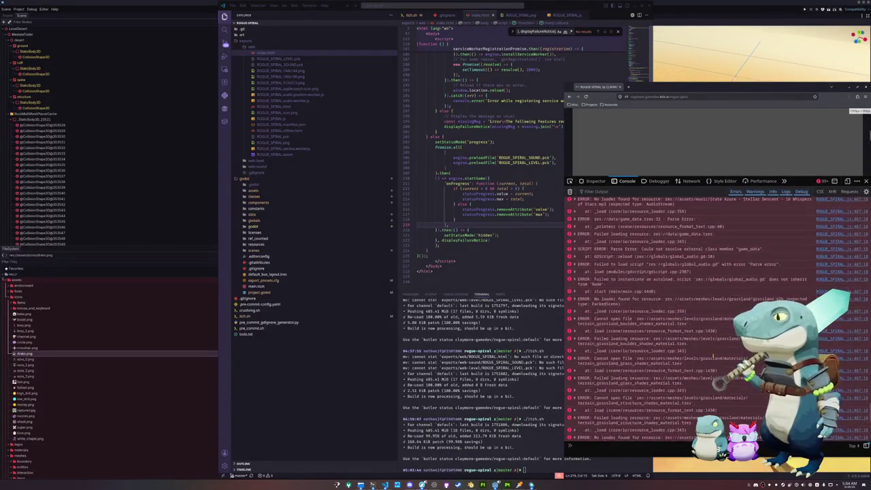
Scroll up the console and expand the Archetype.mp3 error's stack trace
scroll(719, 364, up, 2)
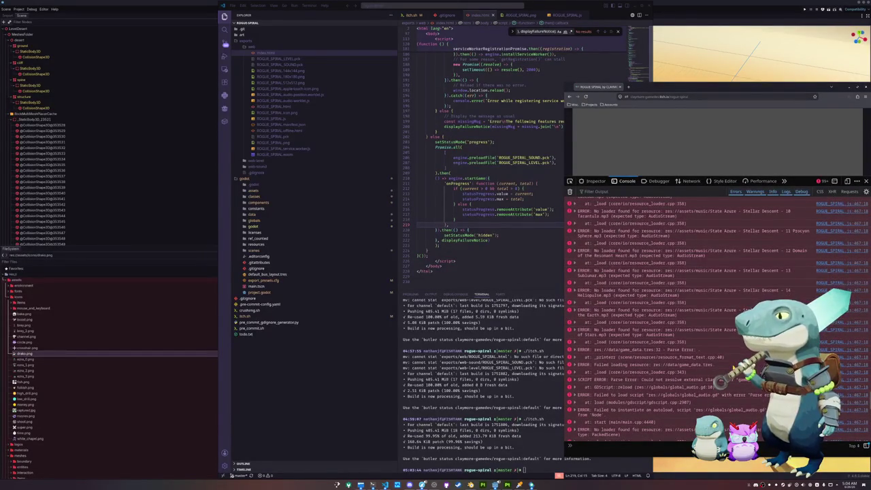
scroll(720, 374, up, 2)
scroll(720, 378, up, 3)
scroll(720, 381, up, 2)
scroll(720, 385, up, 3)
scroll(720, 385, up, 2)
scroll(720, 385, up, 1)
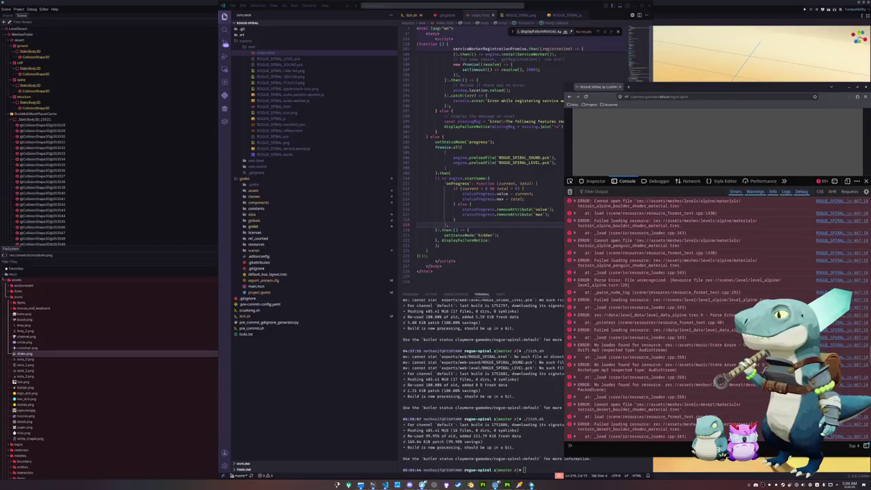
click(663, 370)
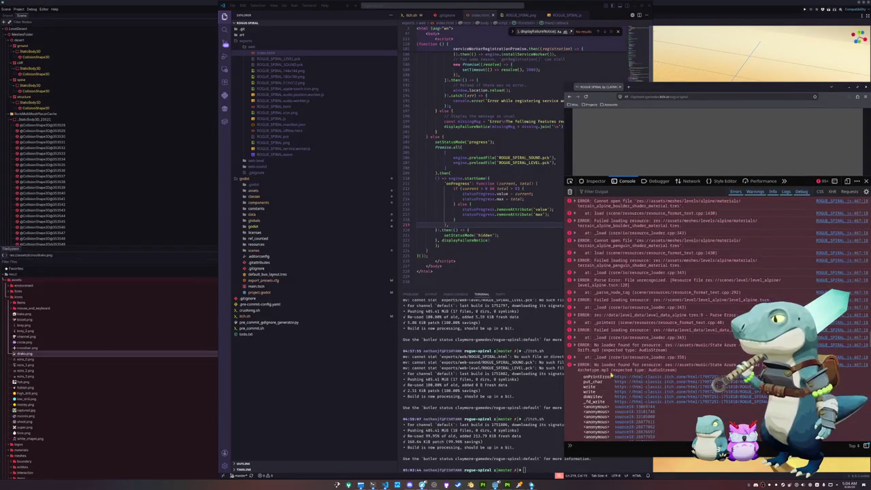
Review the grassland mesh and terrain material load errors, then return to index.html in VS Code
scroll(615, 372, up, 2)
scroll(615, 372, up, 2)
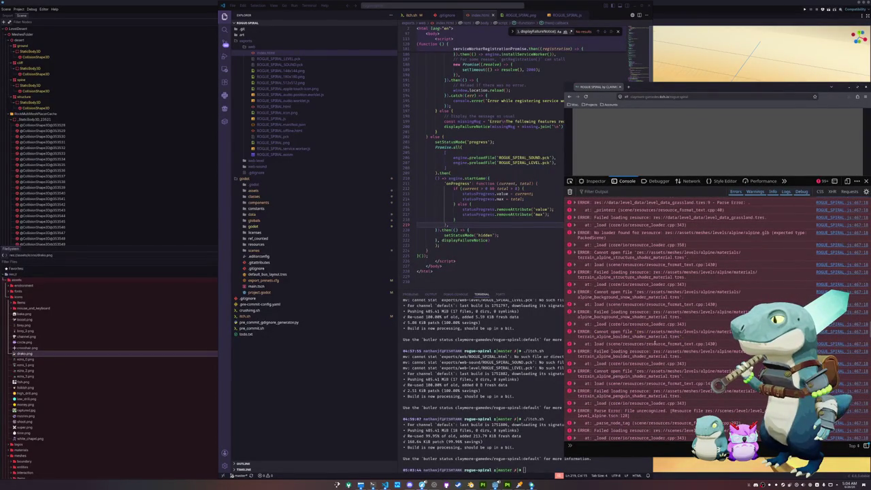
scroll(692, 356, up, 2)
scroll(692, 356, up, 2)
scroll(693, 356, up, 2)
scroll(692, 356, up, 2)
scroll(692, 356, up, 2)
scroll(693, 357, up, 1)
scroll(692, 356, up, 2)
scroll(692, 356, up, 1)
scroll(693, 356, up, 2)
scroll(693, 356, up, 2)
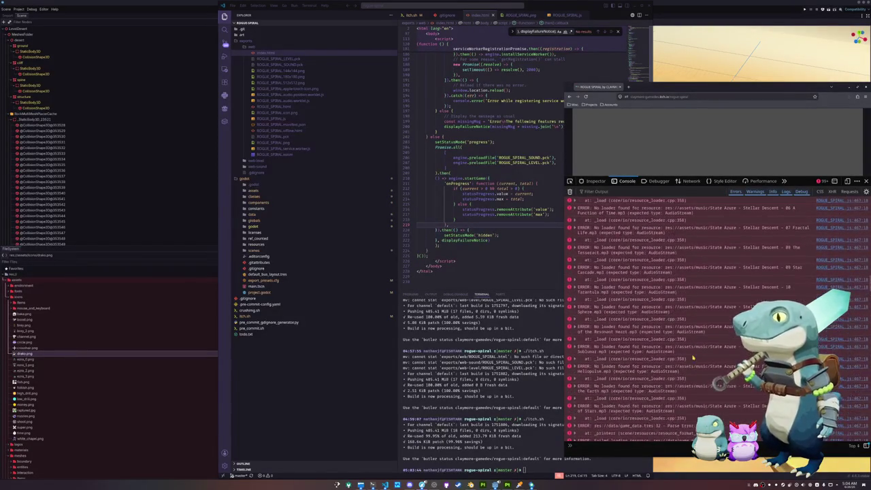
scroll(693, 356, up, 1)
scroll(692, 356, up, 2)
scroll(692, 357, up, 3)
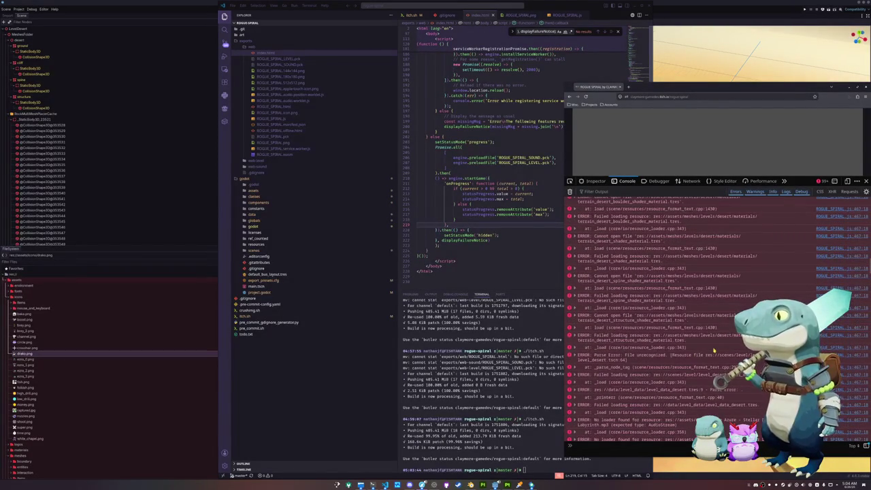
scroll(707, 344, up, 1)
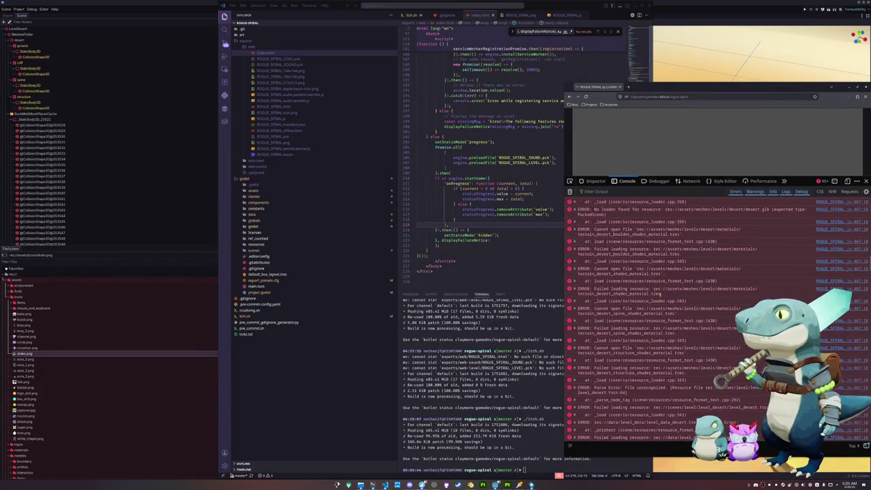
scroll(783, 291, up, 2)
scroll(769, 296, up, 2)
scroll(755, 302, up, 2)
scroll(755, 302, up, 2)
scroll(756, 301, up, 1)
scroll(755, 301, up, 2)
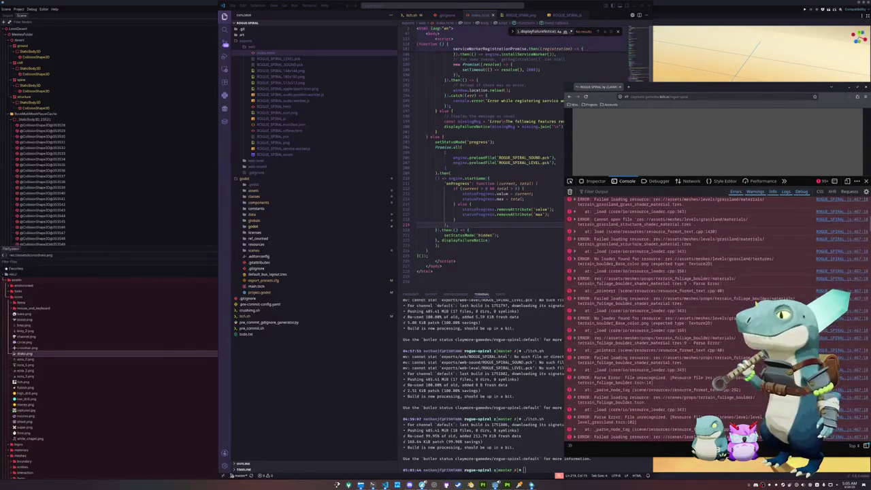
scroll(681, 328, up, 2)
scroll(681, 327, up, 2)
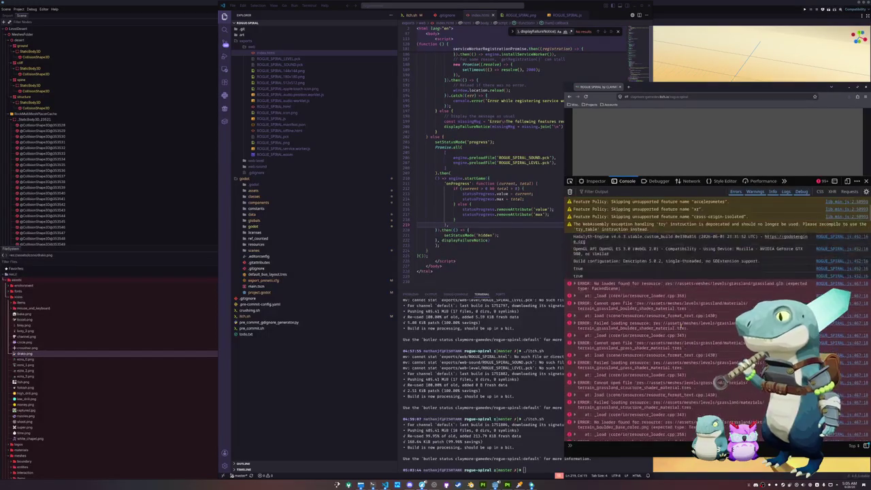
scroll(680, 326, up, 2)
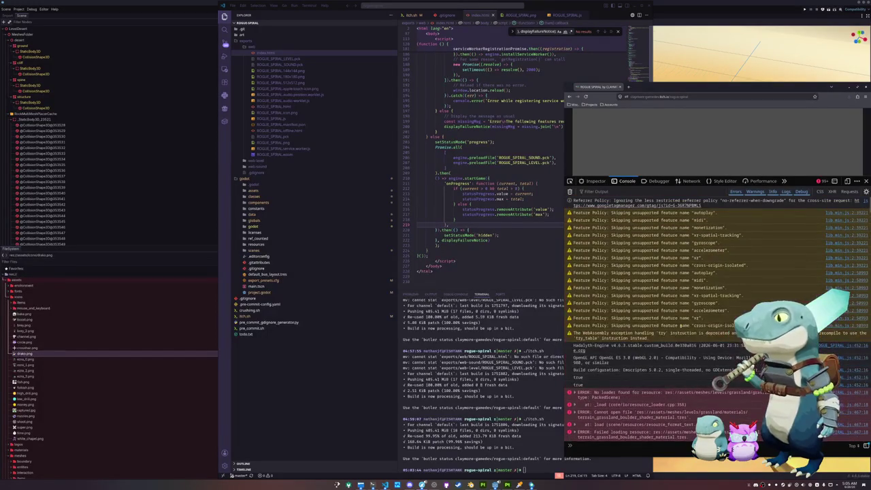
double_click(576, 377)
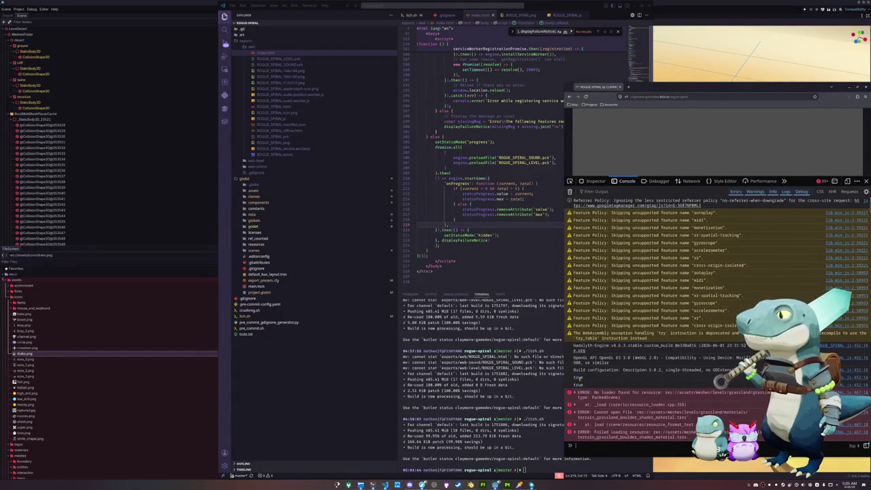
scroll(592, 377, down, 2)
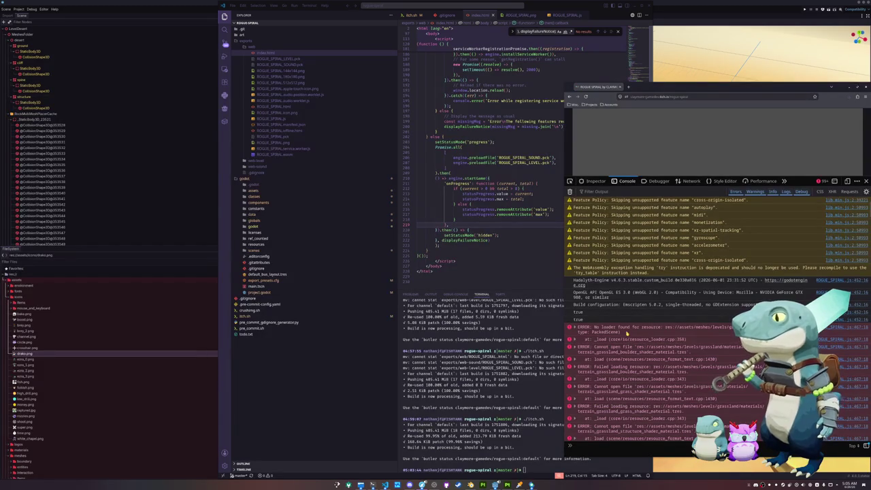
click(460, 249)
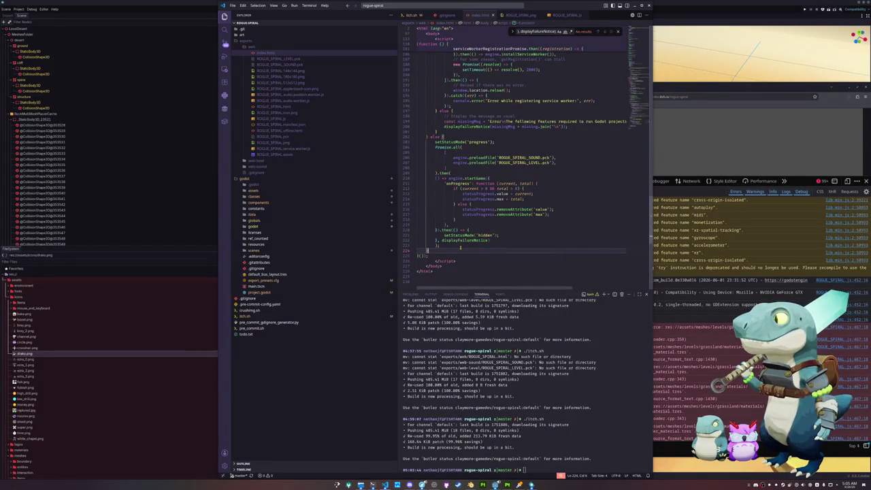
In Godot's Project Settings, review Convert Text Resources to Binary and the editor import/export settings
click(154, 261)
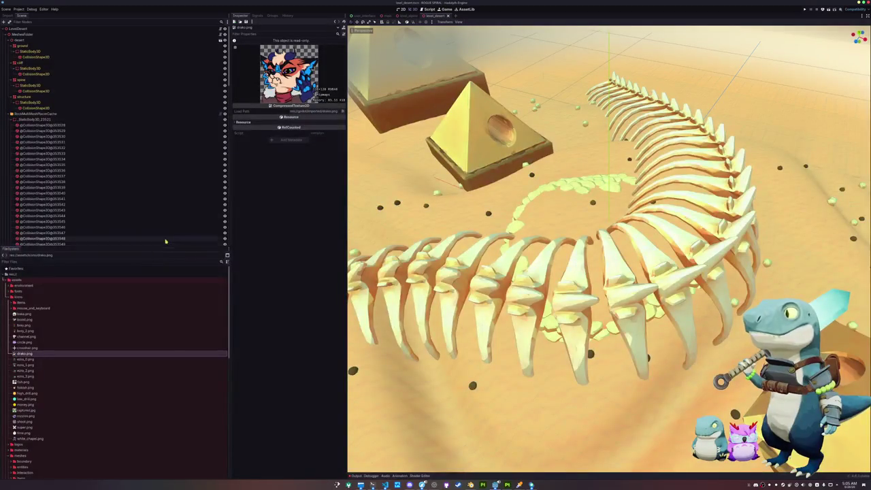
click(19, 8)
click(25, 16)
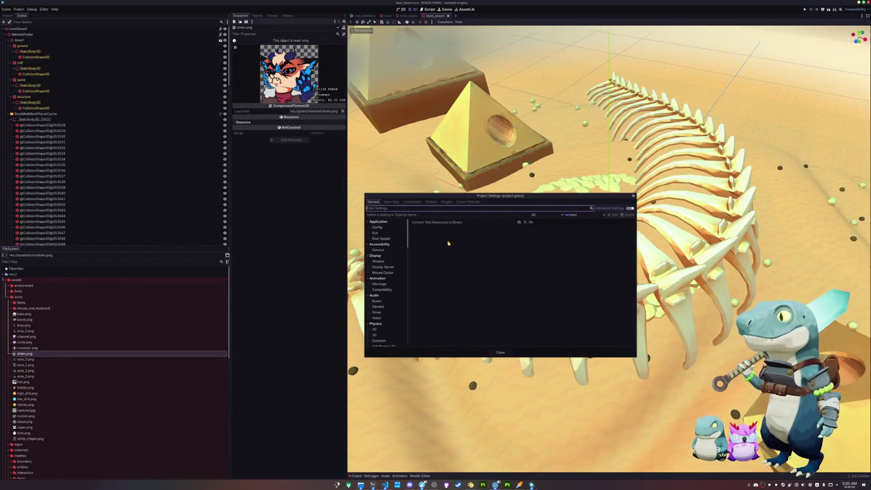
scroll(388, 301, down, 3)
scroll(388, 302, down, 3)
scroll(389, 304, down, 5)
scroll(388, 305, down, 5)
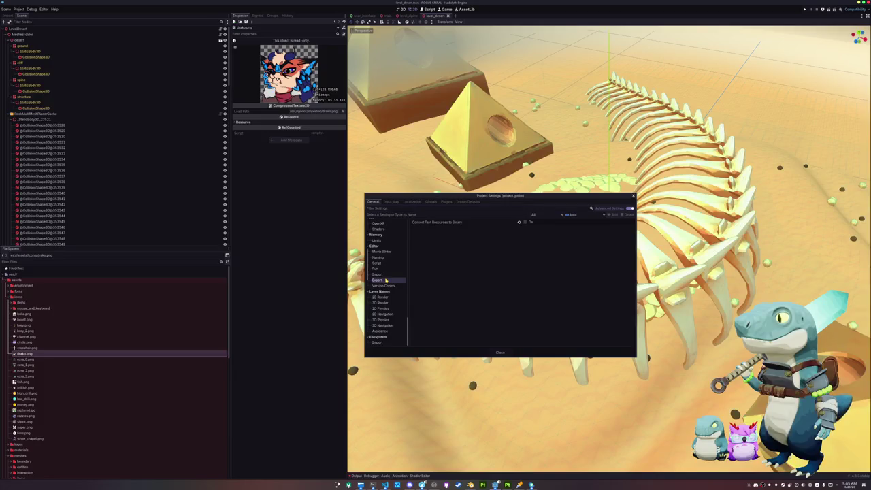
click(445, 222)
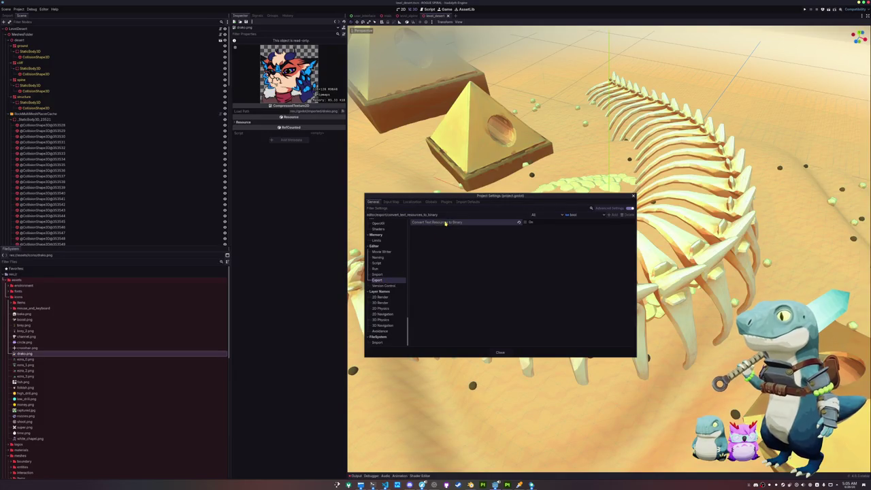
click(385, 273)
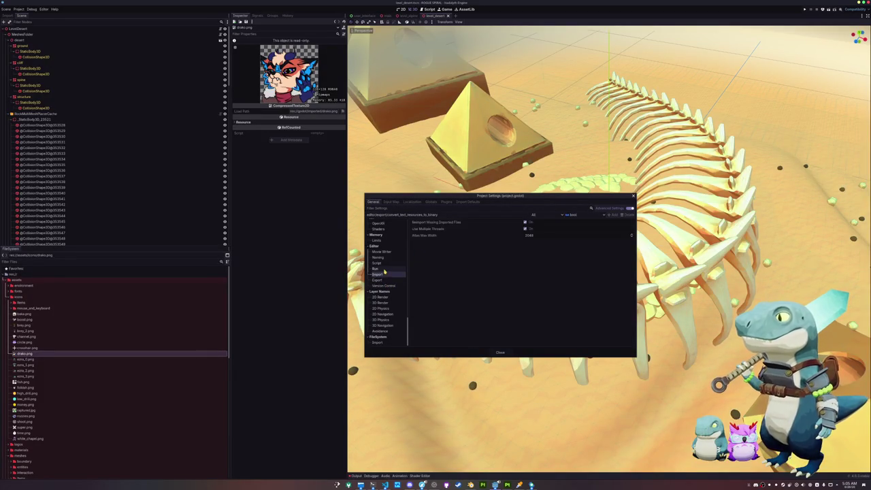
click(389, 279)
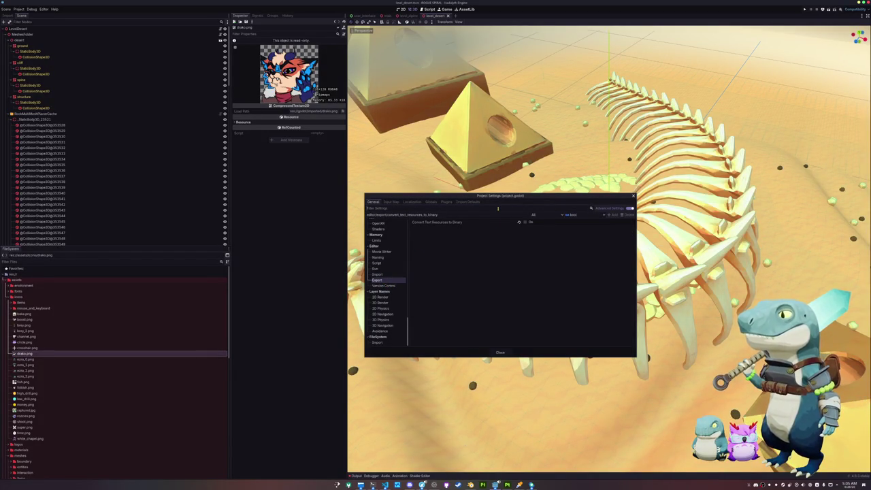
Search 'hidden' to inspect Use Hidden Project Data Directory, then reload the scene from disk
text(hidden)
click(385, 227)
mouse_move(435, 222)
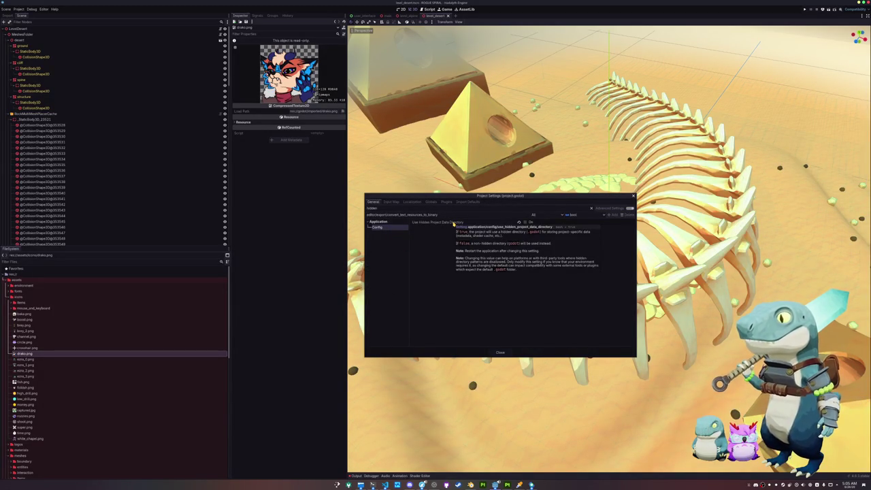
click(454, 224)
click(502, 353)
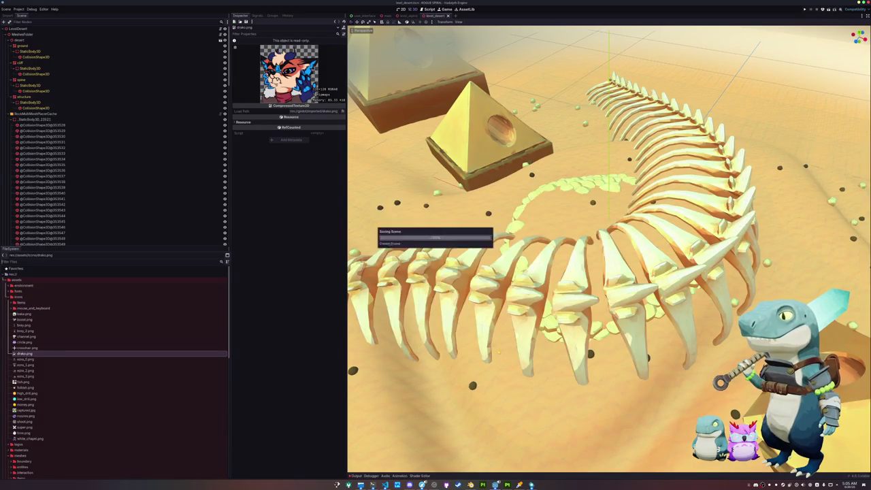
click(6, 8)
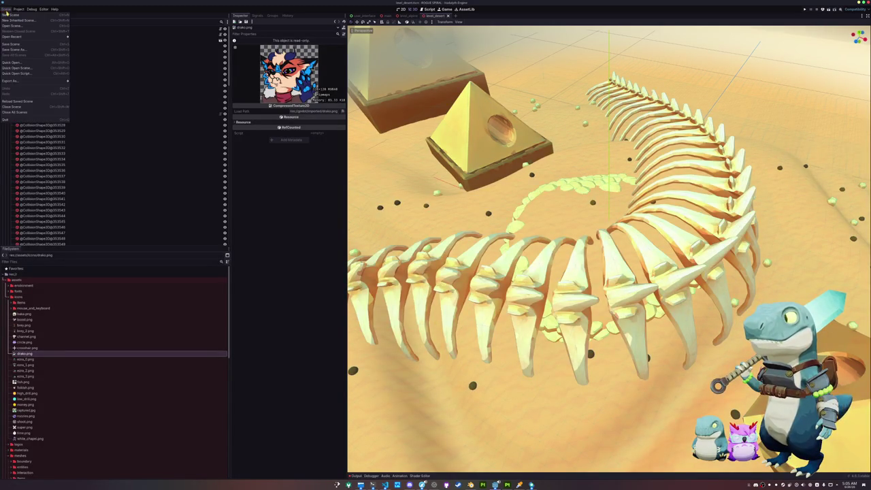
click(6, 9)
click(6, 9)
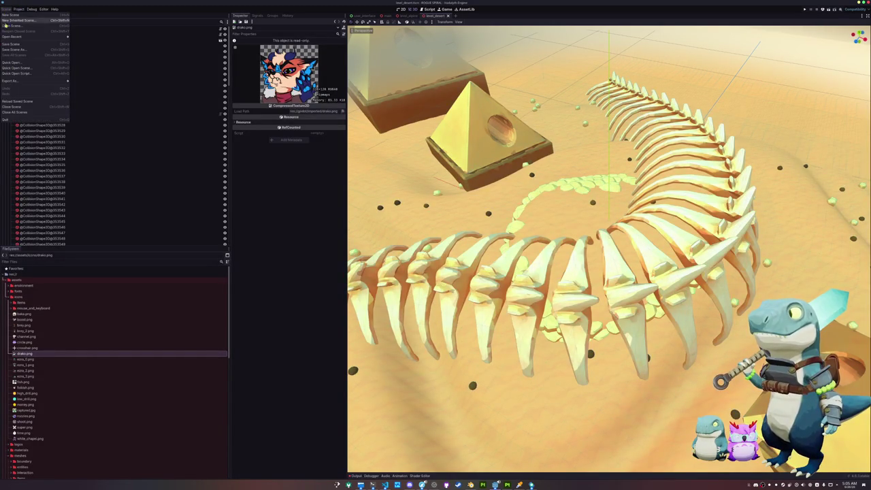
click(19, 101)
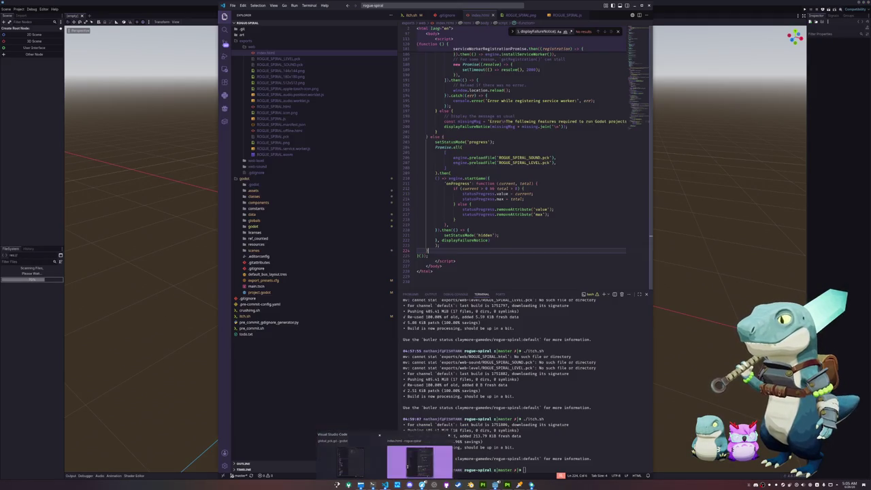
click(418, 457)
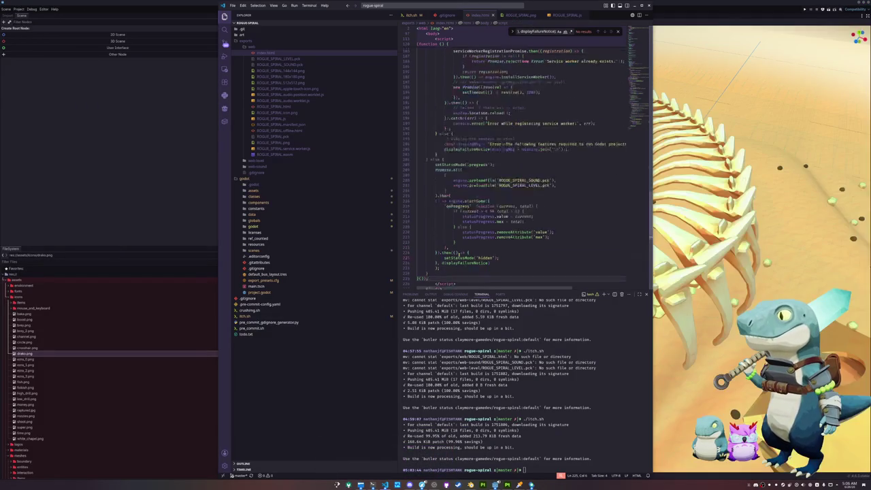
Inspect the engine.preloadFile calls and highlight the setStatusMode occurrences in index.html
scroll(458, 255, up, 1)
scroll(458, 255, up, 1)
scroll(457, 254, up, 1)
double_click(481, 226)
click(469, 240)
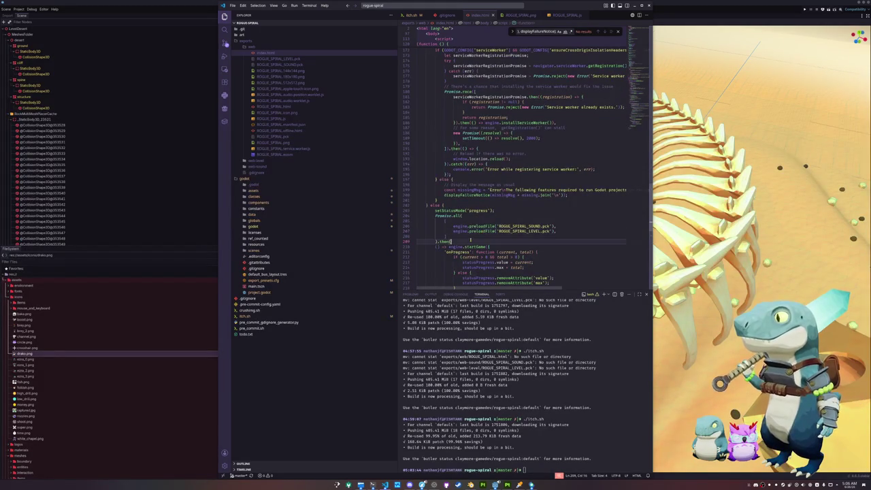
scroll(474, 248, down, 2)
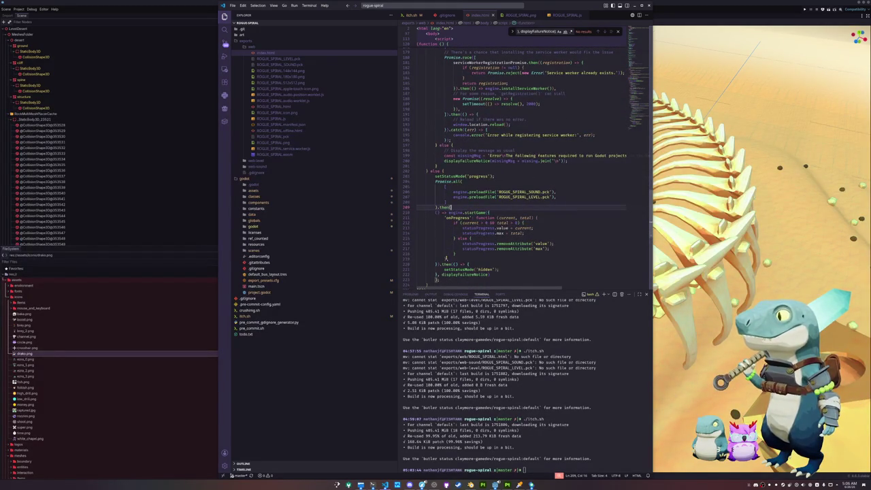
double_click(458, 177)
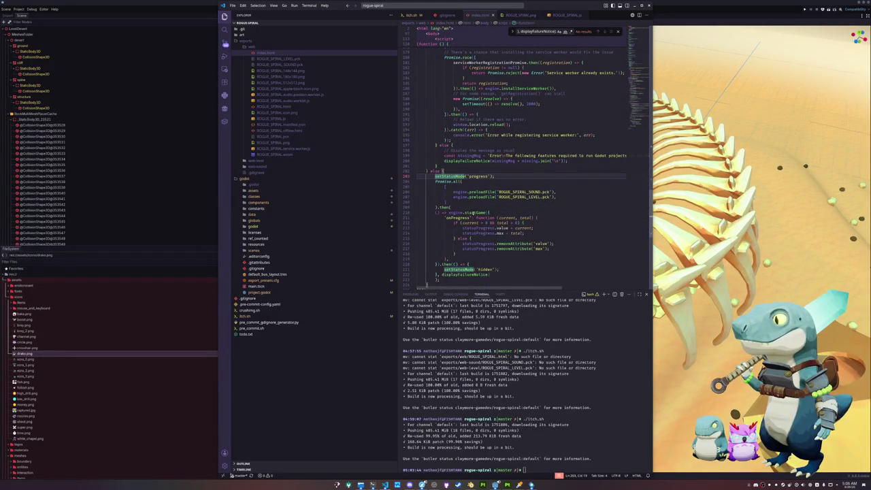
Read through the Promise.all and engine.startGame chain, then return to Godot and save with Ctrl+S
scroll(430, 241, up, 3)
scroll(430, 241, up, 3)
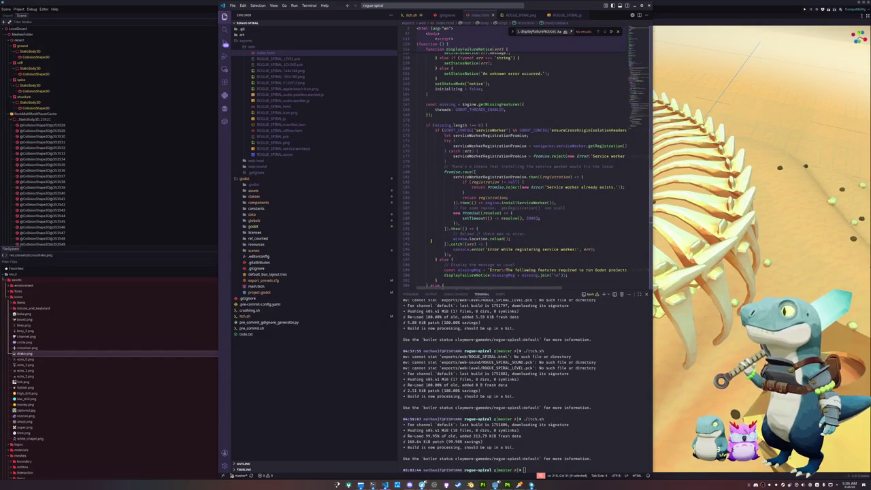
scroll(431, 241, up, 4)
scroll(430, 240, up, 3)
scroll(430, 240, up, 3)
scroll(430, 242, up, 3)
scroll(430, 241, up, 3)
scroll(429, 245, up, 3)
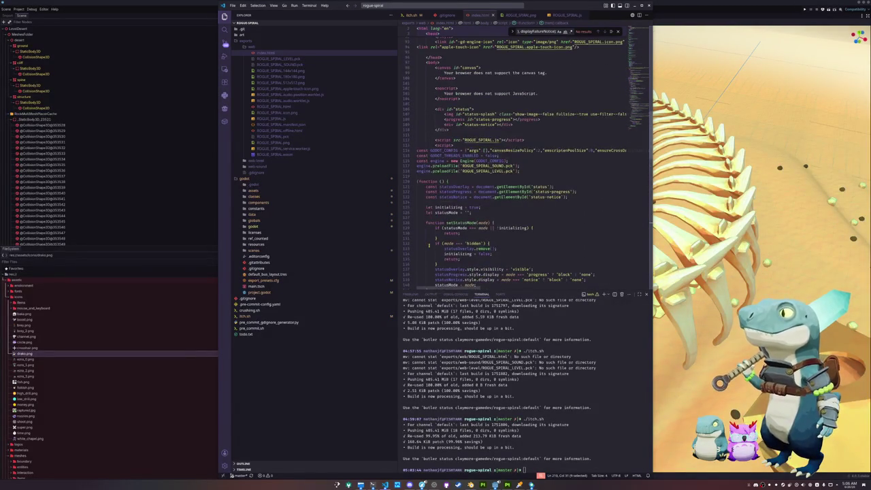
scroll(428, 245, up, 1)
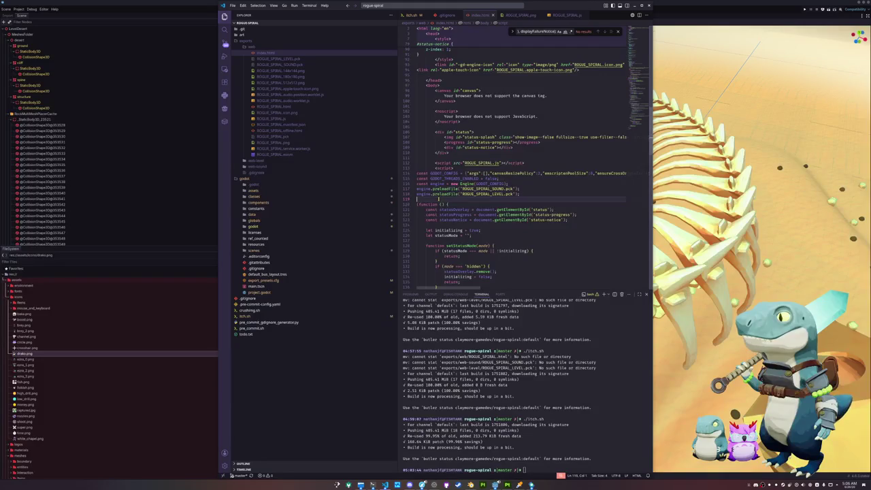
scroll(434, 211, down, 2)
scroll(431, 224, down, 4)
scroll(432, 224, down, 4)
scroll(431, 226, down, 4)
scroll(430, 228, down, 4)
scroll(428, 230, down, 4)
scroll(428, 232, down, 3)
scroll(426, 238, down, 2)
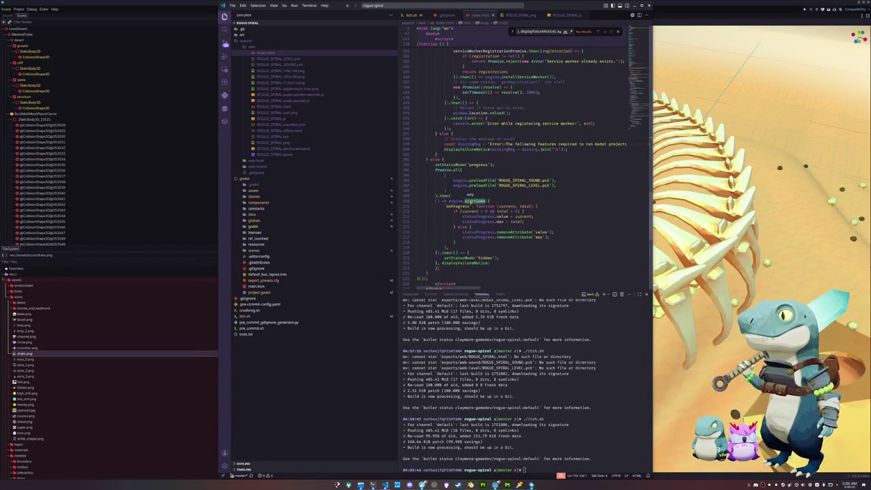
scroll(466, 268, down, 2)
click(473, 266)
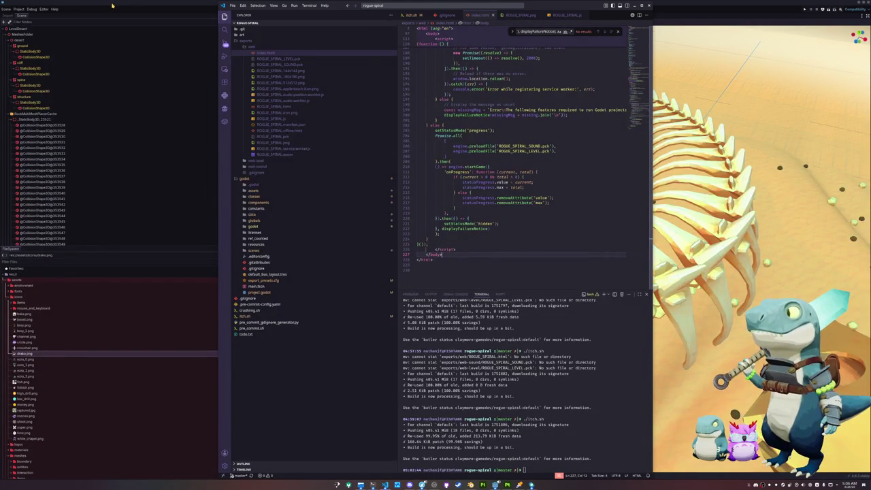
click(113, 35)
key(ctrl+s)
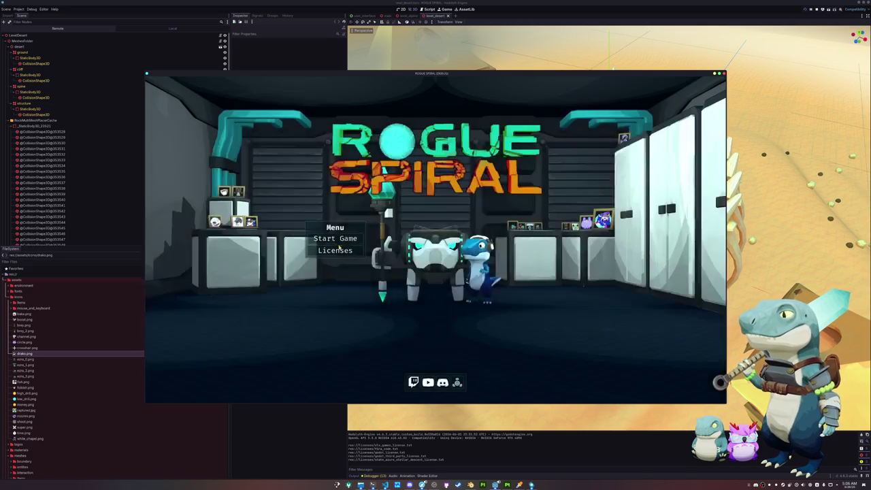
click(315, 239)
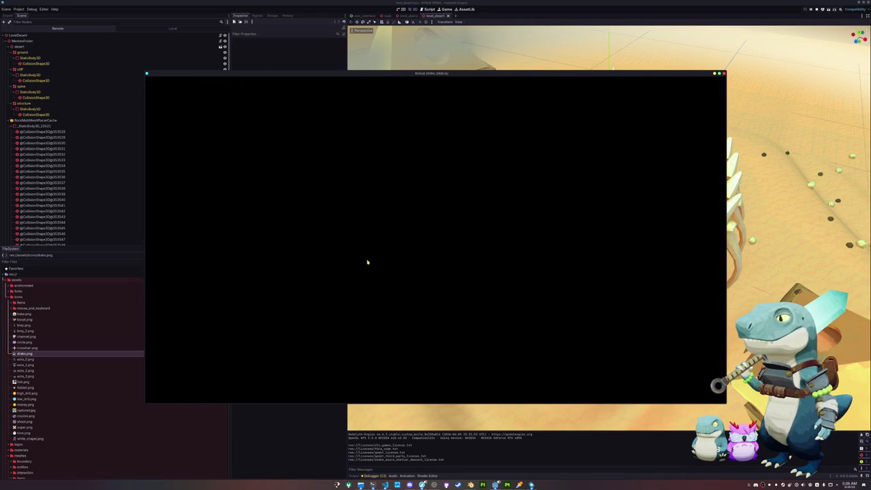
key(Escape)
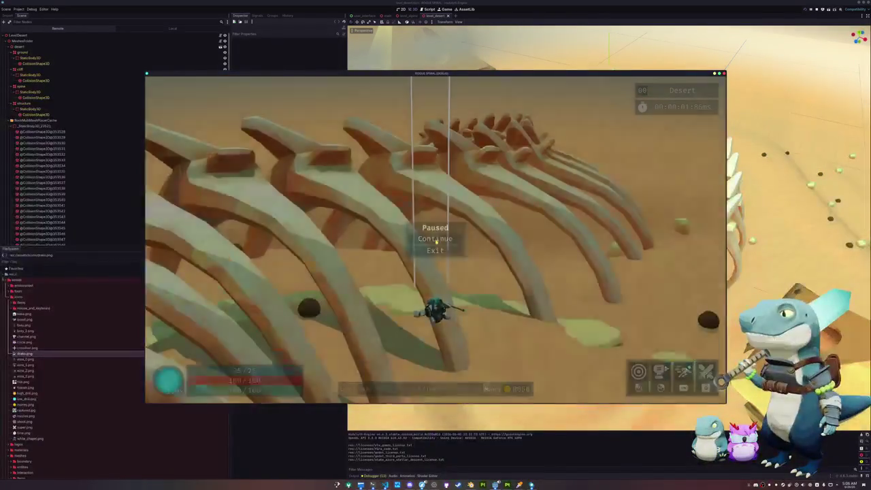
click(437, 251)
click(343, 237)
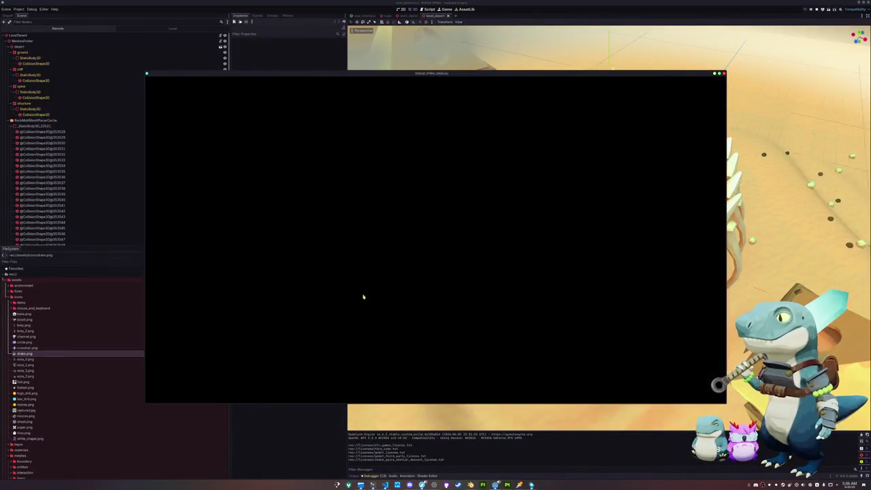
key(Escape)
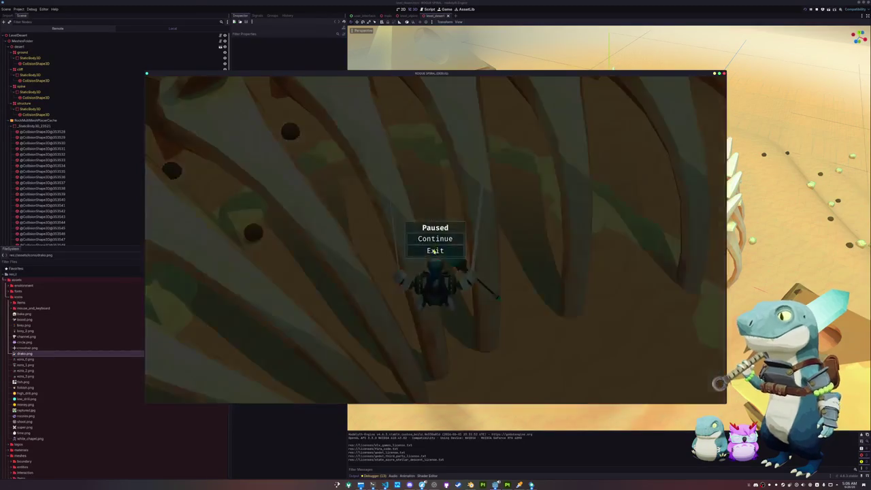
click(434, 251)
click(370, 241)
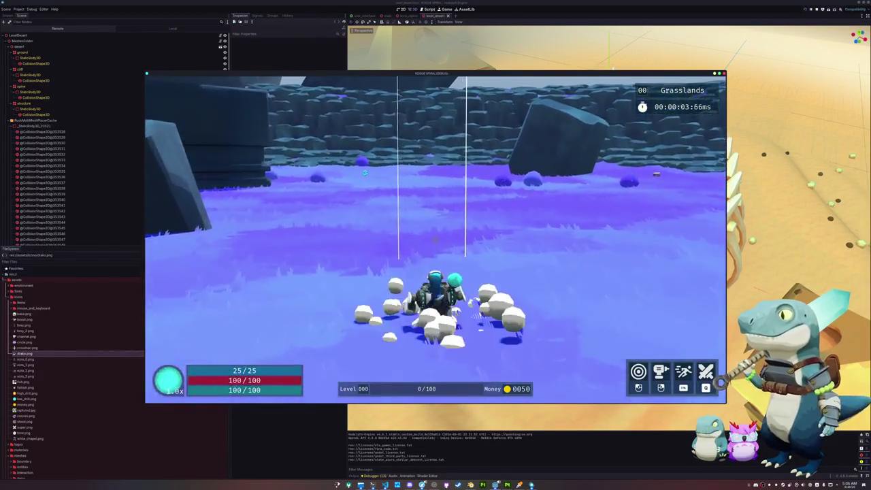
key(Escape)
click(434, 251)
key(F8)
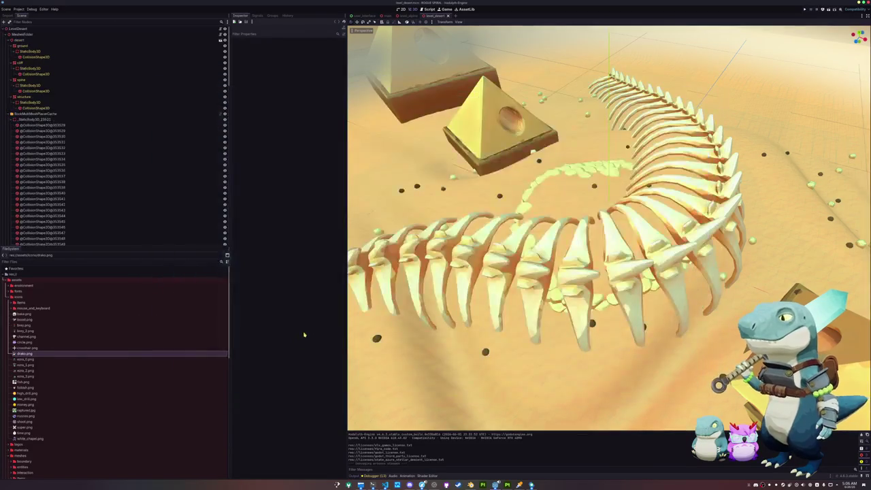
Open the Export dialog and review the Web Level preset's features, resources and script settings
click(19, 9)
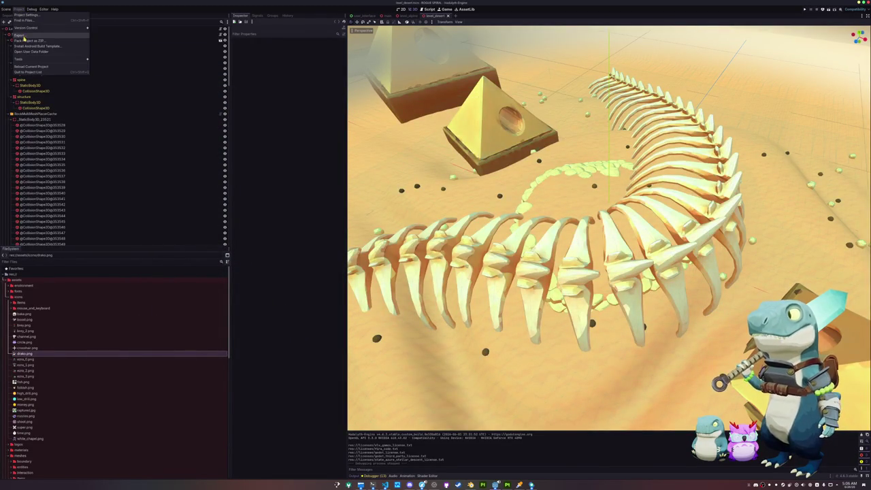
click(34, 36)
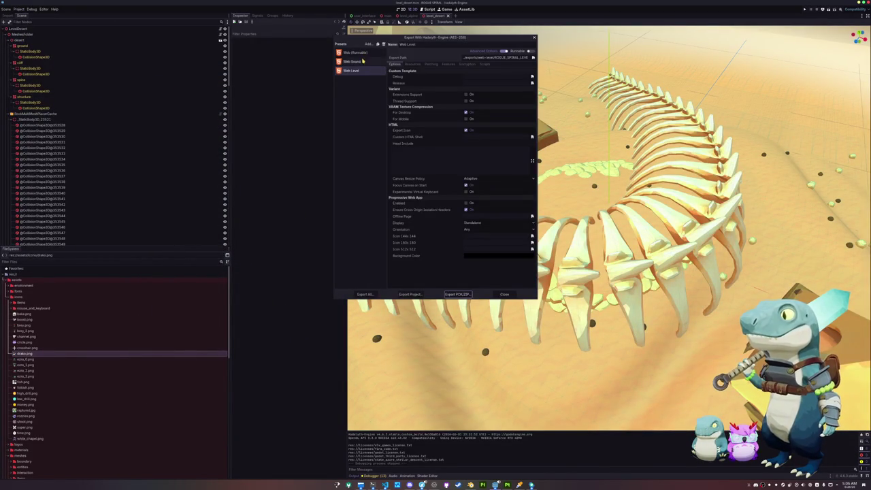
click(449, 64)
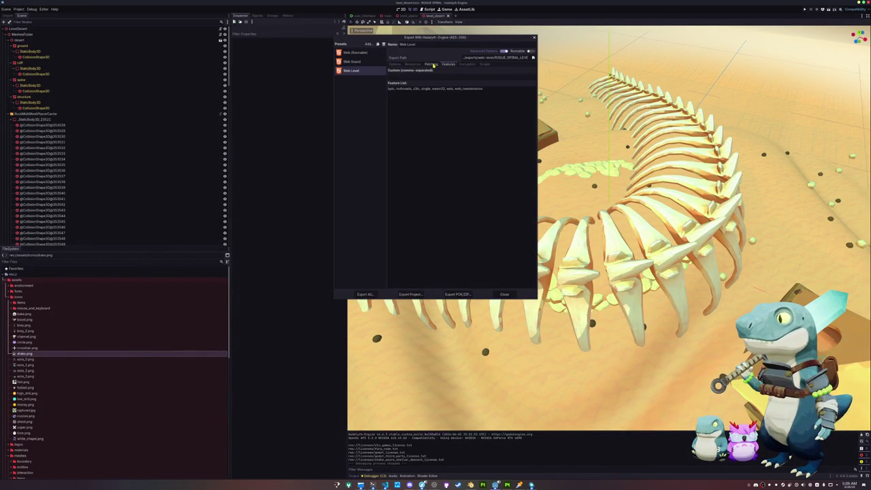
click(413, 64)
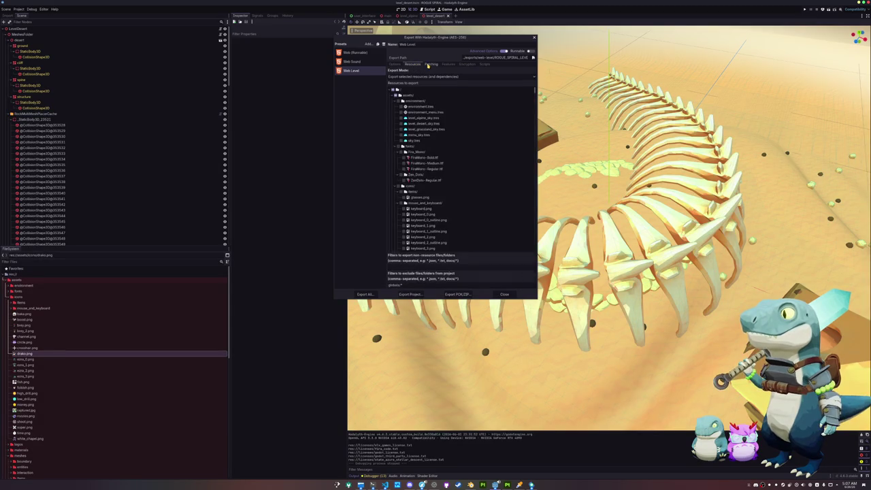
scroll(420, 116, down, 3)
scroll(422, 119, down, 5)
scroll(424, 123, down, 5)
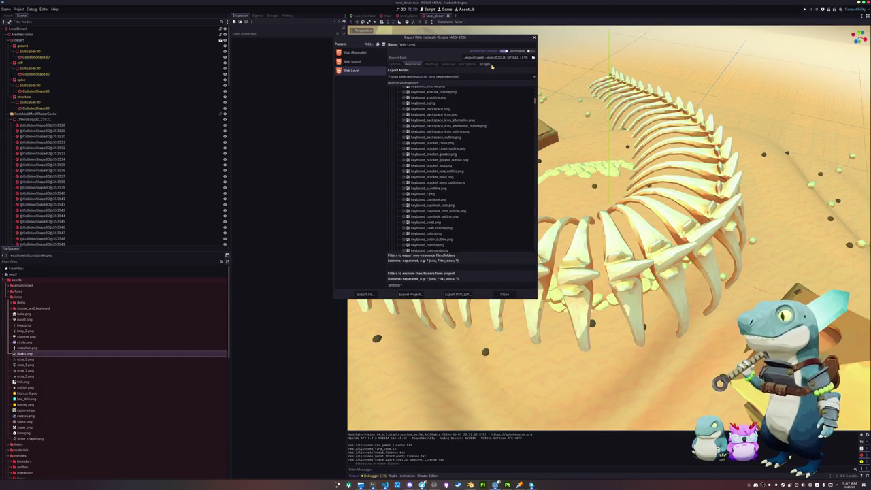
click(485, 64)
click(396, 66)
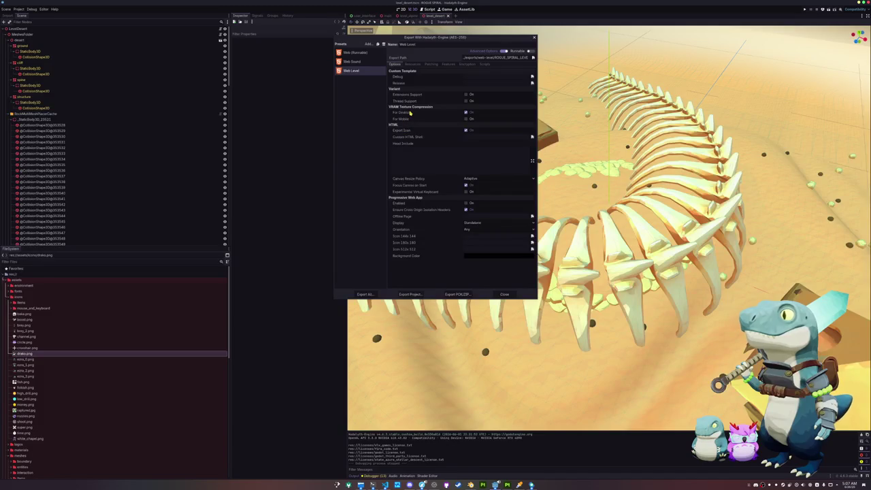
Compare the export paths of the Web (Runnable), Web Sound and Web Level presets
click(353, 61)
click(351, 71)
click(354, 61)
click(364, 53)
click(365, 61)
click(364, 71)
click(364, 61)
click(365, 54)
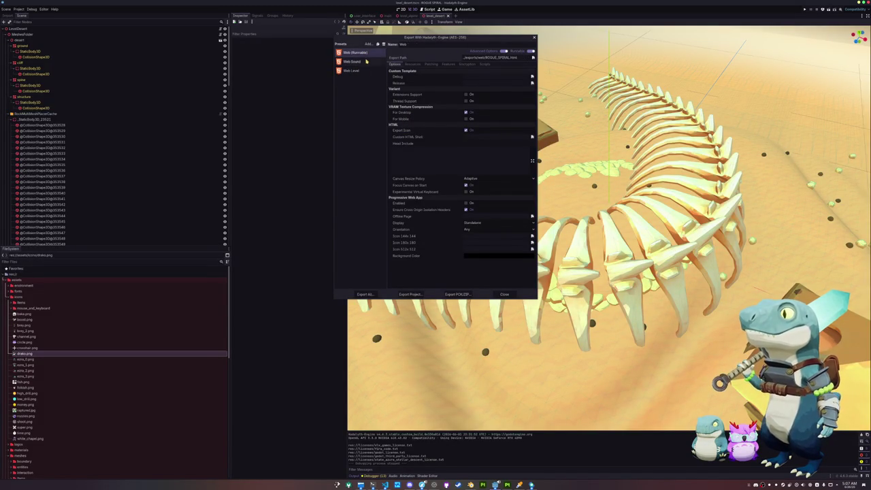
Export all three web presets at once as a release build
click(365, 294)
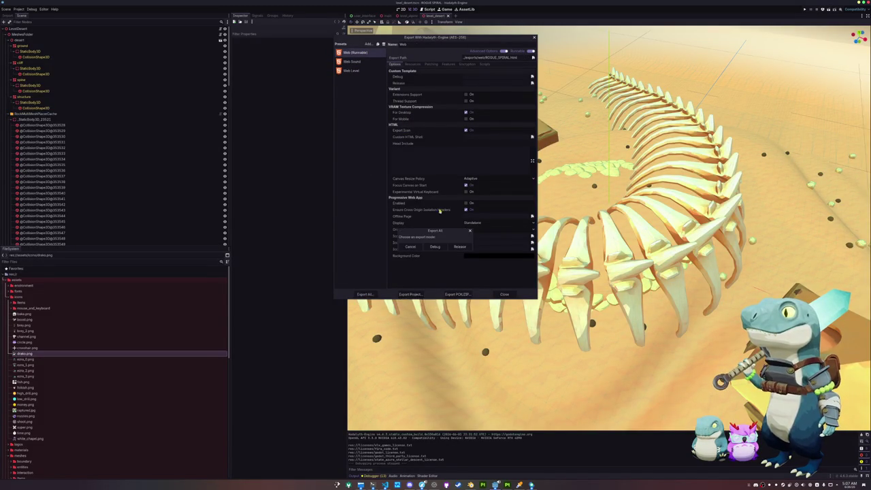
click(450, 248)
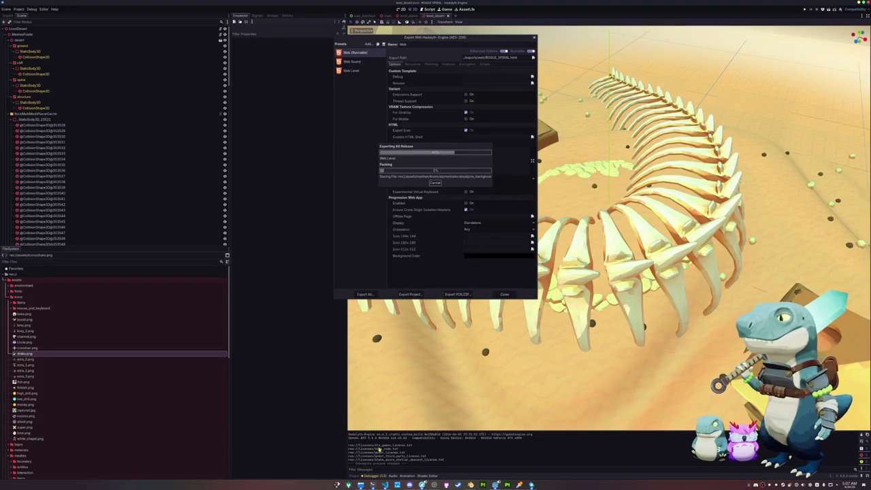
click(372, 485)
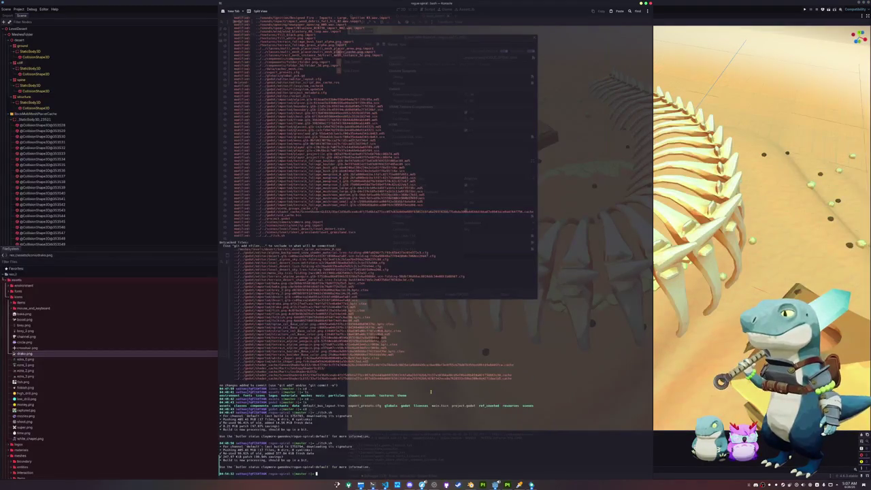
text(./itch.sh)
Push the new build to itch.io with ./itch.sh and reload the game page without DevTools
key(Return)
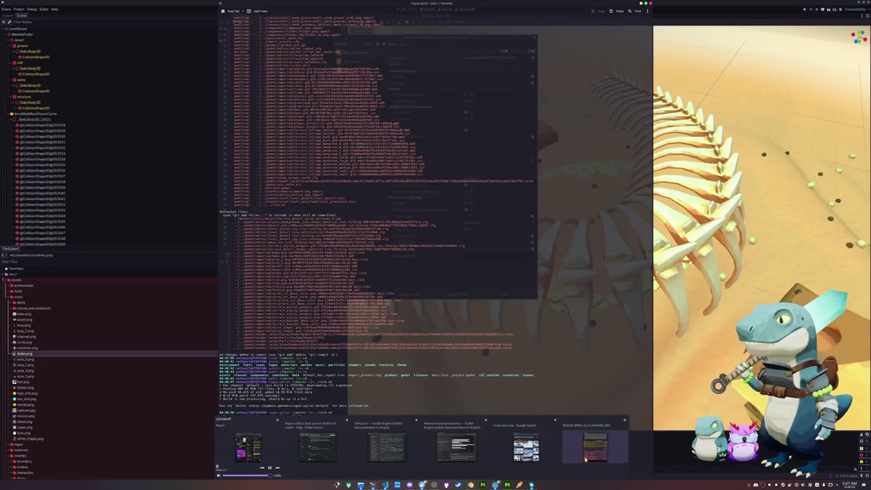
mouse_move(421, 484)
click(595, 446)
click(585, 96)
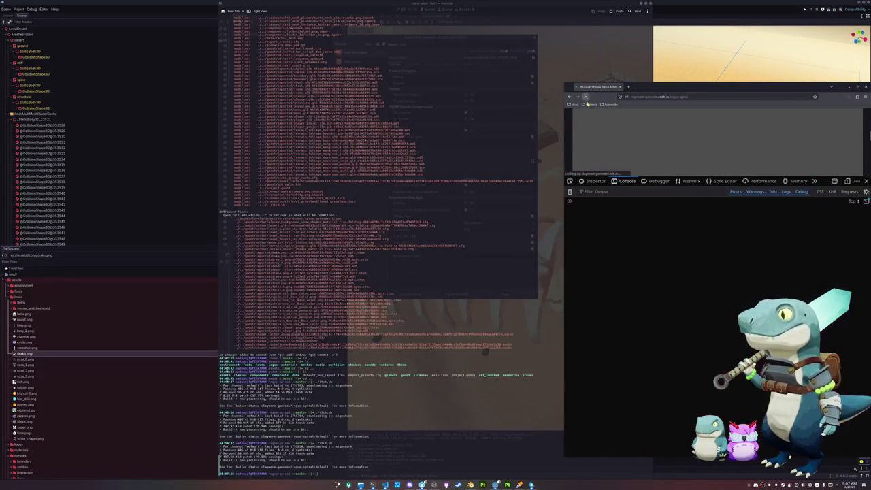
click(865, 185)
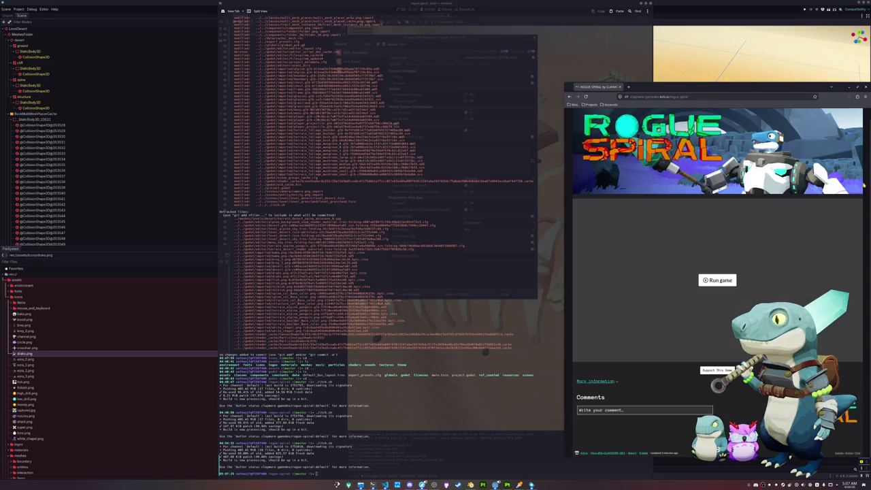
click(585, 96)
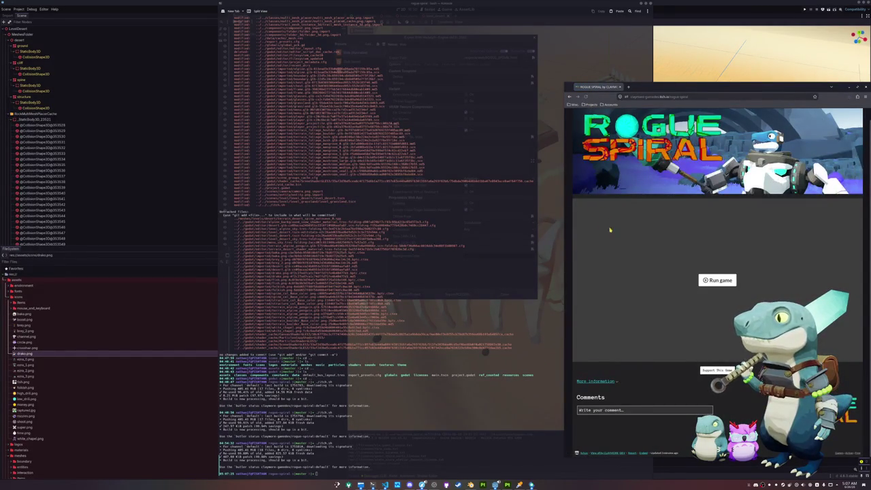
click(586, 96)
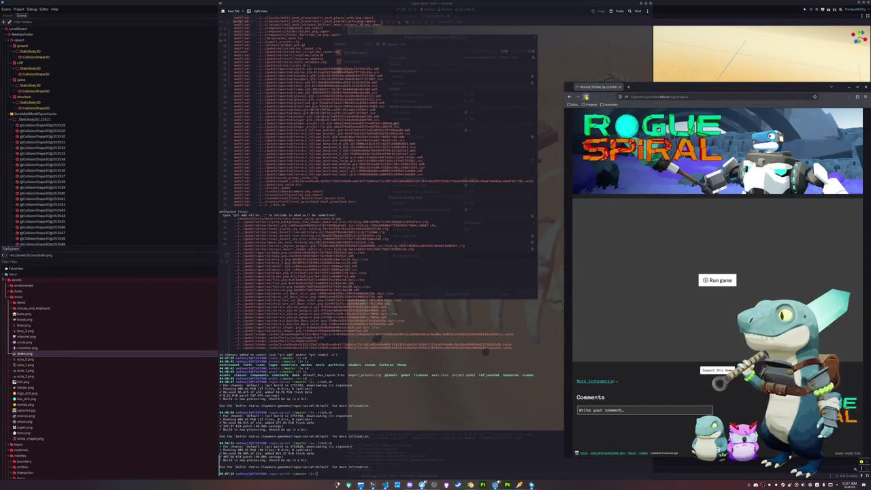
click(585, 97)
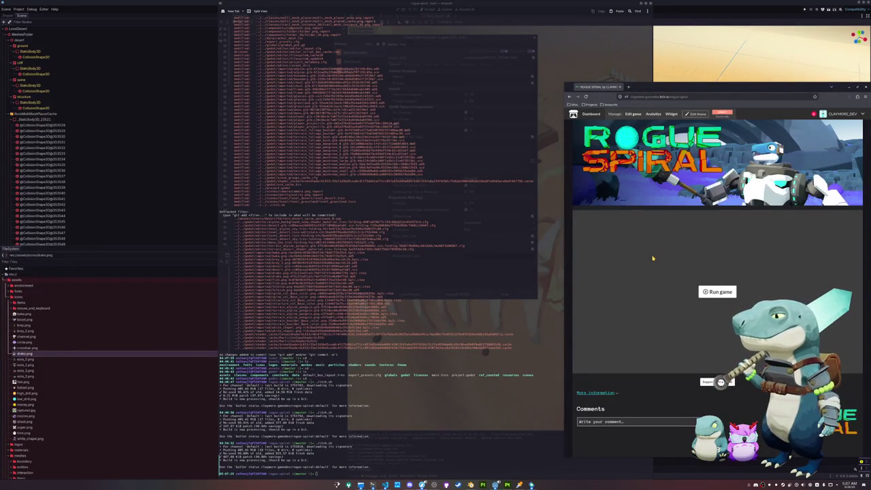
Start the game running on the reloaded itch.io page
scroll(651, 257, down, 1)
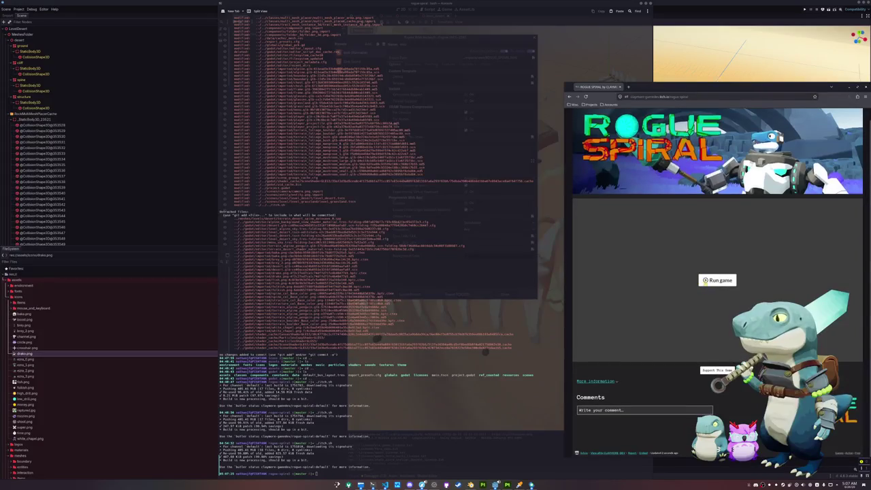
click(717, 279)
right_click(653, 383)
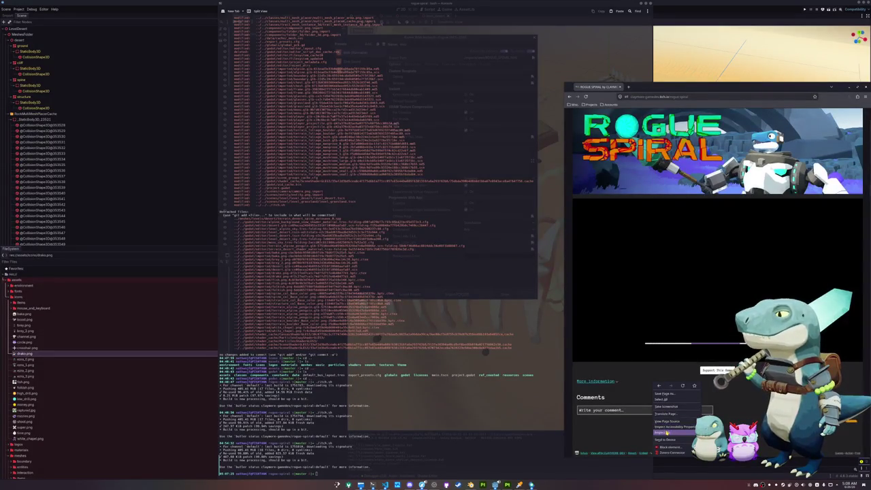
Open the browser developer tools on the Console tab and resize the panel
click(666, 433)
click(627, 180)
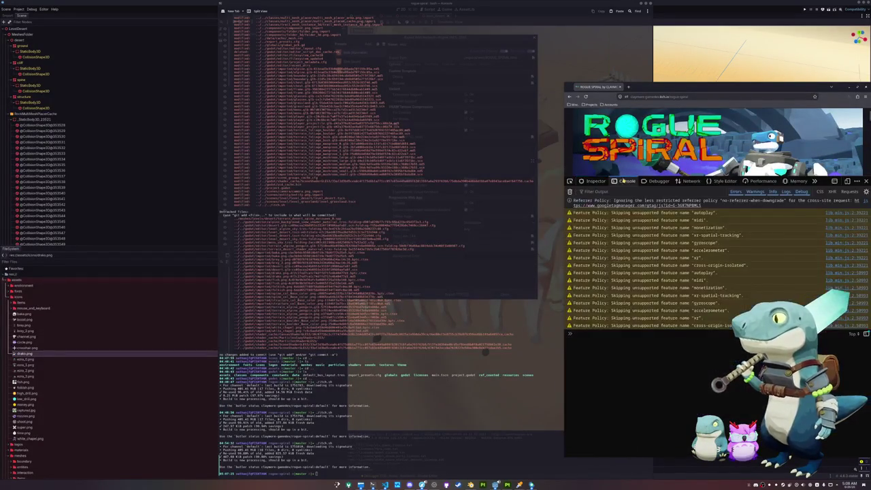
mouse_move(626, 176)
mouse_down()
mouse_move(622, 271)
mouse_move(622, 227)
mouse_up()
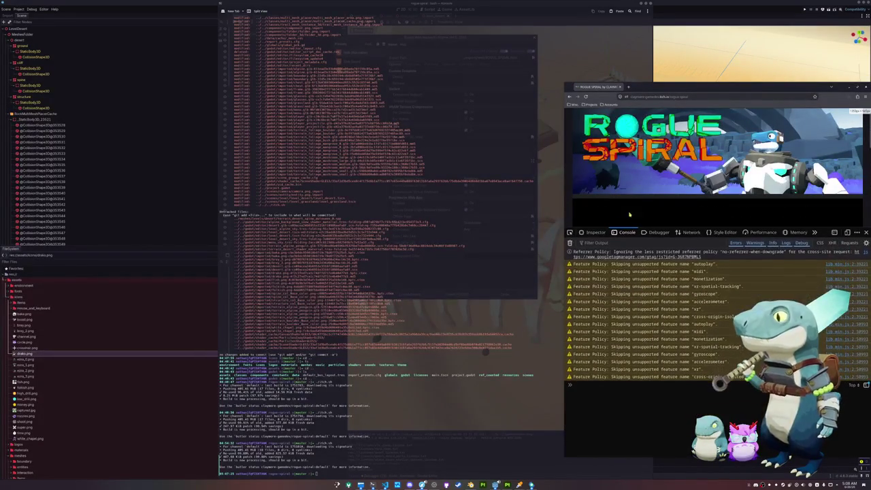
scroll(640, 190, down, 3)
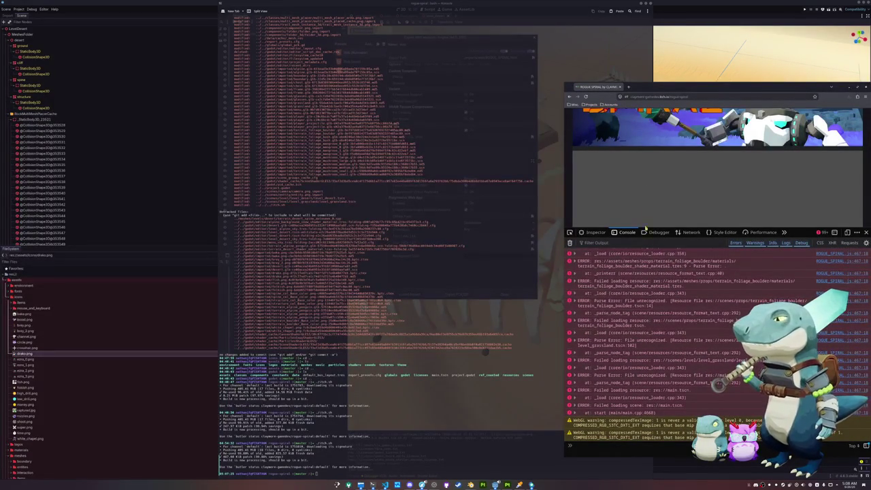
Scroll back through the logged errors and expand the grassland.glb loading error
scroll(662, 386, up, 3)
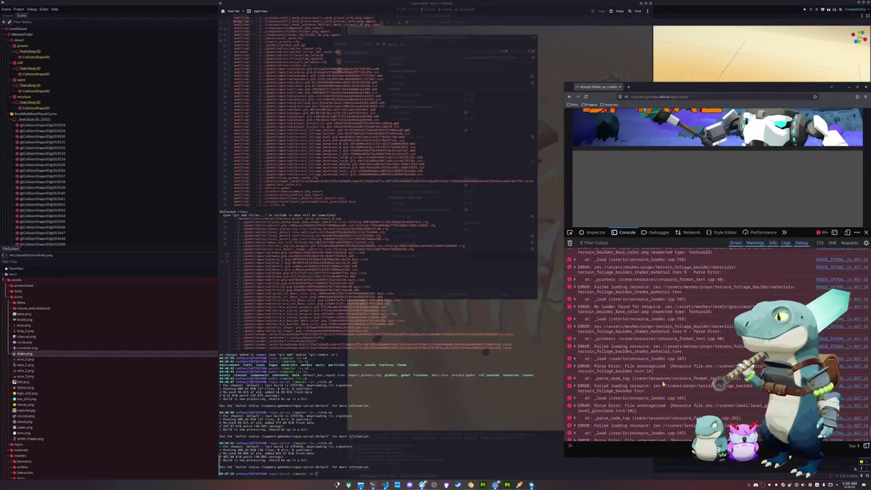
scroll(662, 381, up, 2)
scroll(660, 358, up, 3)
scroll(661, 354, up, 2)
scroll(664, 348, up, 2)
scroll(667, 342, up, 2)
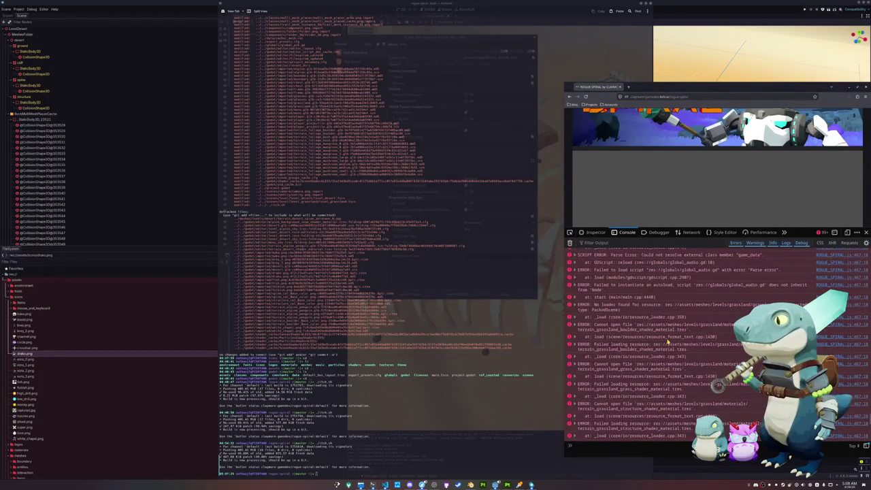
scroll(667, 342, up, 2)
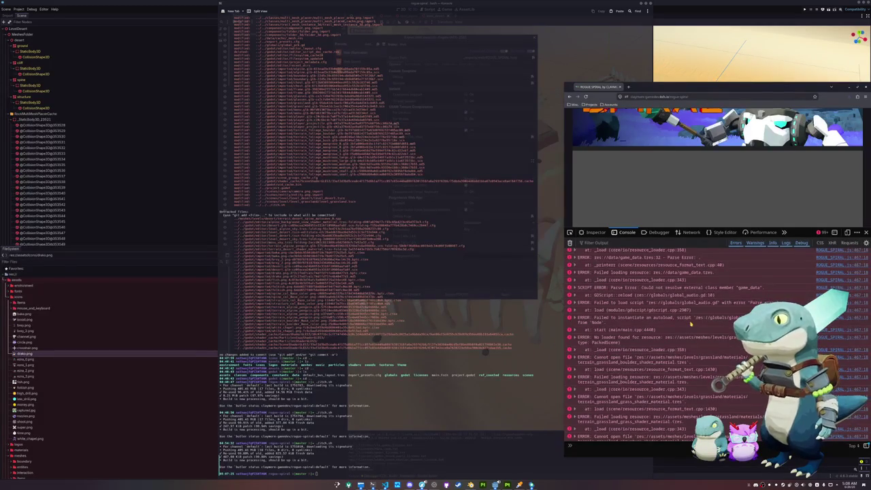
scroll(704, 332, up, 1)
scroll(714, 338, up, 1)
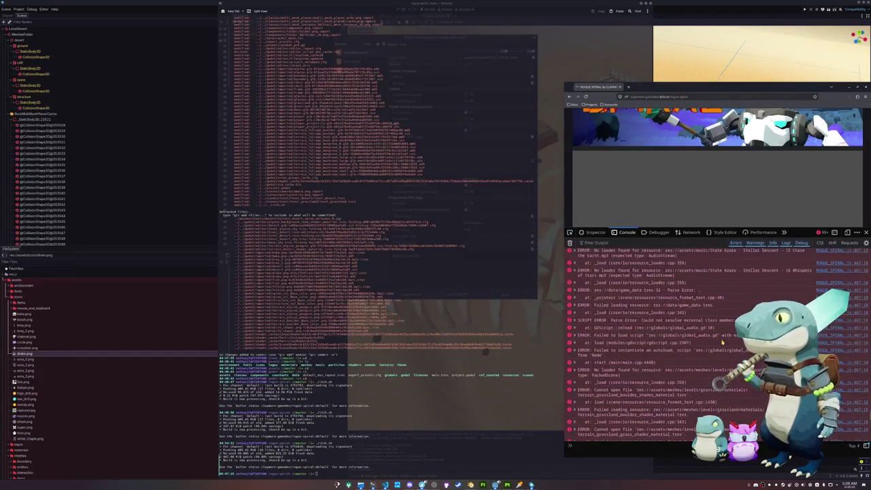
scroll(723, 342, up, 1)
scroll(722, 342, up, 2)
scroll(721, 342, up, 2)
scroll(721, 342, up, 2)
scroll(721, 340, up, 2)
scroll(721, 341, up, 2)
scroll(721, 341, up, 2)
scroll(721, 340, up, 2)
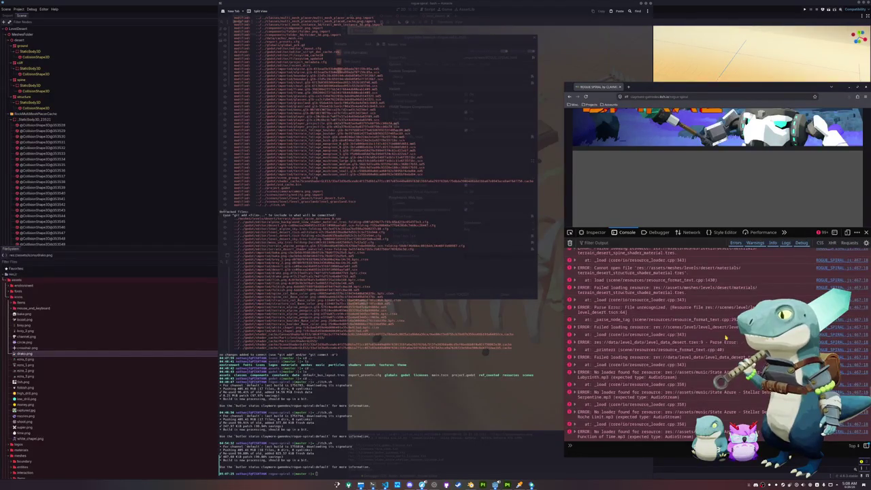
scroll(725, 338, up, 2)
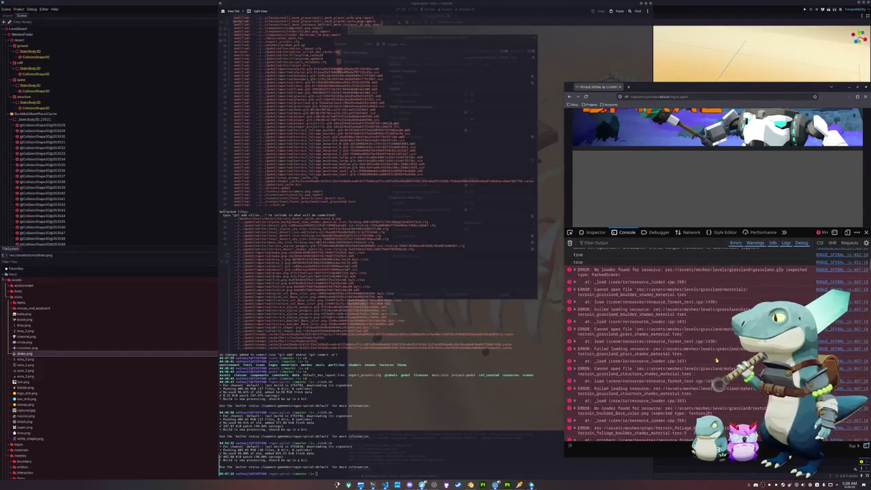
click(687, 276)
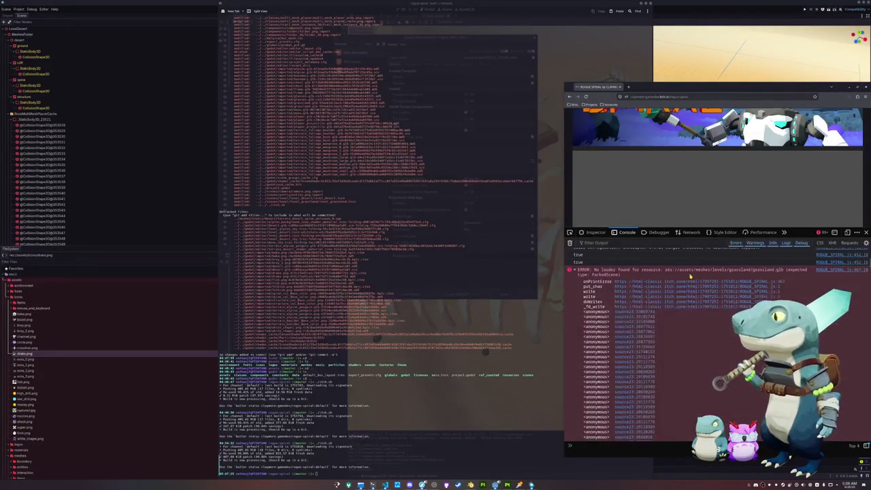
Re-check the grassland.glb error's stack trace in the console
click(690, 276)
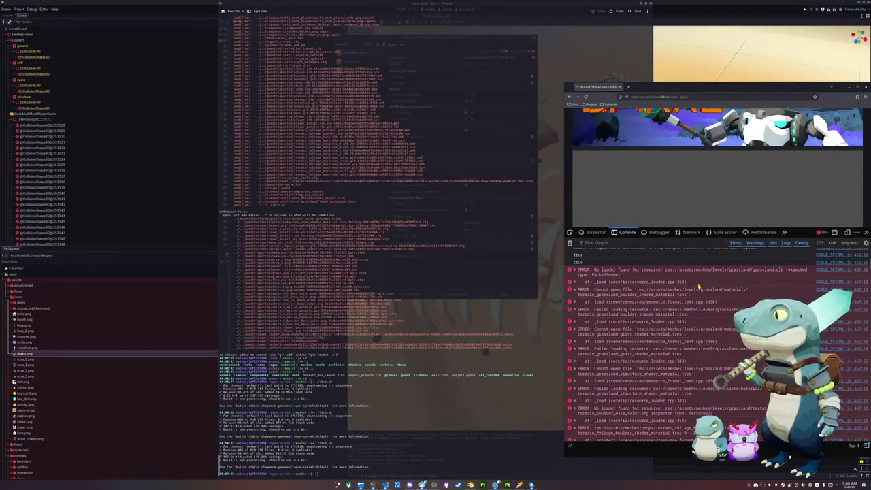
click(703, 276)
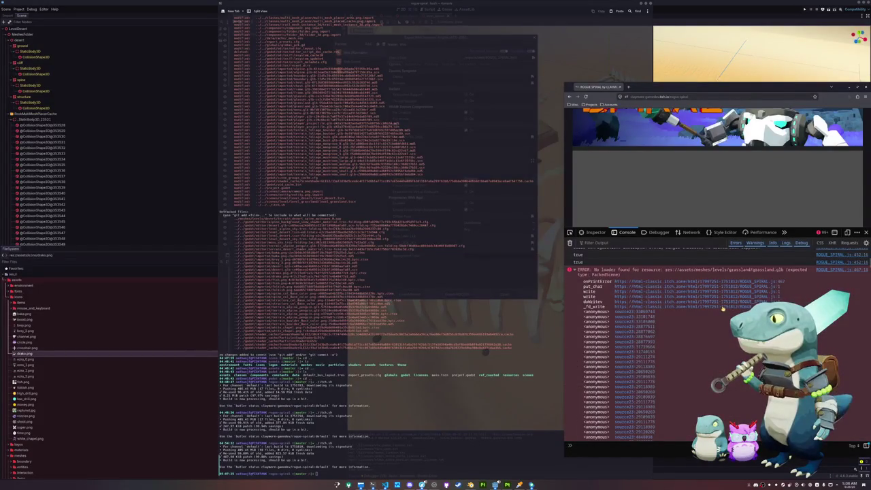
scroll(598, 287, down, 3)
scroll(598, 287, down, 3)
scroll(610, 322, up, 2)
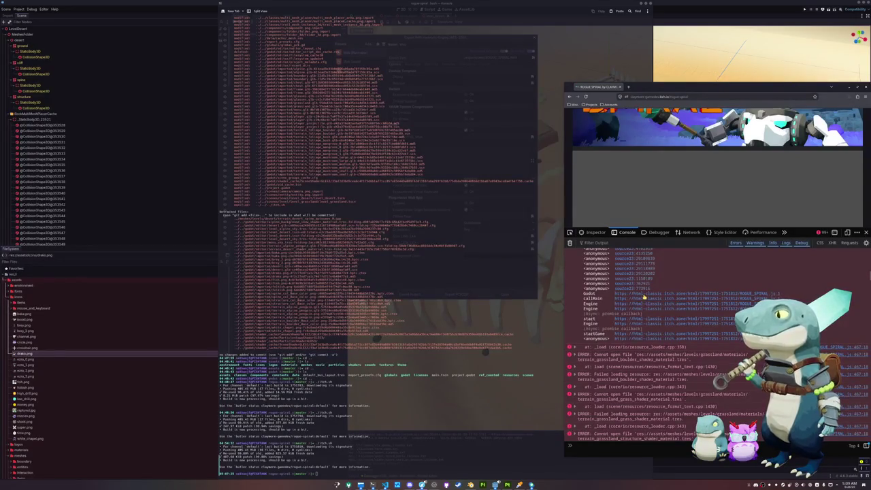
scroll(633, 326, down, 2)
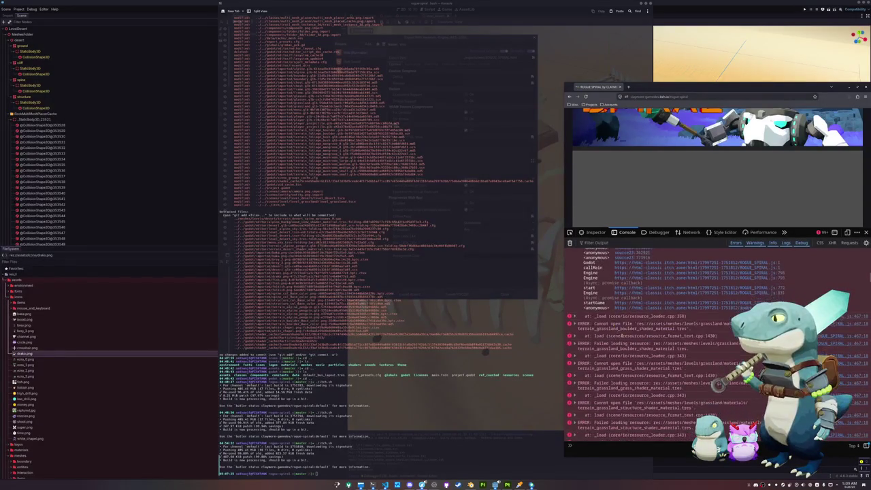
Expand the resource_loader error's stack trace and scroll through the missing level resource errors
click(683, 315)
scroll(698, 320, down, 2)
scroll(700, 324, down, 2)
scroll(700, 328, down, 2)
scroll(702, 334, down, 3)
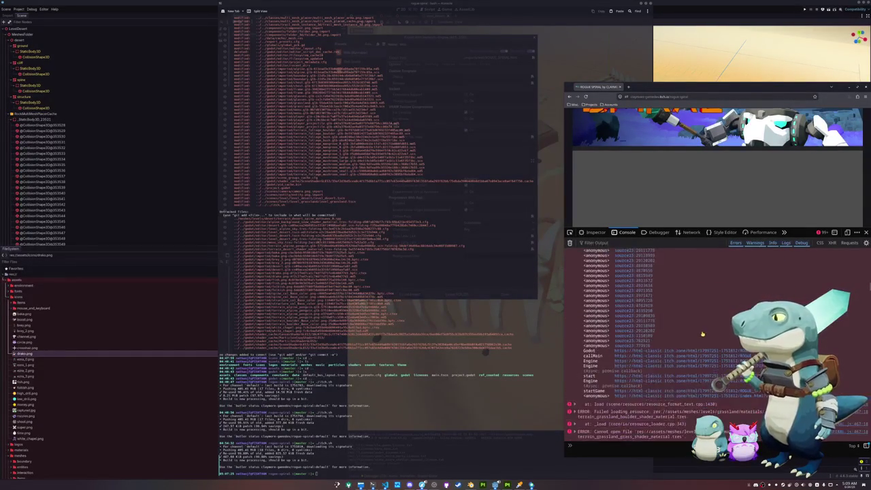
scroll(702, 334, down, 5)
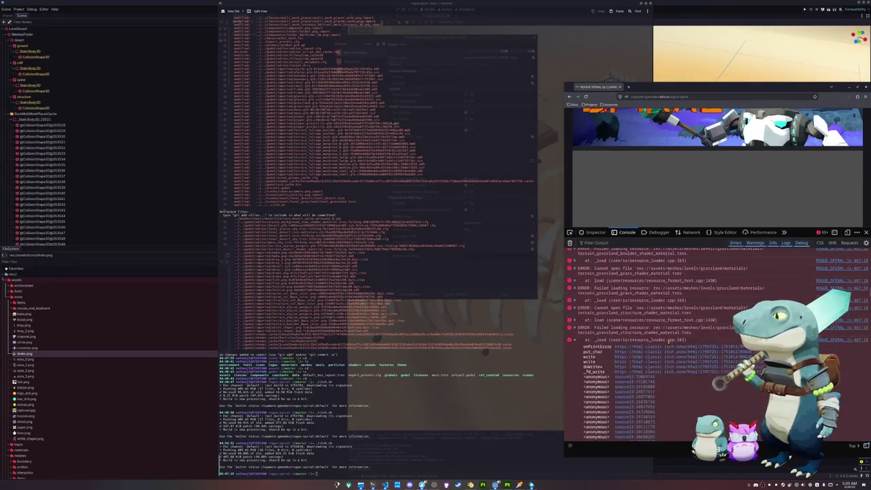
scroll(668, 341, up, 5)
scroll(670, 341, down, 1)
scroll(672, 340, down, 2)
scroll(673, 340, down, 3)
scroll(673, 341, down, 3)
scroll(658, 337, down, 2)
scroll(658, 347, down, 2)
scroll(658, 360, down, 2)
scroll(659, 374, down, 2)
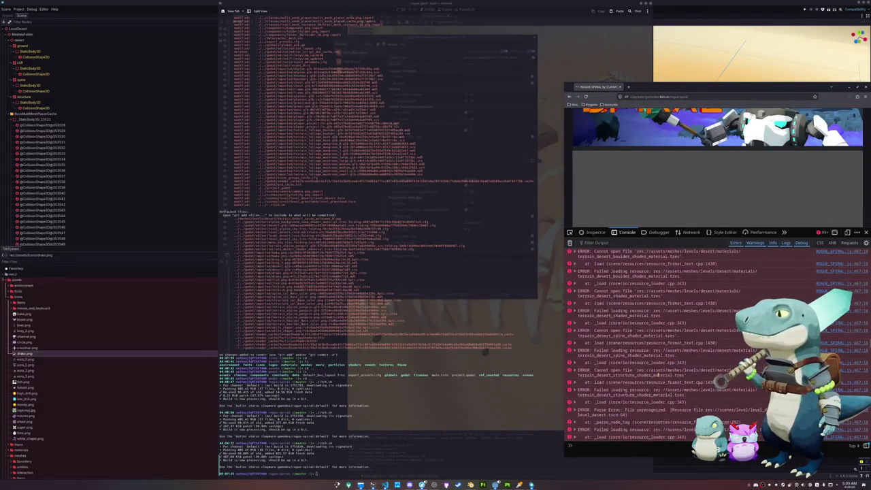
scroll(658, 374, up, 2)
scroll(666, 371, up, 2)
scroll(674, 367, up, 2)
scroll(678, 369, up, 2)
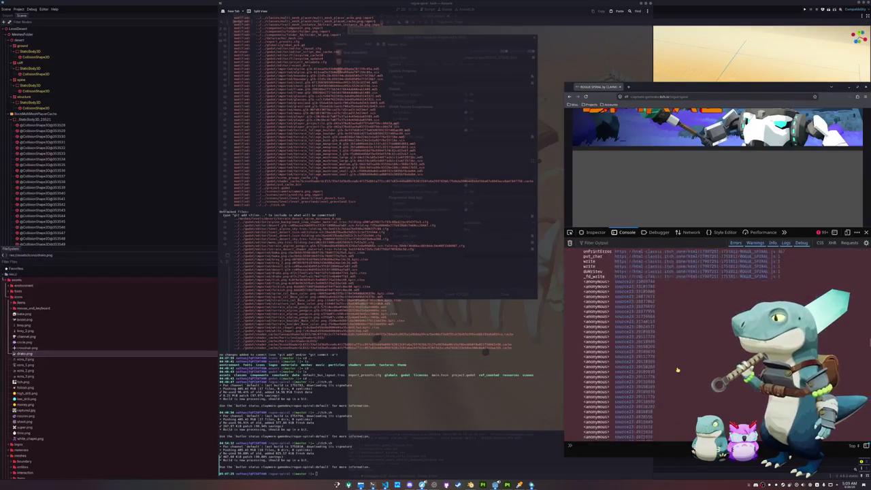
scroll(677, 370, up, 2)
scroll(678, 369, up, 2)
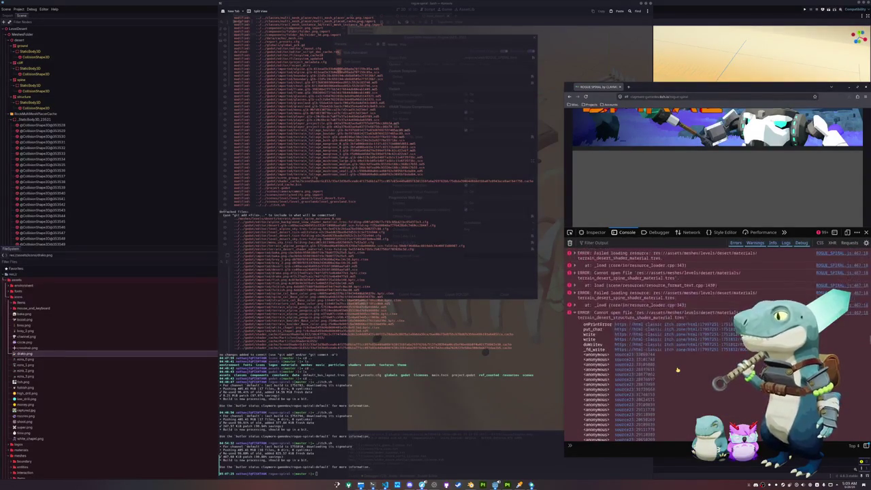
scroll(677, 369, up, 2)
scroll(676, 369, up, 2)
scroll(674, 369, up, 2)
scroll(671, 368, up, 2)
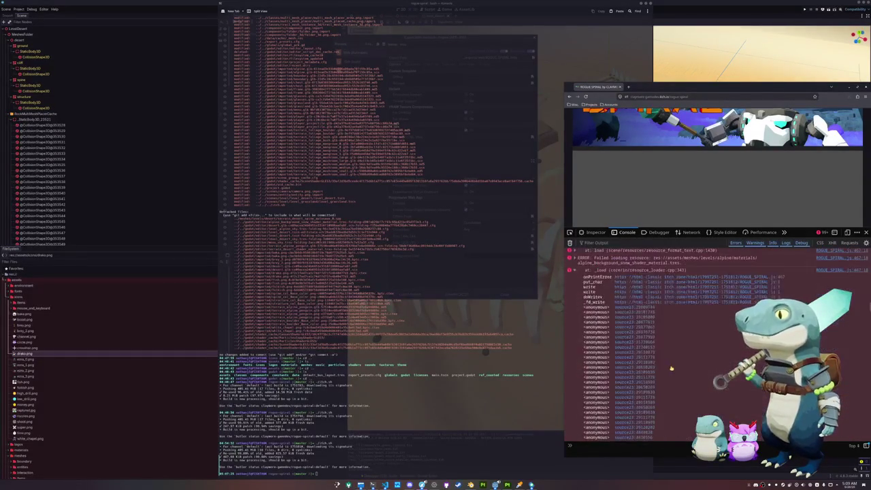
scroll(672, 368, up, 2)
scroll(671, 368, up, 2)
scroll(671, 368, up, 2)
scroll(670, 367, up, 2)
scroll(608, 364, down, 2)
scroll(609, 364, down, 2)
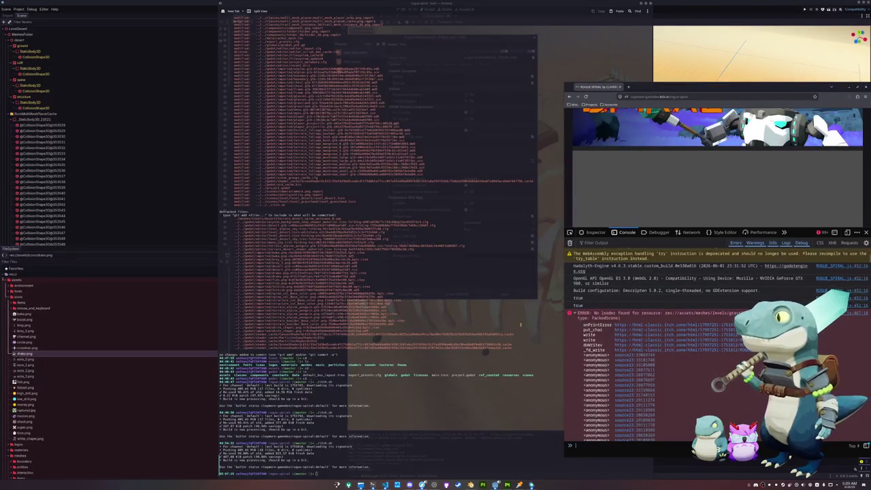
click(188, 258)
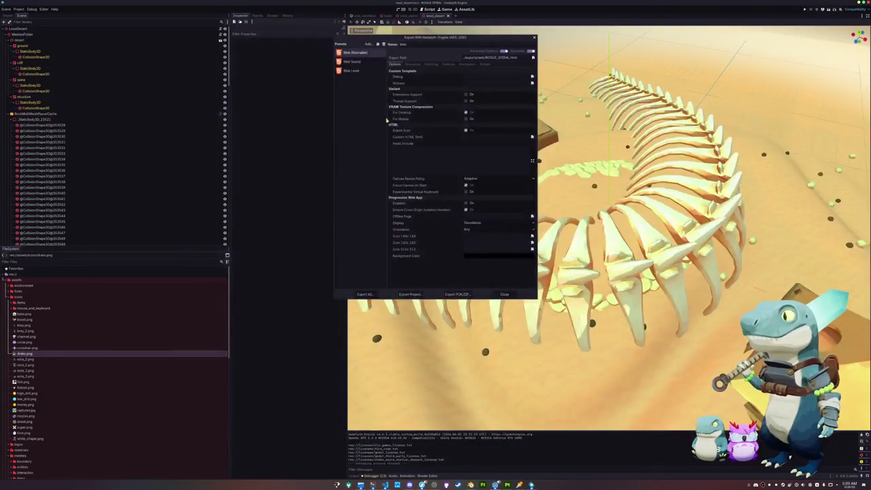
Export the Web Level preset as a level zip into exports/web-level
click(363, 62)
click(356, 70)
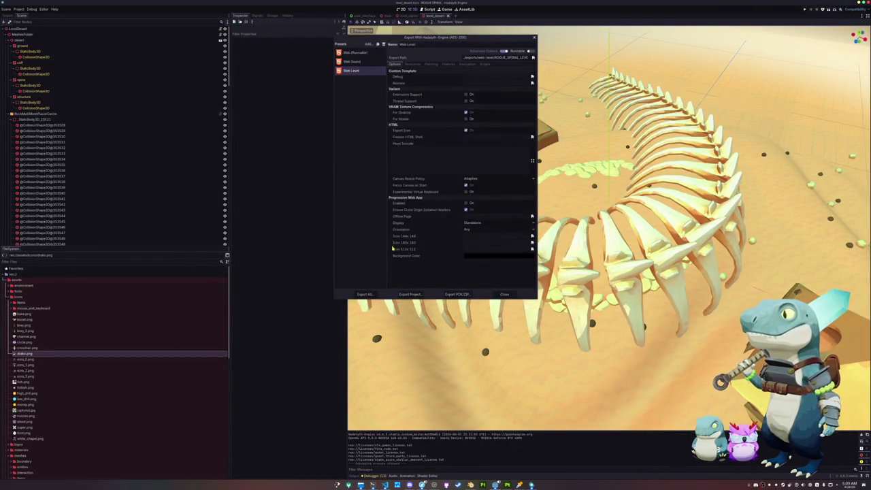
click(462, 294)
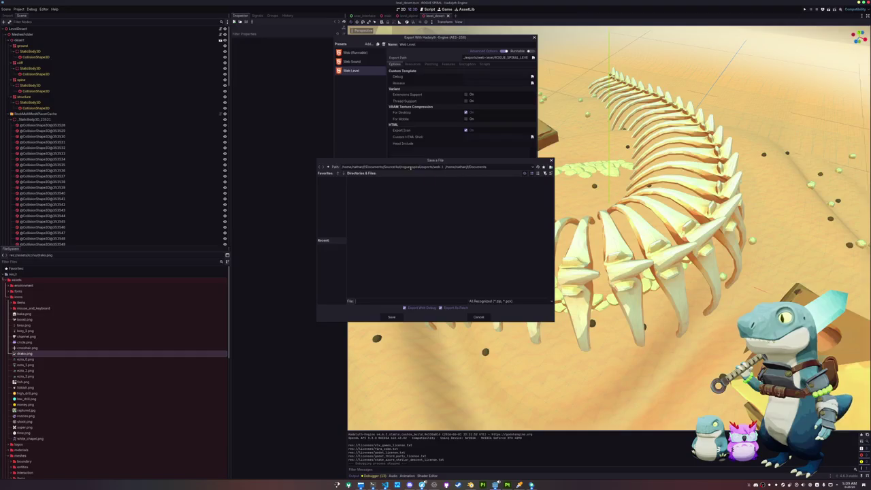
drag(554, 170, 714, 166)
text(level.z)
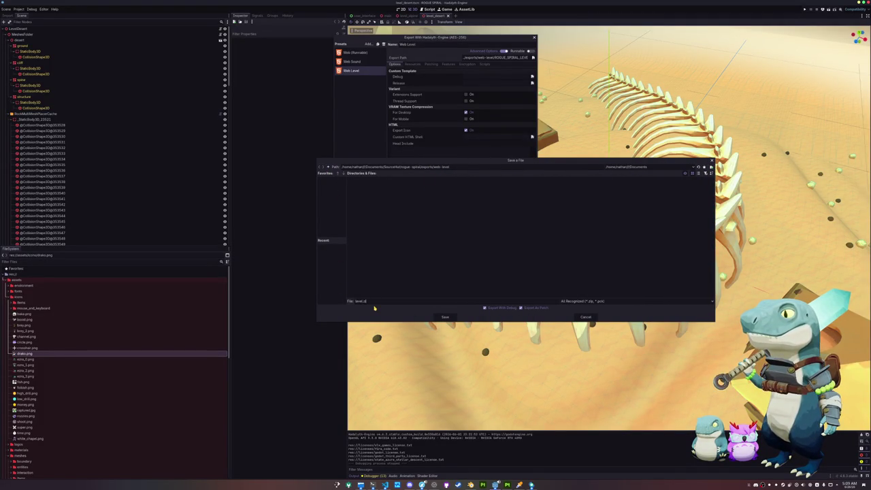
key(Return)
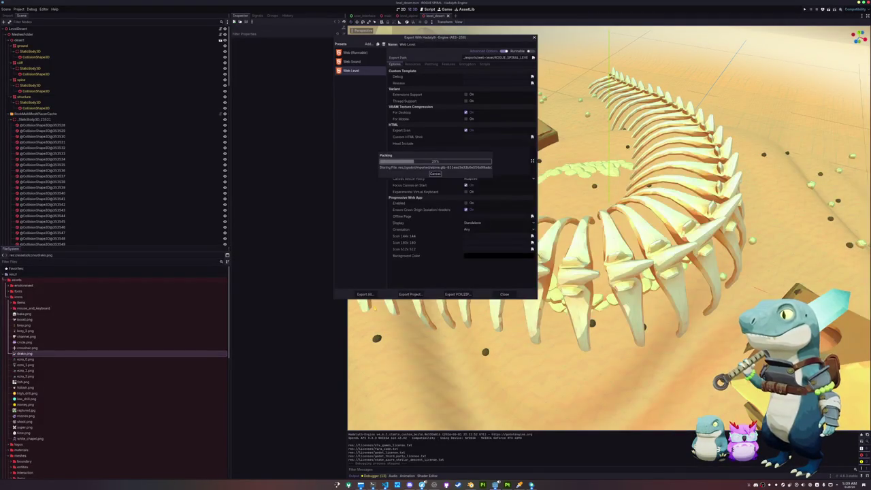
click(360, 485)
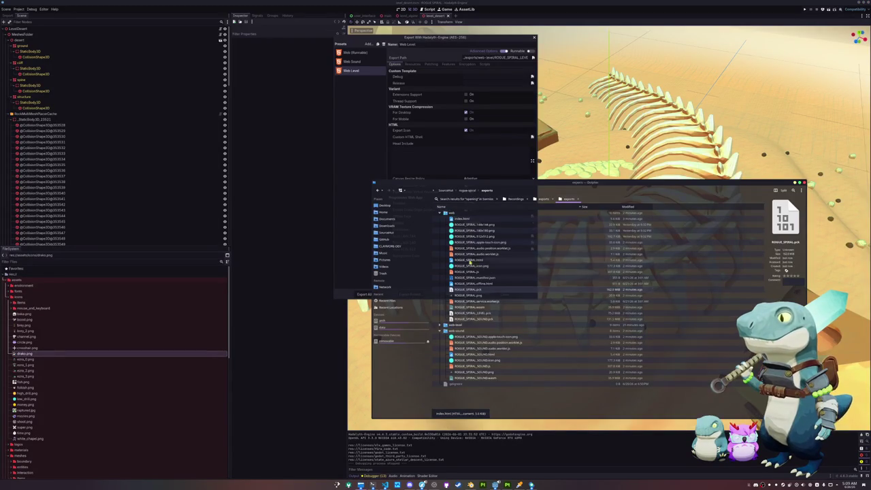
Extract level.zip here and expand the extracted level, globals and assets folders
scroll(449, 336, down, 2)
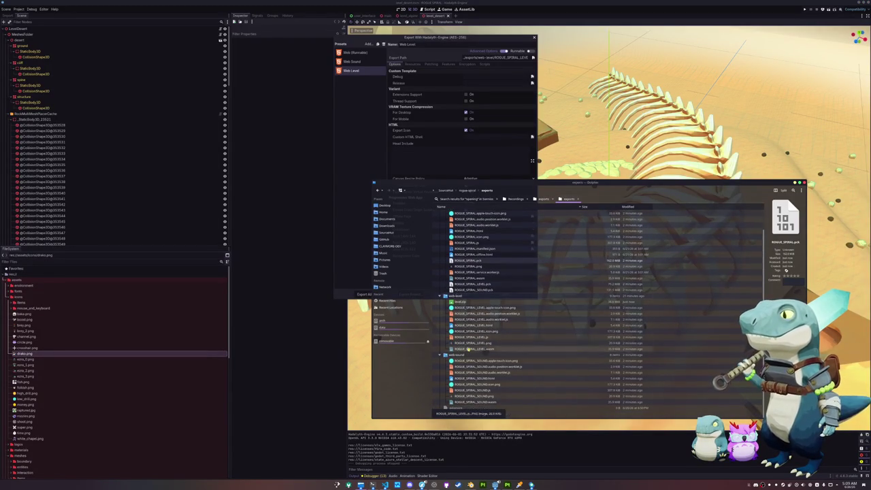
right_click(461, 302)
mouse_move(476, 369)
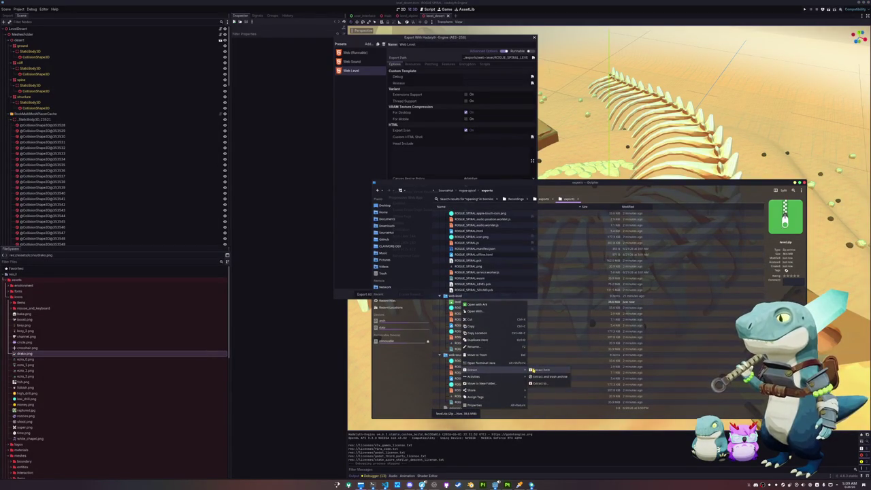
click(537, 370)
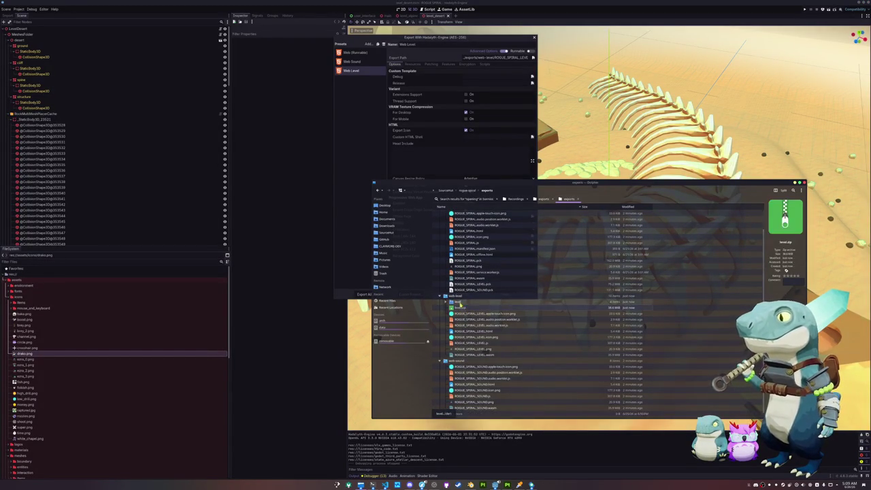
click(447, 302)
click(453, 313)
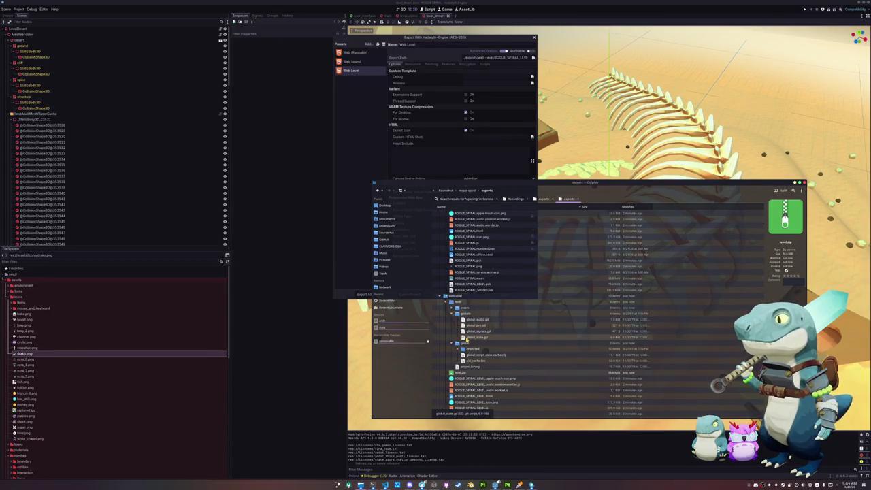
click(452, 309)
scroll(453, 325, down, 1)
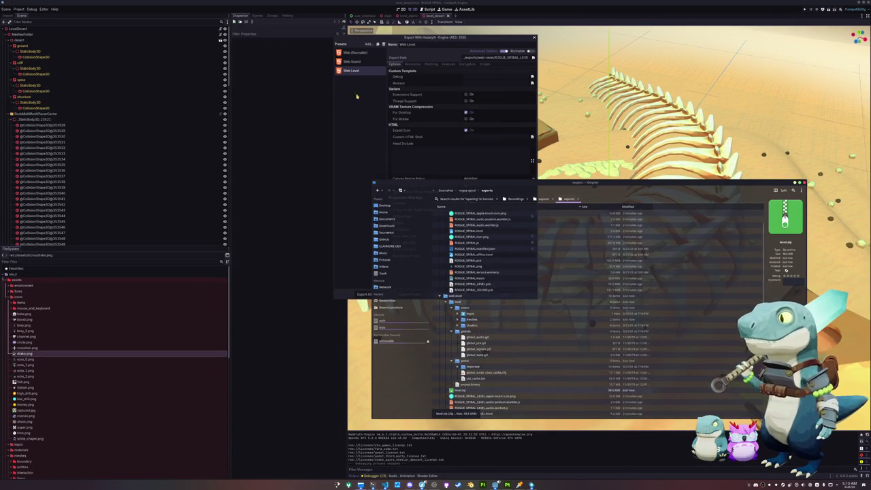
Compare the Web Level and Web Sound resource filters (globals/* exclude), then close the Export dialog
click(361, 77)
click(412, 64)
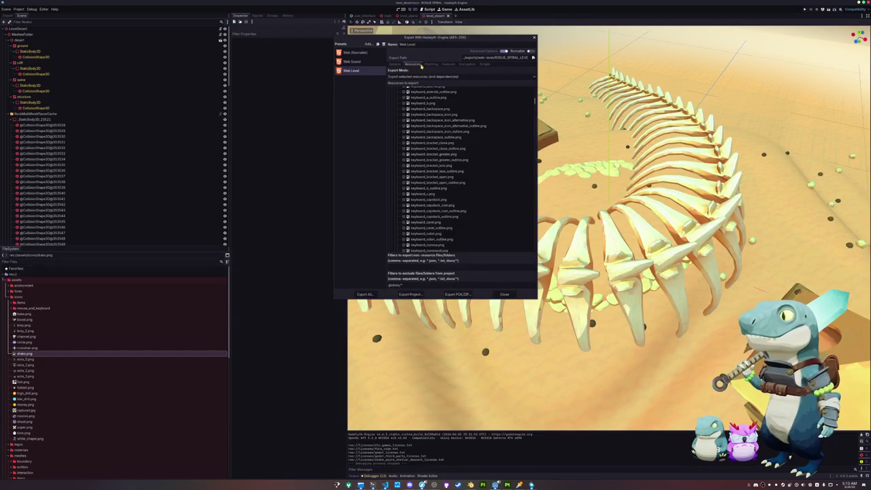
drag(403, 284, 393, 284)
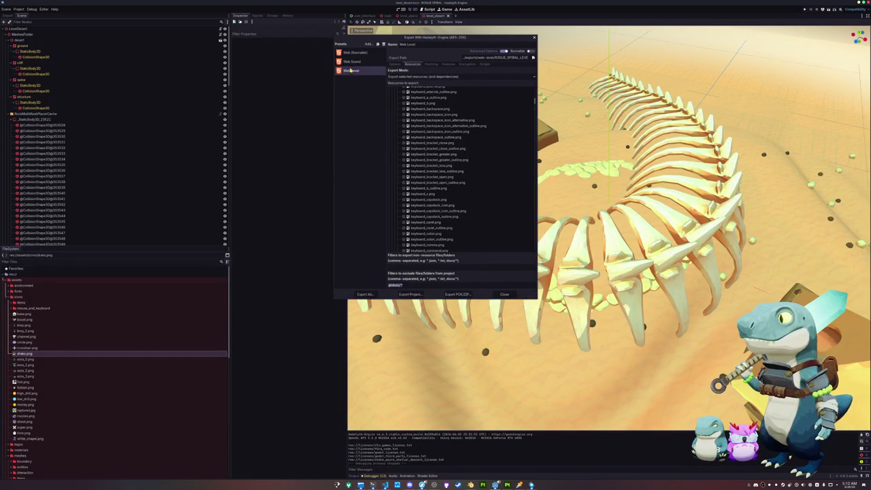
click(352, 61)
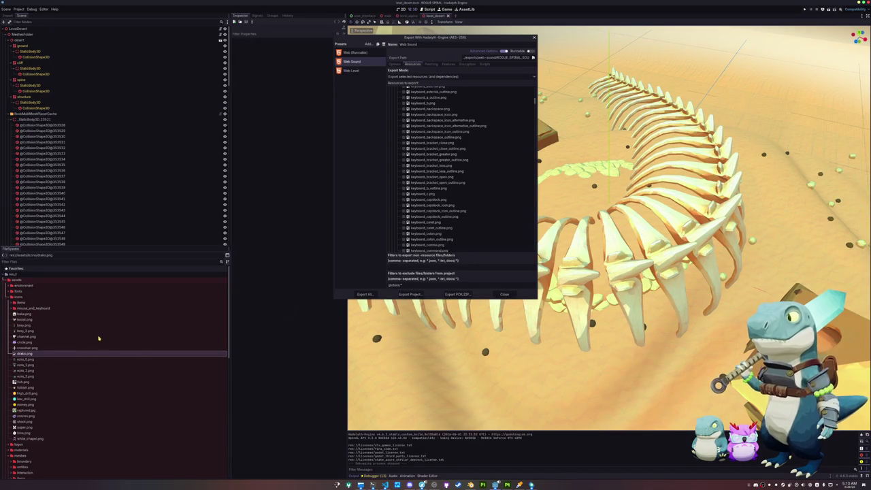
click(504, 293)
double_click(19, 297)
click(19, 313)
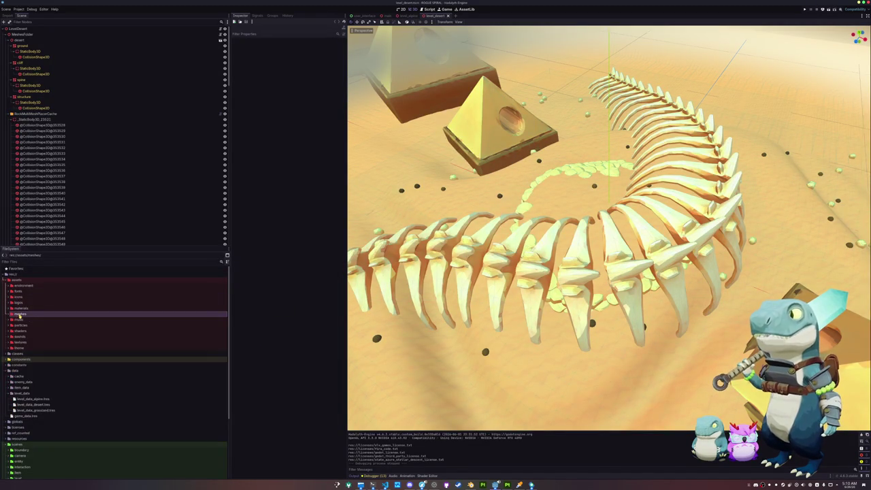
Show global_audio, global_pck, global_signals and global_state scripts in the FileSystem dock's globals folder
key(Left)
scroll(41, 347, down, 2)
double_click(27, 395)
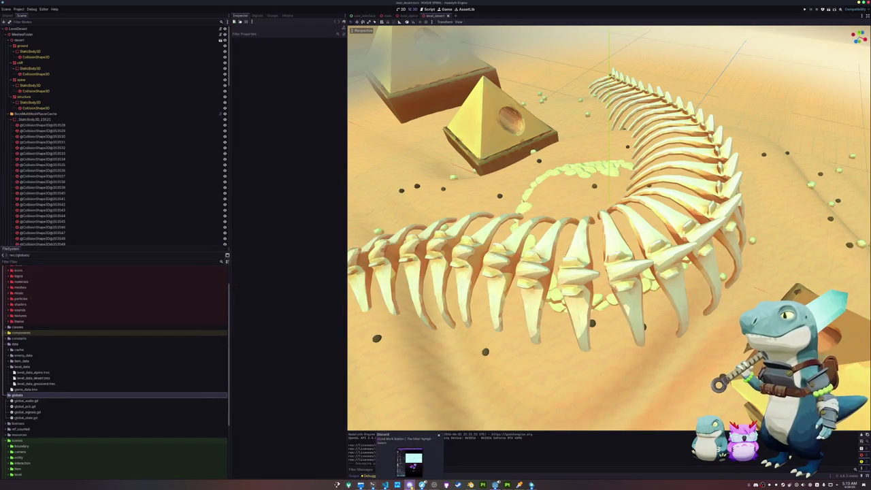
mouse_move(384, 484)
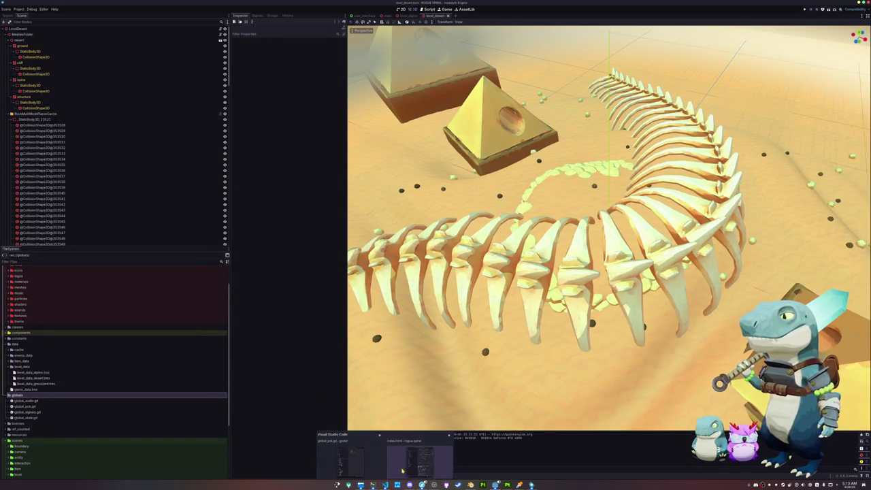
click(18, 9)
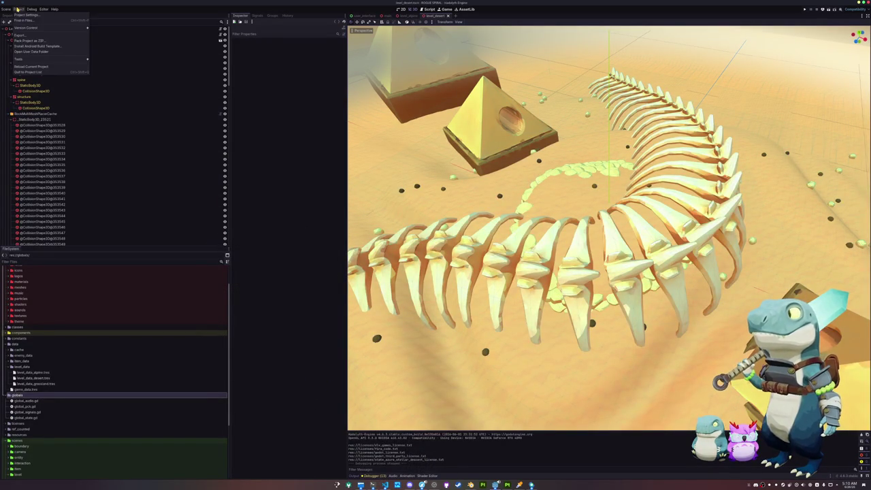
click(23, 15)
key(Escape)
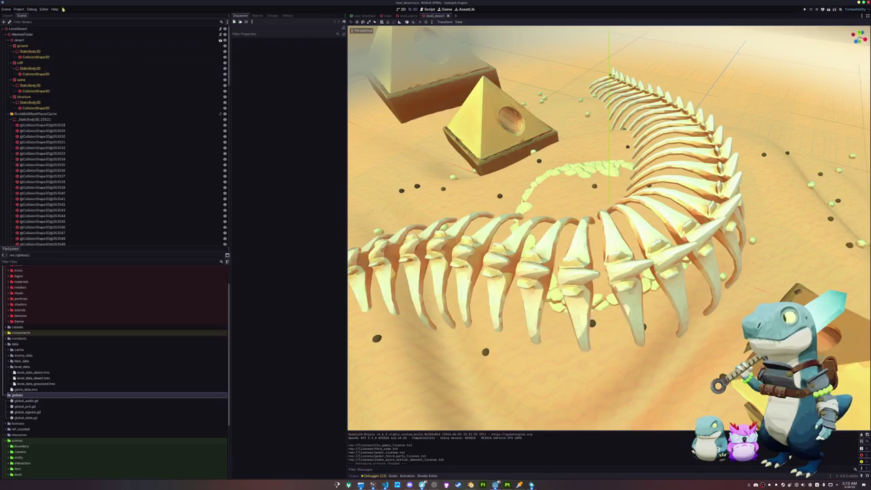
click(18, 9)
click(30, 35)
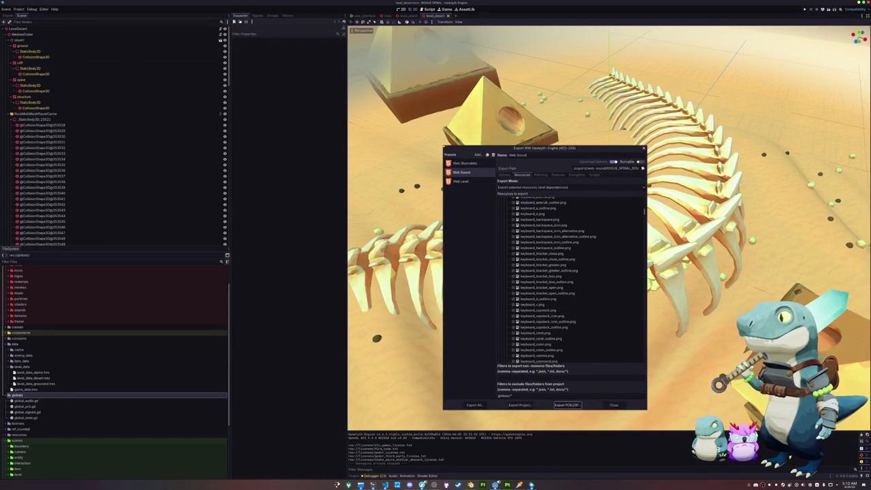
Review Web (Runnable) and Web Sound presets' globals/* filter, Patching, Features and Encryption settings
click(333, 102)
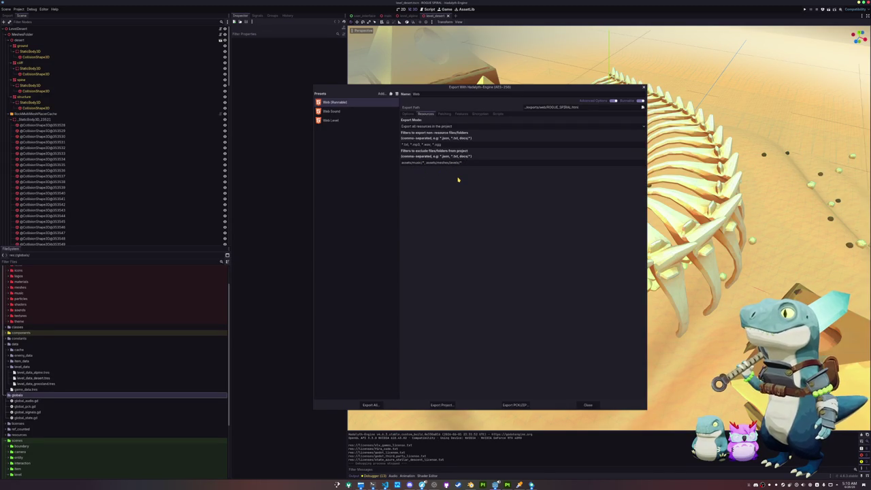
click(357, 112)
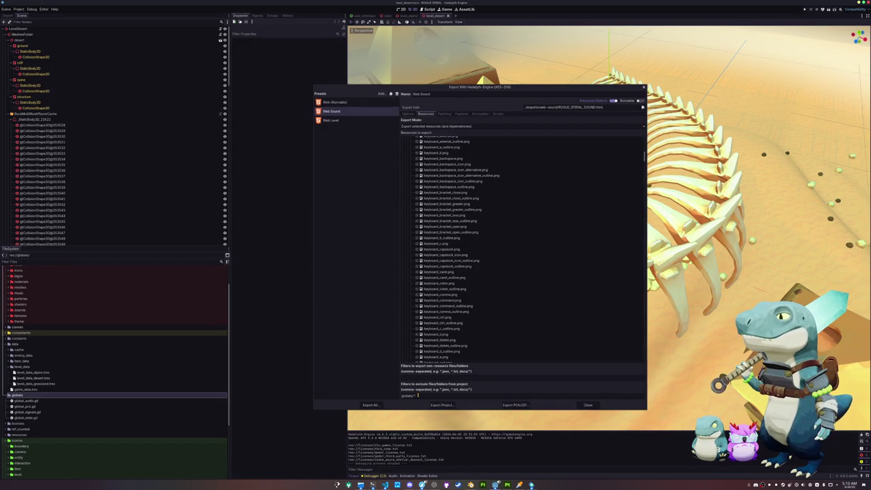
drag(417, 394, 390, 395)
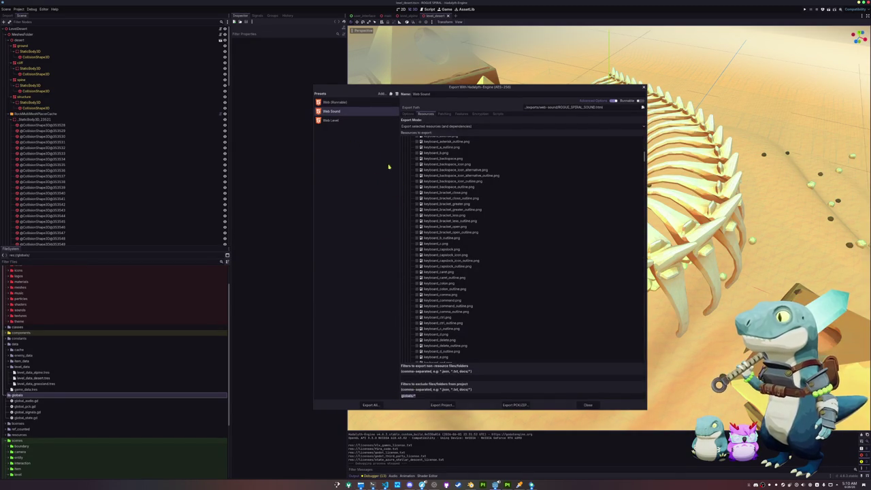
click(447, 115)
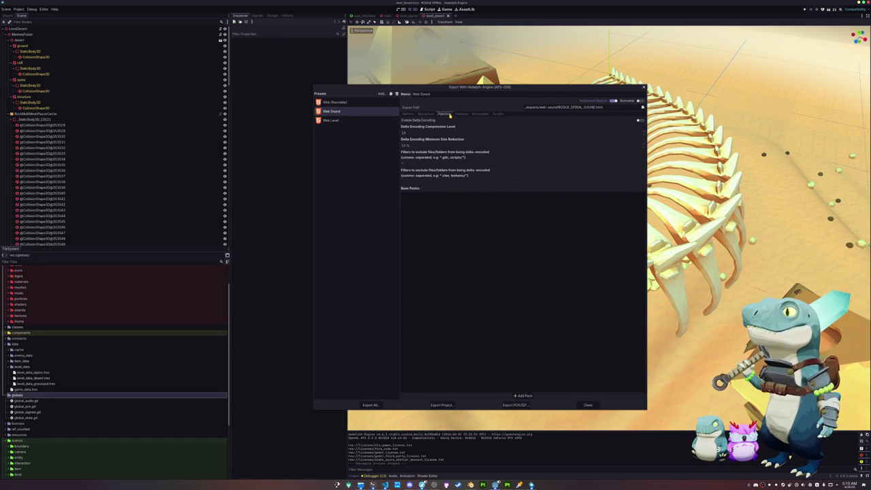
click(462, 114)
click(480, 114)
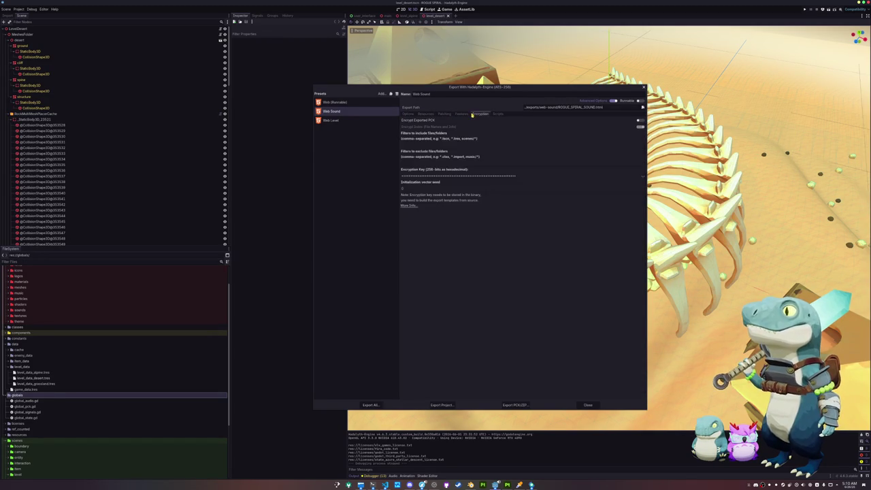
click(407, 114)
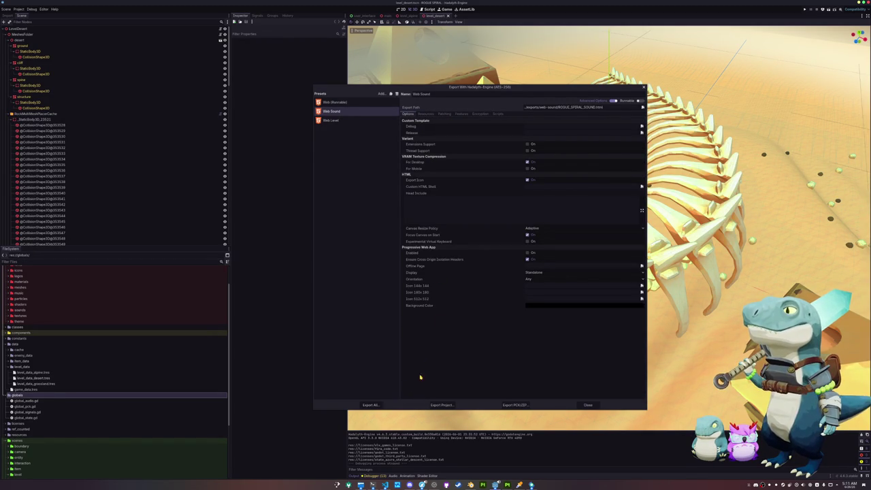
mouse_move(384, 484)
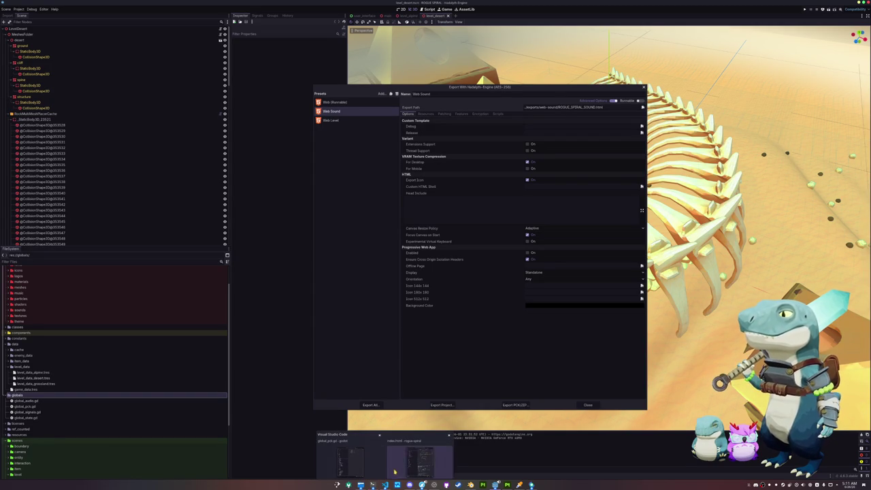
click(343, 461)
Pass false for replace_files in both the sound and level load_resource_pack calls
click(512, 60)
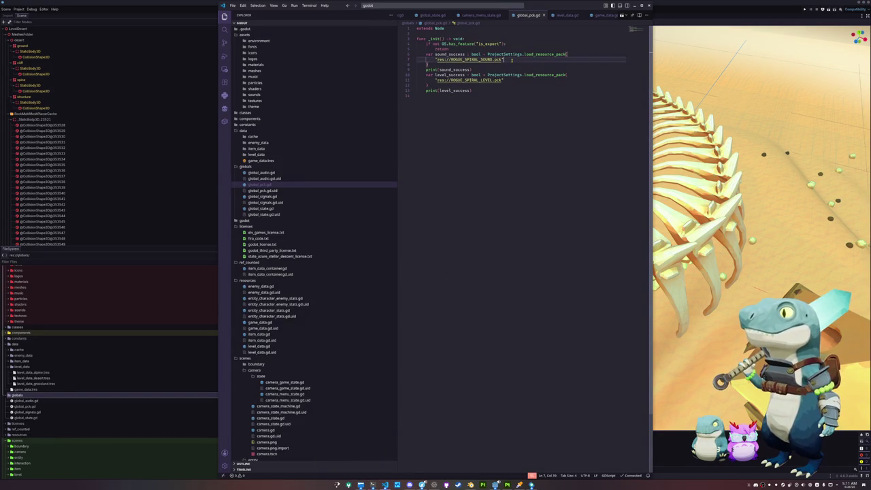
text(, false)
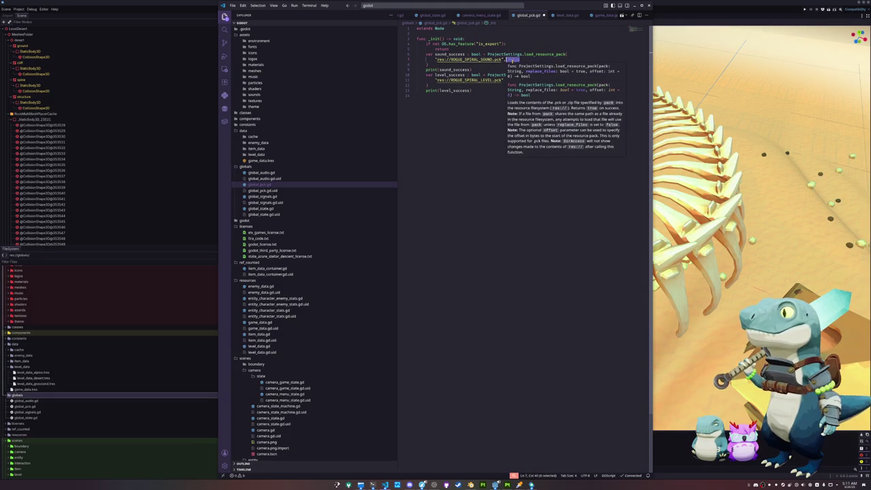
key(Down)
key(Down)
key(Down)
key(Down)
text(, false)
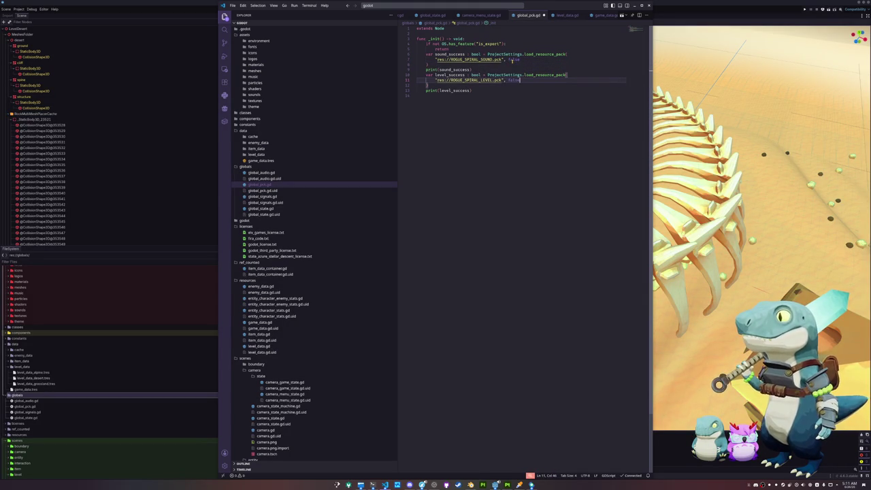
mouse_move(546, 55)
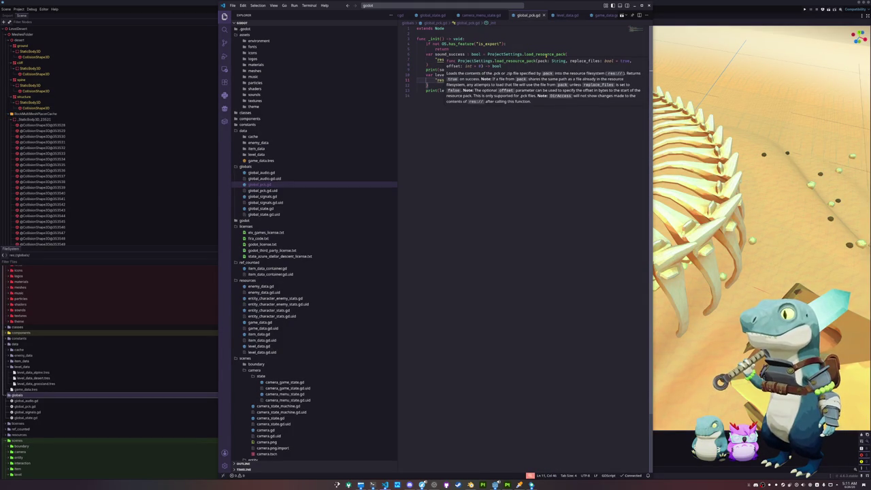
click(529, 122)
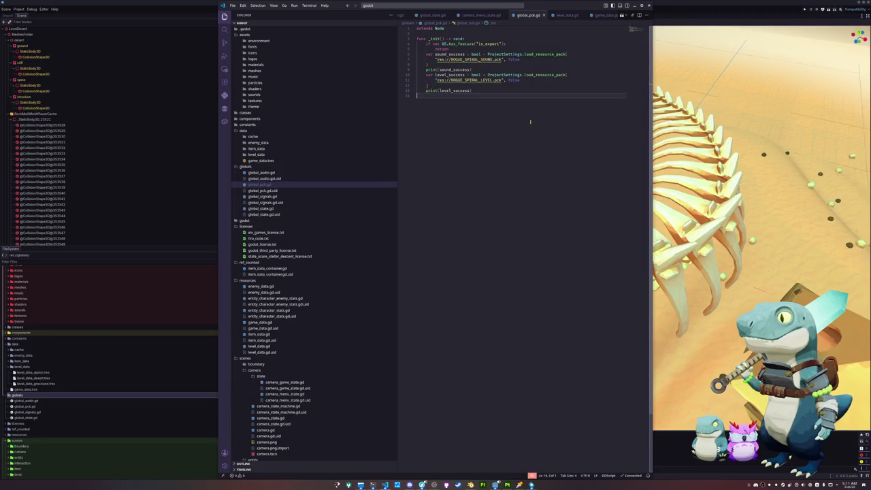
click(373, 485)
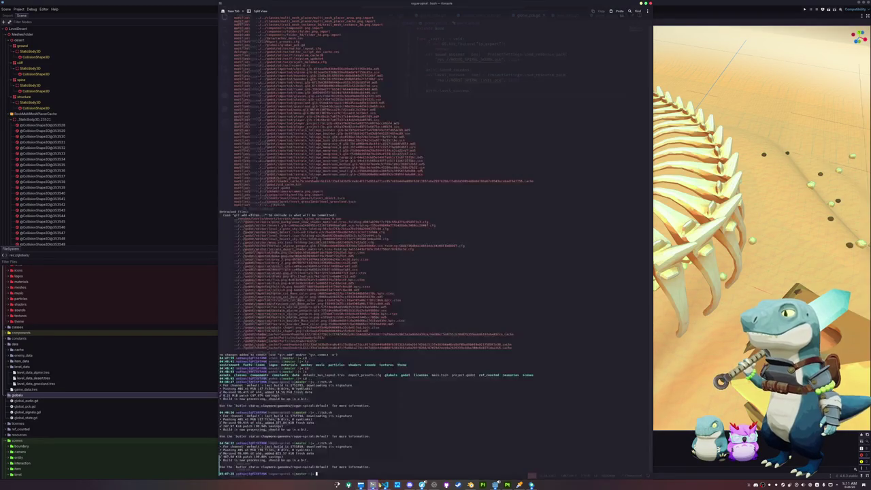
Start a release Export All of the Web presets from the Export dialog
click(12, 4)
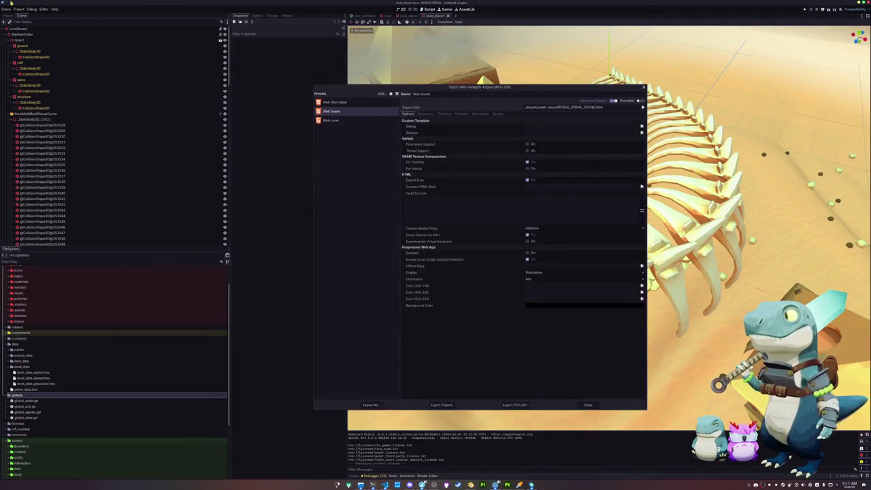
click(370, 405)
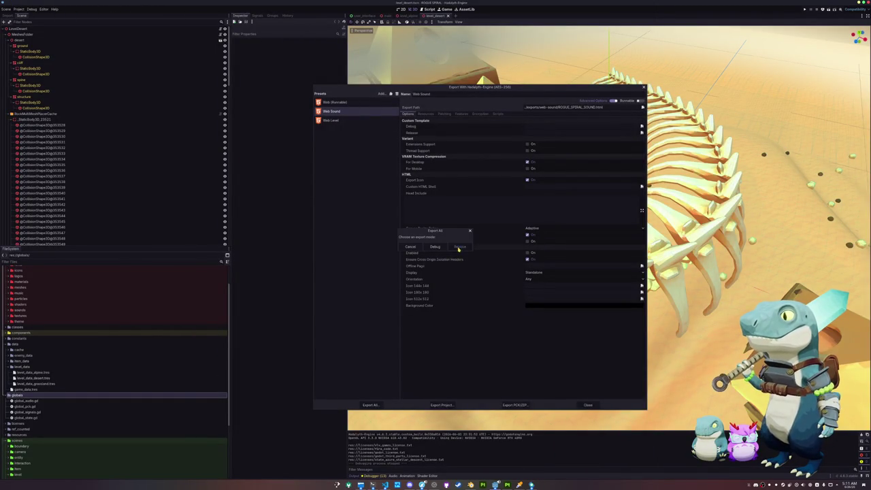
click(460, 250)
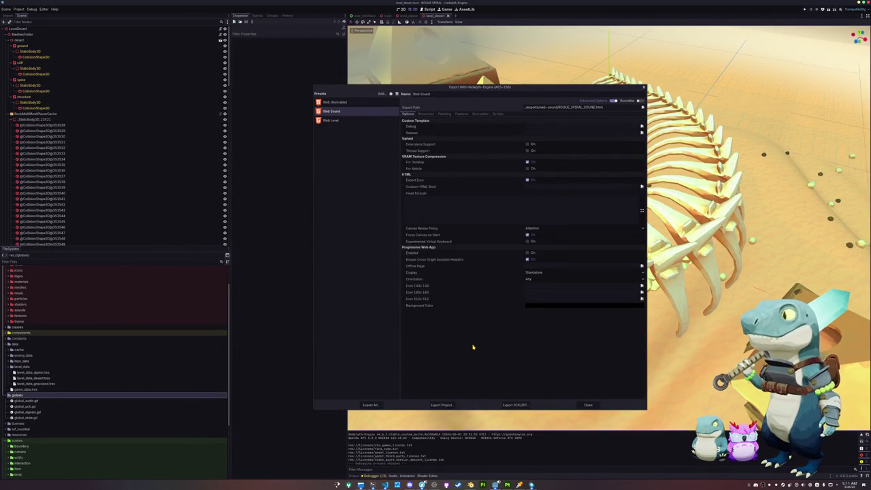
Compare the Web (Runnable), Web Sound and Web Level preset settings
click(333, 121)
click(334, 111)
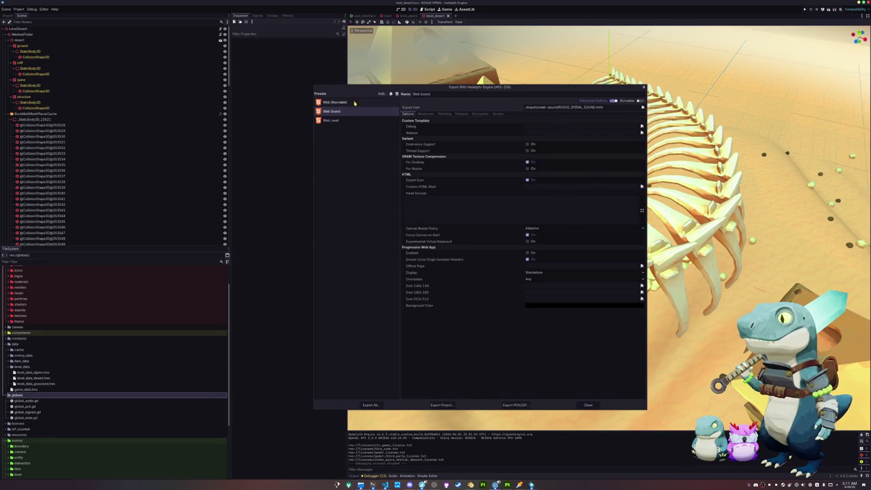
click(351, 103)
click(359, 120)
click(364, 111)
click(364, 102)
click(360, 111)
click(359, 120)
Export all presets again as release and recall the itch upload command in Konsole
click(369, 405)
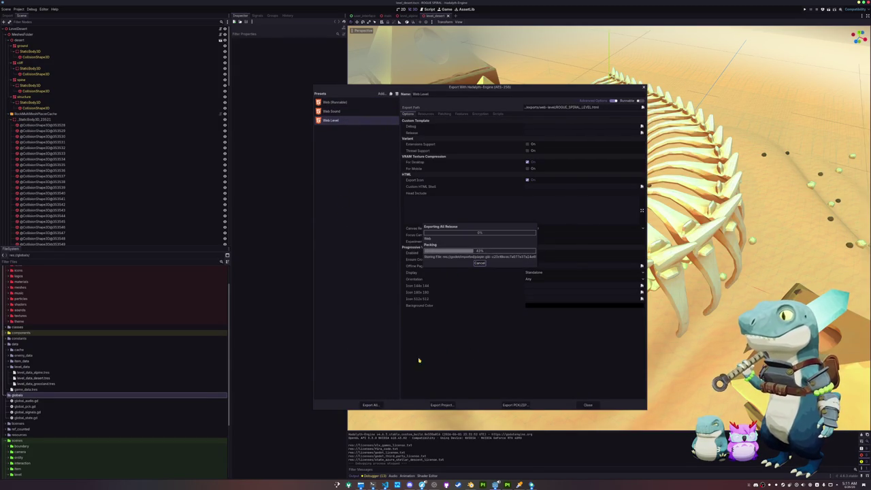
key(alt+Tab)
key(Up)
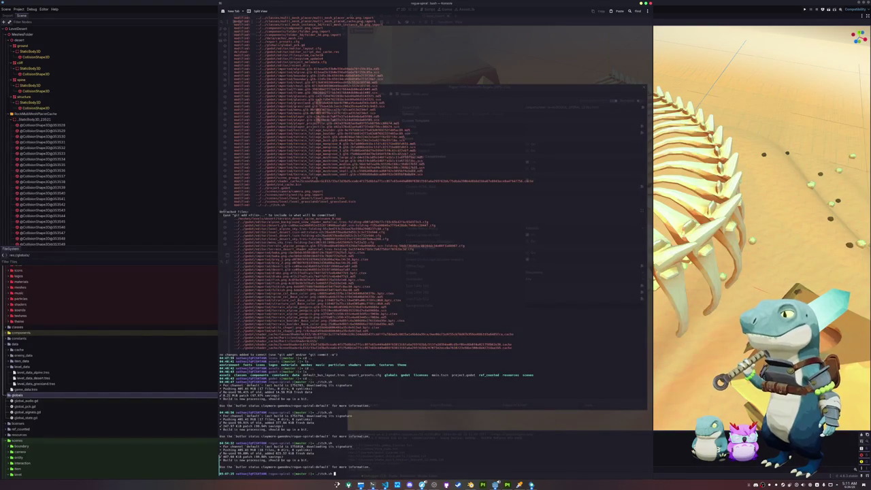
Run ./itch.sh so butler pushes the web build as a 168.64 KiB patch
key(Return)
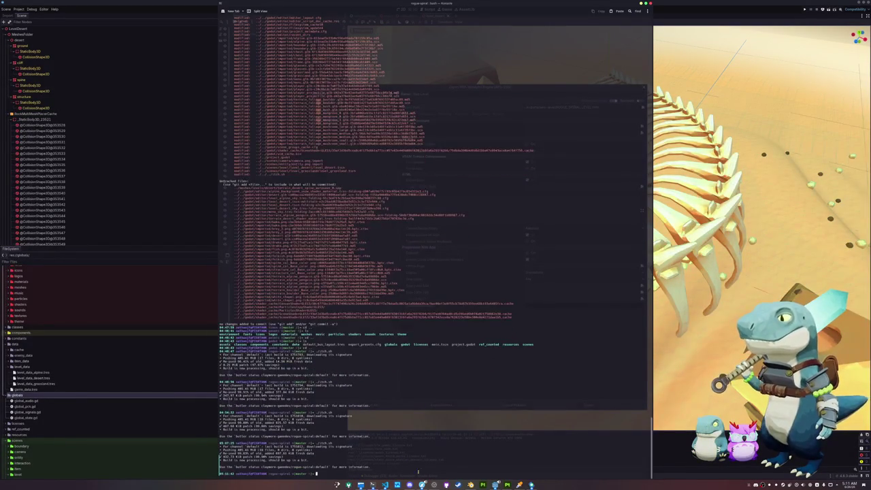
click(385, 484)
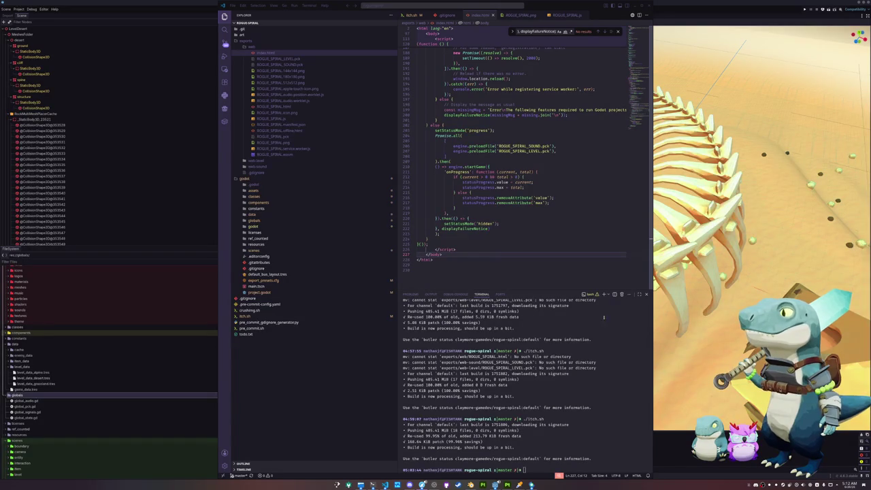
Reload the ROGUE SPIRAL itch.io page, start the web build, and enlarge the page above devtools
key(alt+Tab)
mouse_move(422, 485)
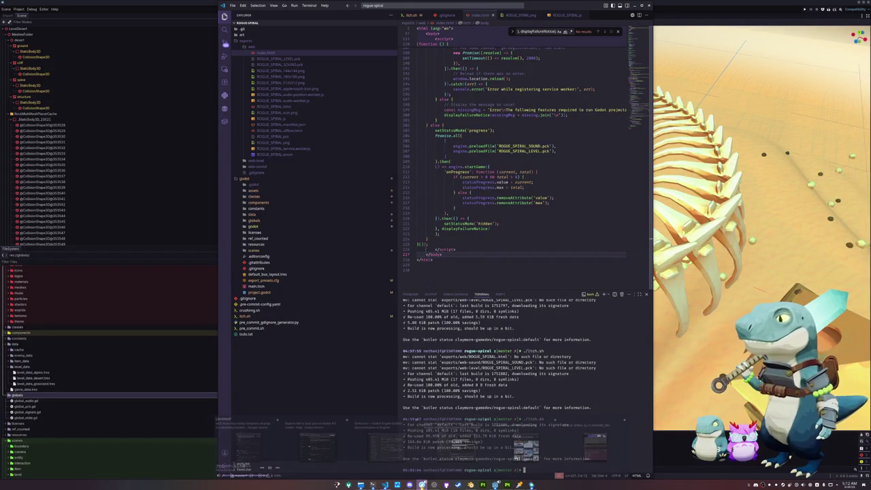
click(595, 446)
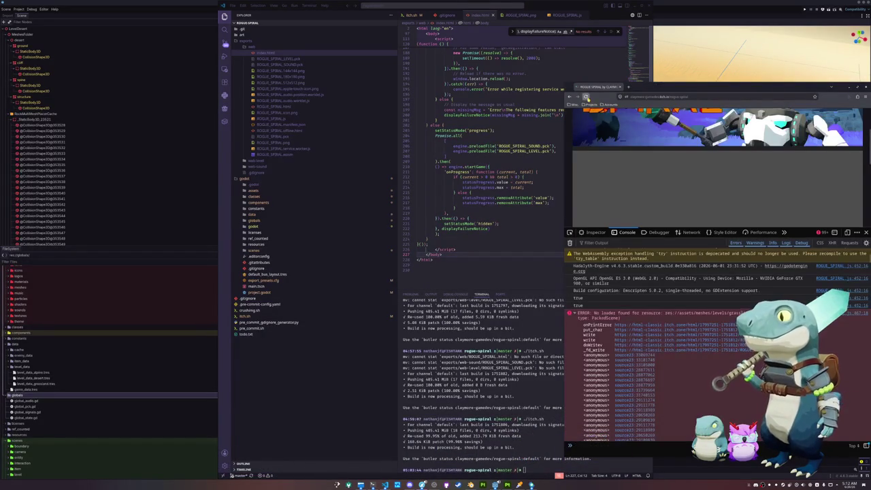
click(585, 96)
drag(647, 87, 565, 40)
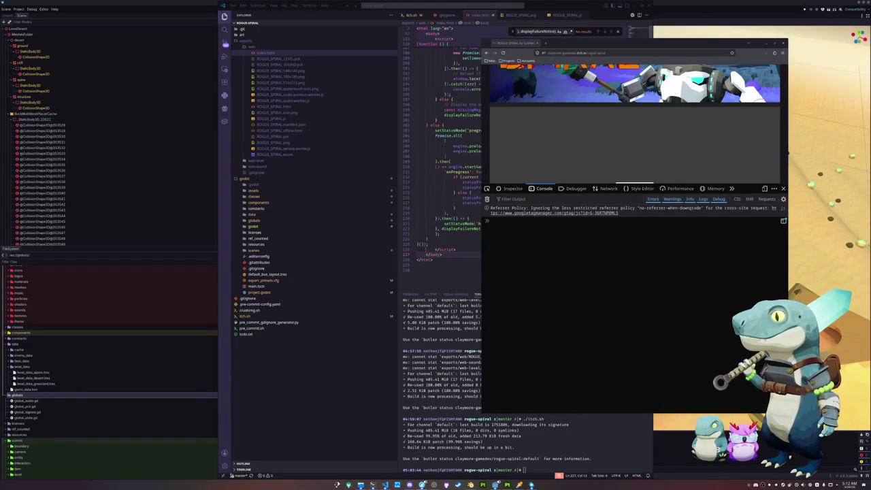
click(633, 133)
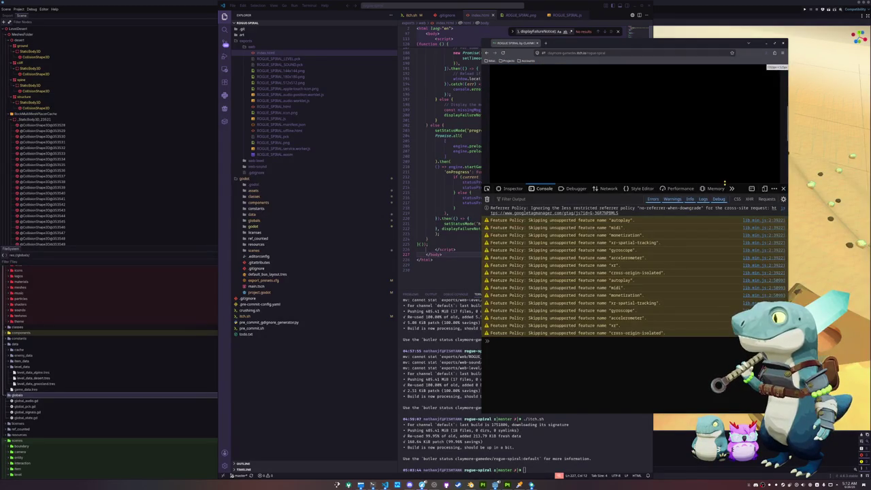
drag(726, 183, 726, 253)
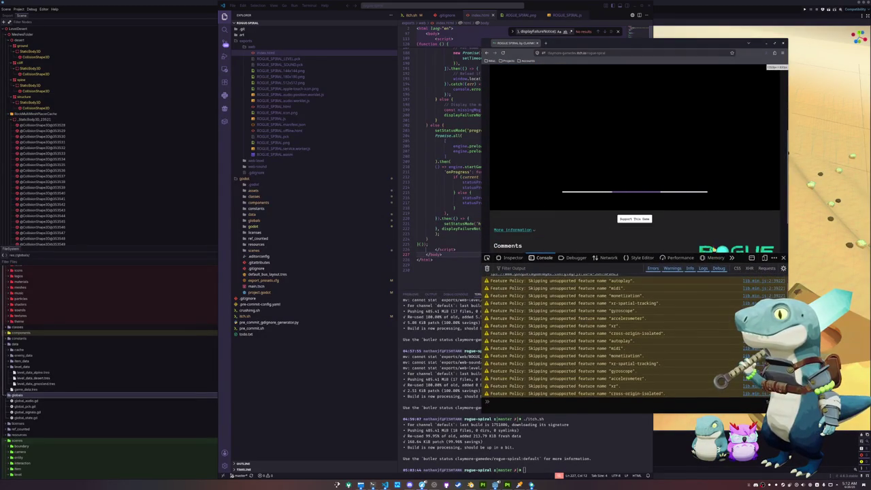
scroll(673, 220, down, 1)
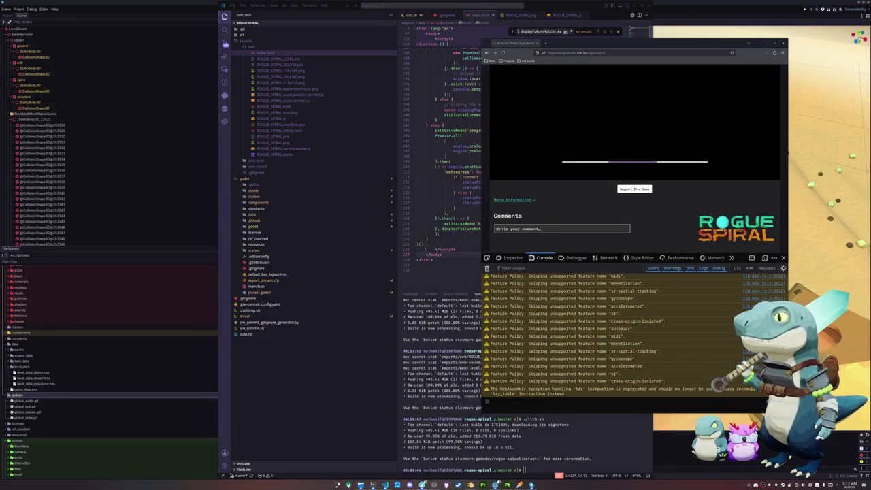
Scroll index.html up to the GODOT_CONFIG line in the script
click(465, 155)
scroll(557, 218, up, 2)
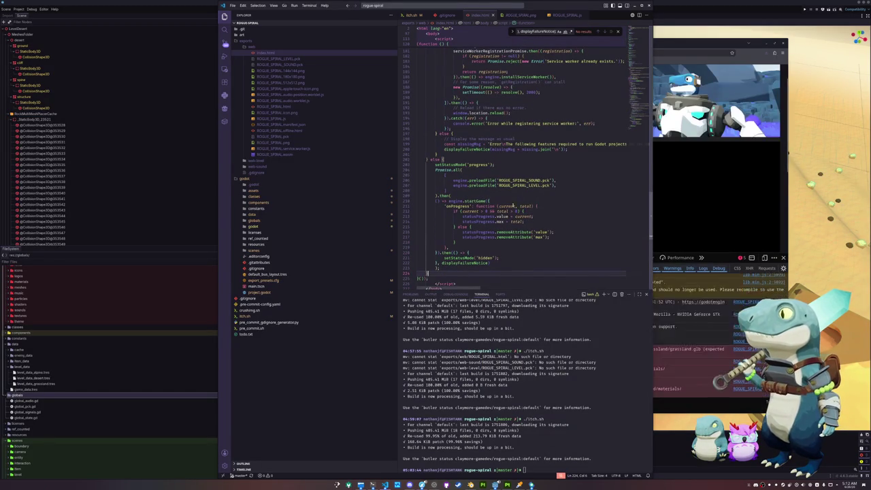
click(457, 190)
scroll(469, 202, up, 3)
scroll(483, 204, up, 4)
scroll(496, 207, up, 4)
scroll(510, 210, up, 4)
scroll(503, 213, up, 5)
scroll(486, 213, up, 4)
click(475, 215)
click(531, 178)
Split GODOT_CONFIG so args, canvasResizePolicy, executable, fileSizes, focusCanvas and others each sit on their own line
key(Down)
key(ctrl+Right)
key(ctrl+Right)
key(ctrl+Right)
key(Return)
key(ctrl+Right)
key(ctrl+Right)
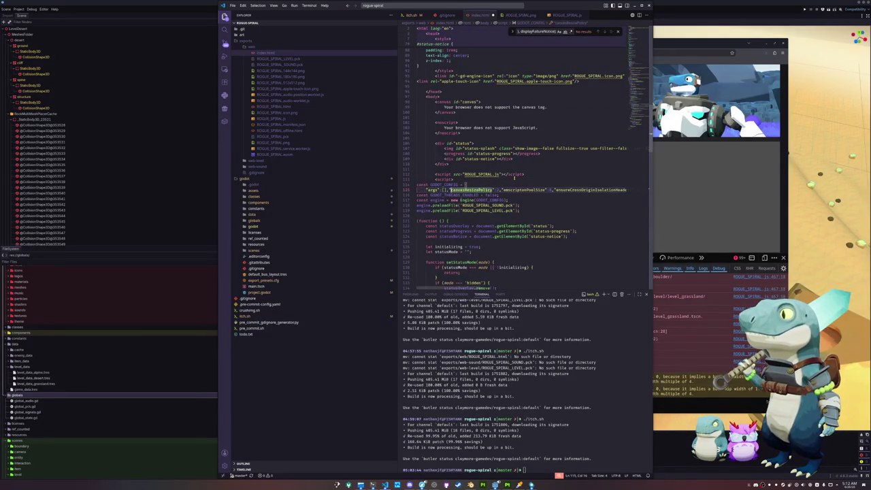
key(Return)
key(ctrl+Right)
key(ctrl+Right)
key(Return)
key(ctrl+Right)
key(ctrl+Right)
key(Return)
key(ctrl+Right)
key(ctrl+Right)
key(ctrl+Right)
key(Return)
key(ctrl+Right)
key(ctrl+Right)
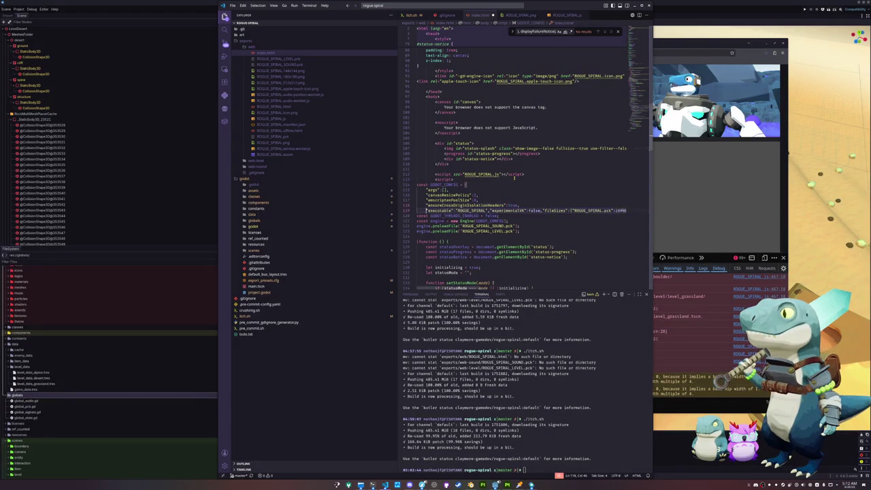
key(ctrl+Right)
key(ctrl+Right)
key(Return)
key(ctrl+Right)
key(ctrl+Right)
key(ctrl+Right)
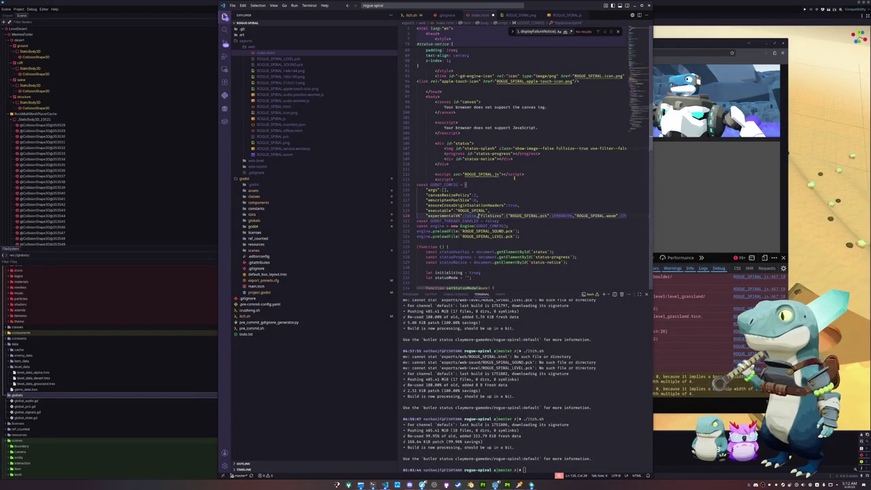
key(Return)
key(ctrl+Right)
key(ctrl+Right)
key(ctrl+Right)
key(ctrl+Right)
key(ctrl+Right)
key(Return)
key(ctrl+Right)
key(ctrl+Right)
key(ctrl+Right)
key(ctrl+Right)
key(ctrl+Right)
key(Right)
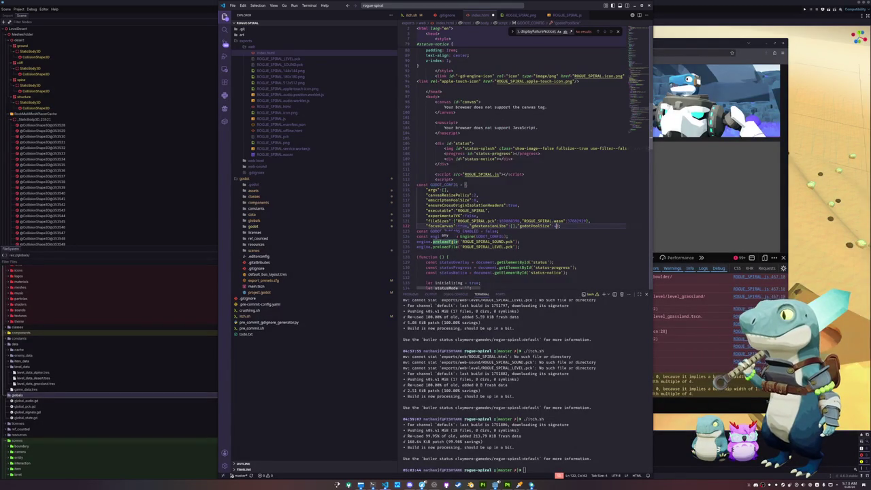
Go to the Engine constructor and search the file for Engine
click(469, 236)
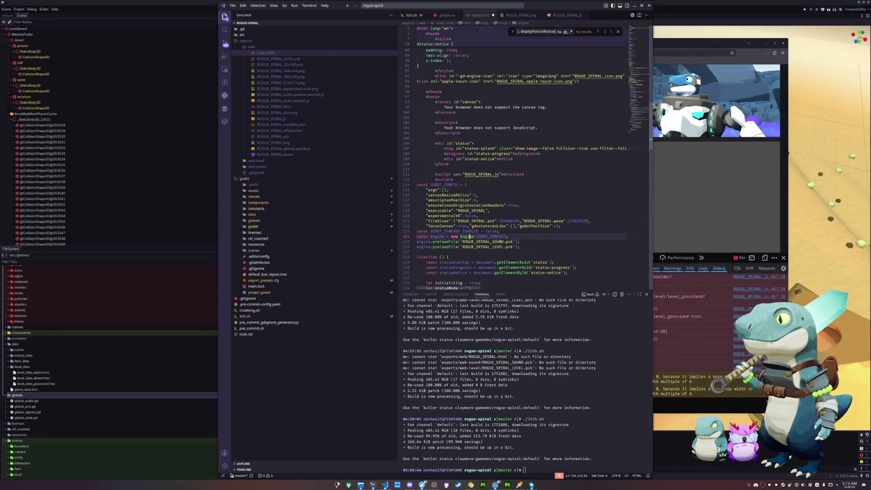
scroll(594, 51, up, 15)
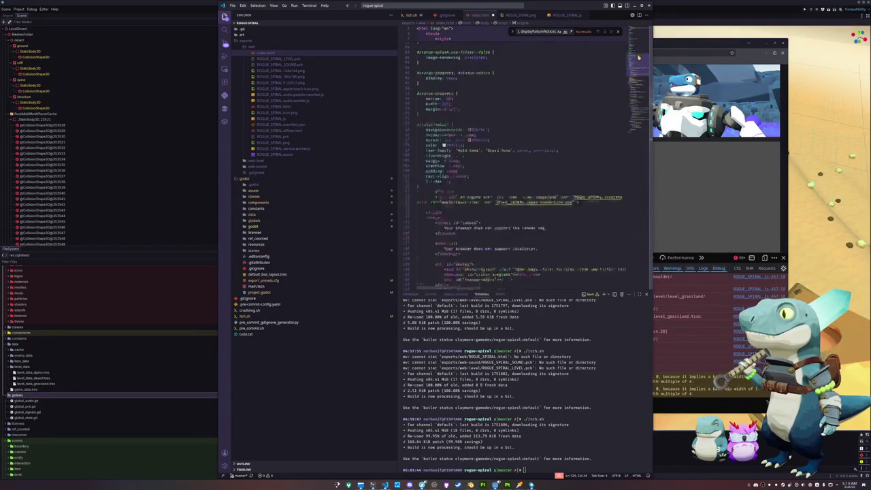
scroll(547, 102, down, 1)
key(ctrl+f)
text(Engine)
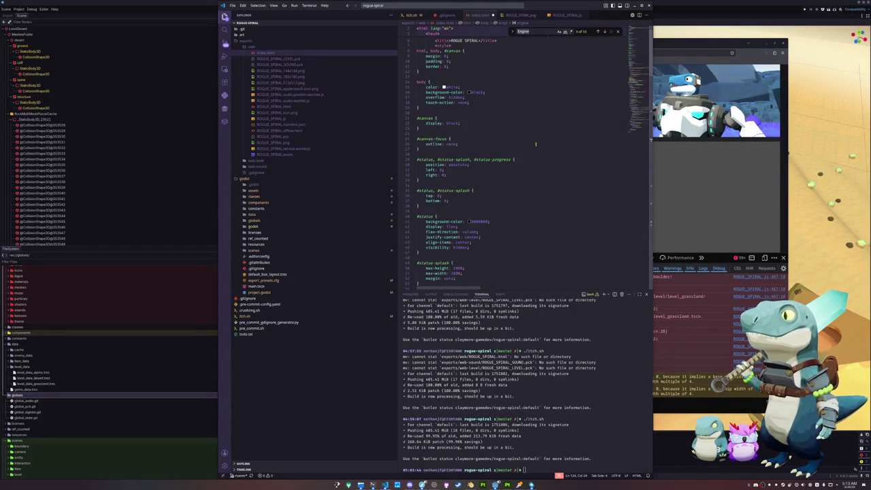
key(Return)
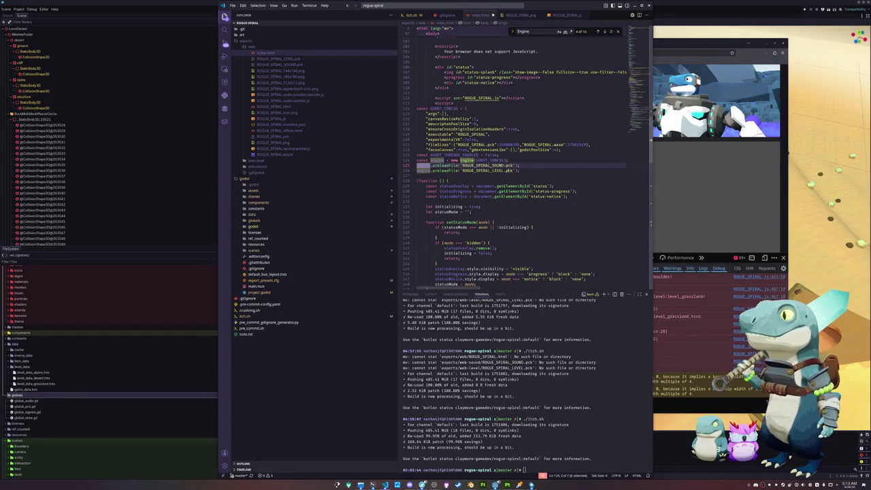
click(281, 119)
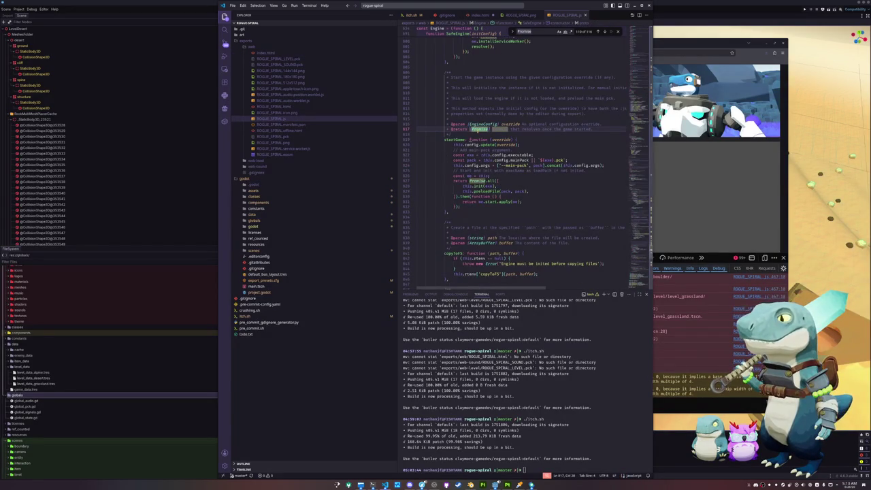
text(Engine)
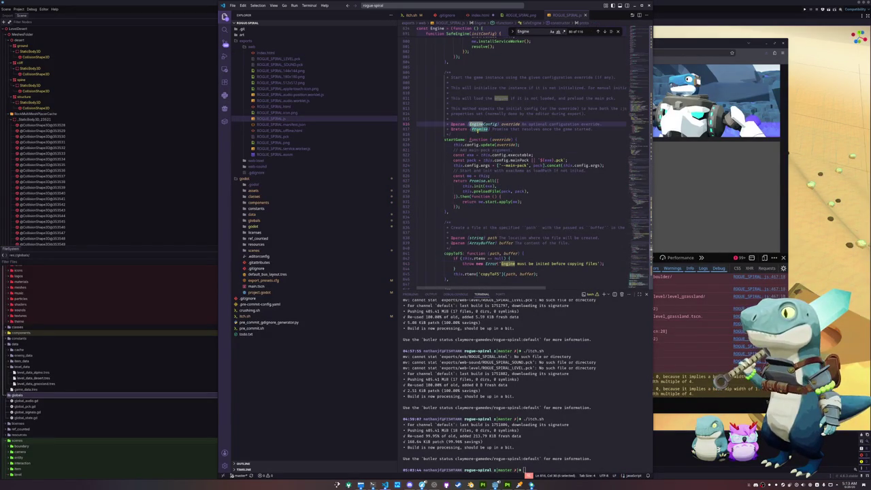
ctrl+click(482, 123)
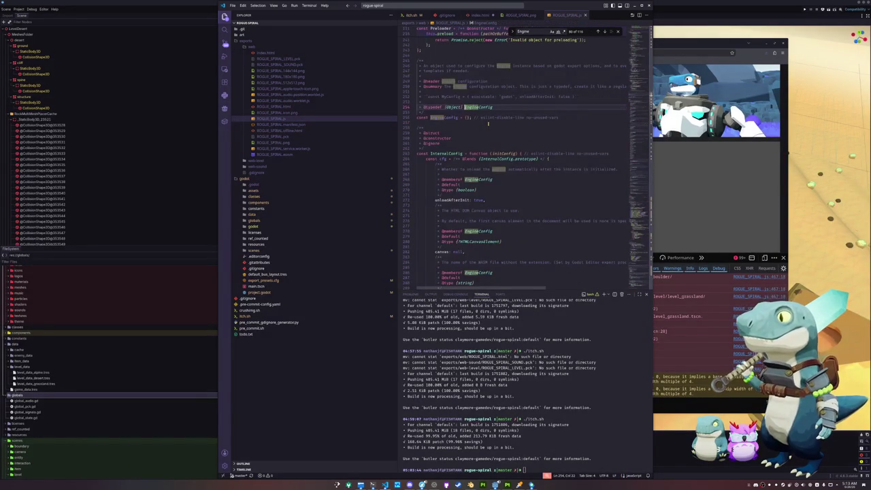
click(467, 123)
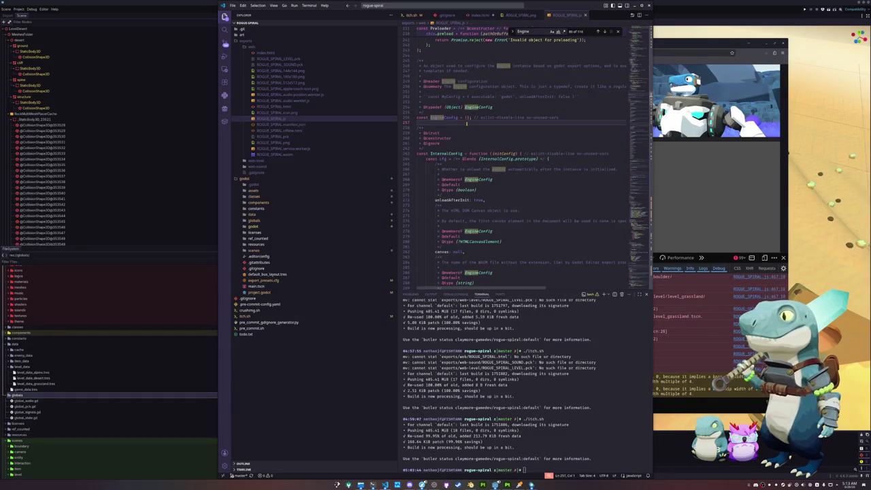
scroll(466, 123, down, 1)
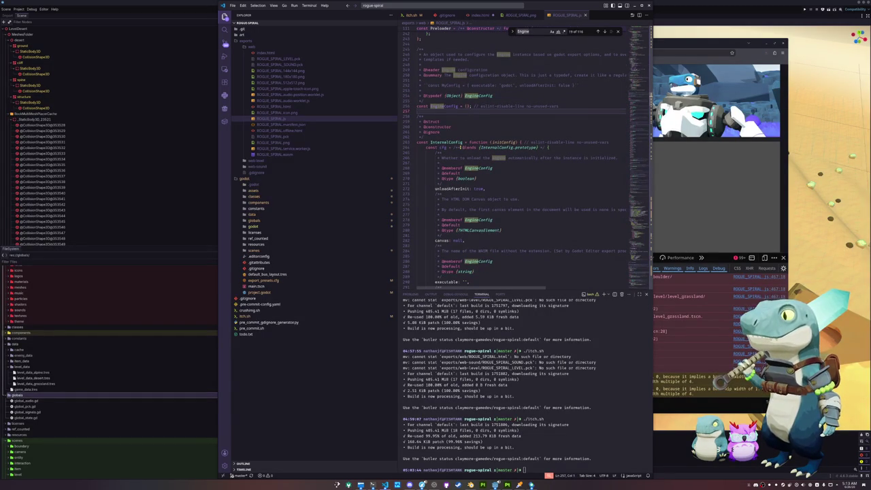
key(ctrl+f)
text(preload)
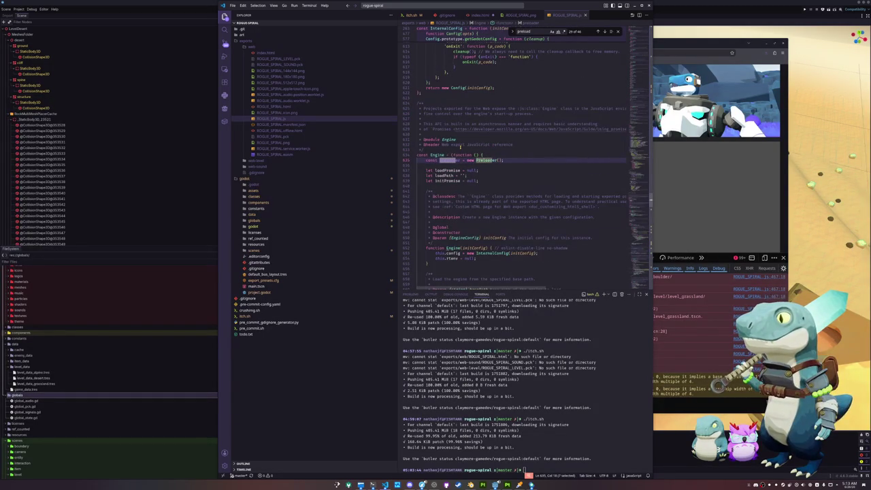
scroll(462, 169, down, 3)
scroll(458, 189, down, 3)
scroll(458, 187, down, 3)
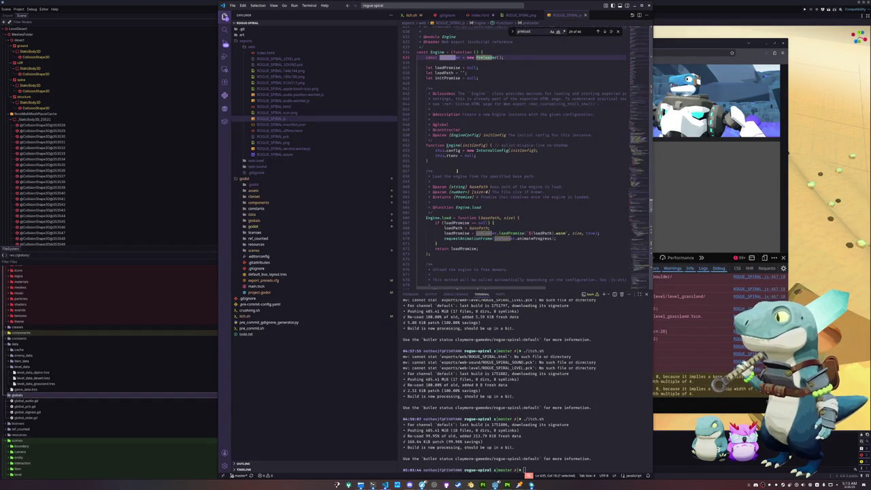
scroll(455, 170, down, 3)
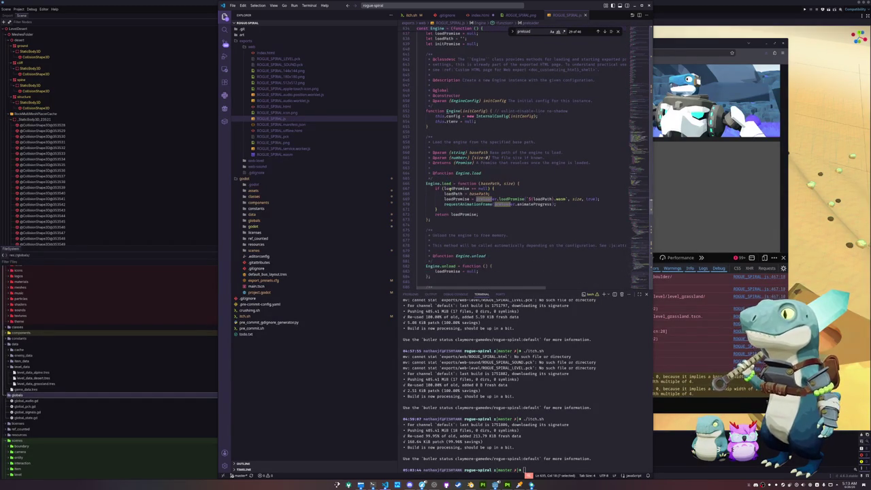
scroll(449, 204, down, 3)
scroll(447, 230, down, 5)
scroll(447, 230, down, 3)
scroll(448, 229, down, 2)
scroll(447, 229, up, 2)
scroll(449, 229, up, 6)
scroll(448, 229, down, 2)
scroll(448, 229, down, 8)
scroll(449, 229, down, 8)
click(568, 215)
scroll(565, 216, down, 5)
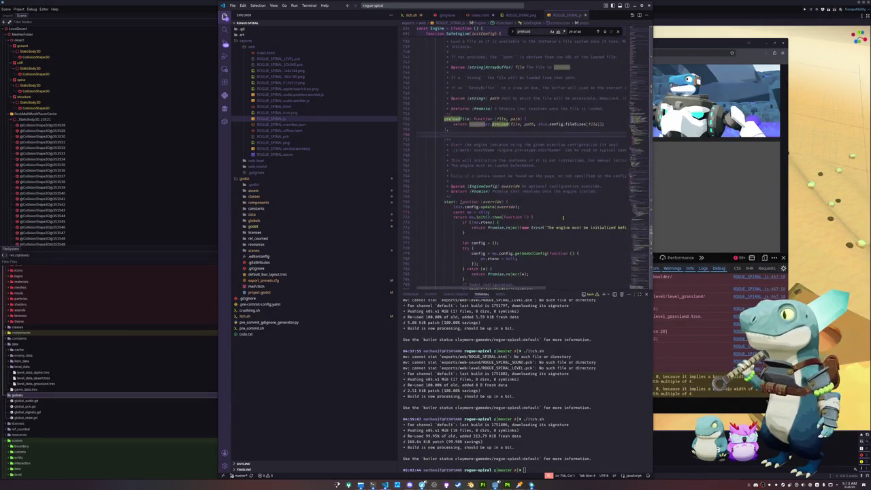
scroll(563, 218, down, 5)
scroll(562, 217, down, 4)
scroll(562, 218, down, 5)
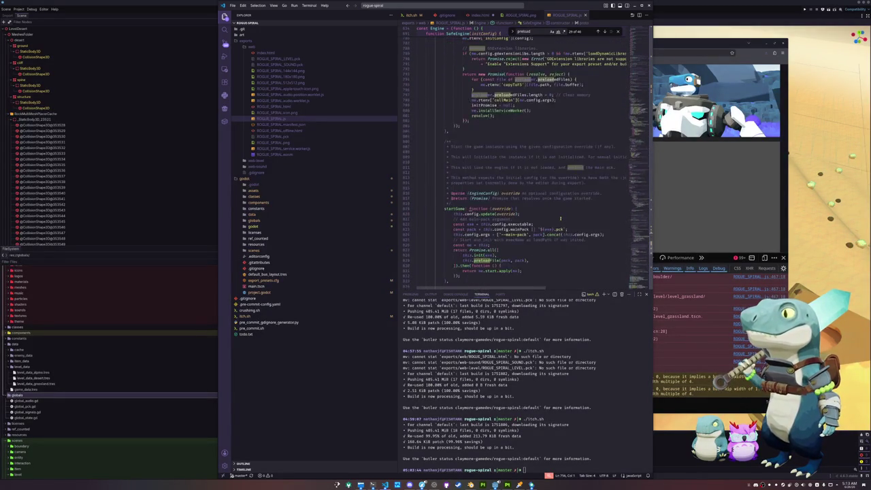
scroll(560, 219, down, 4)
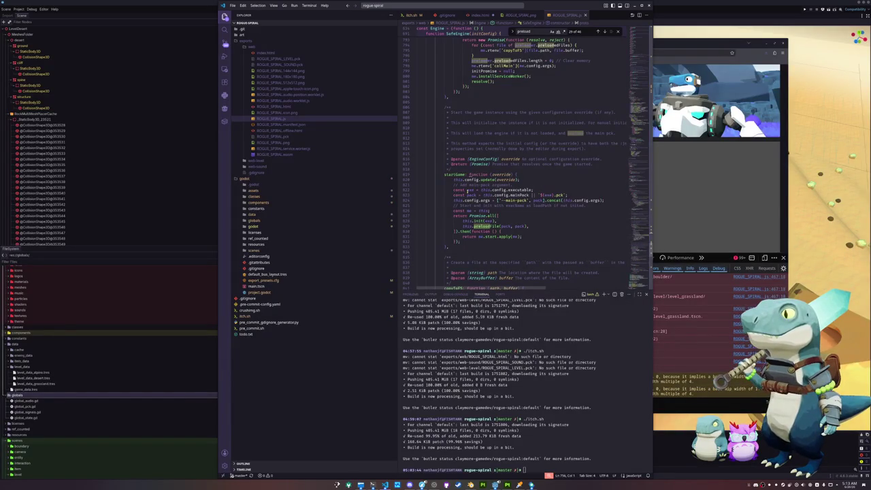
scroll(533, 216, down, 5)
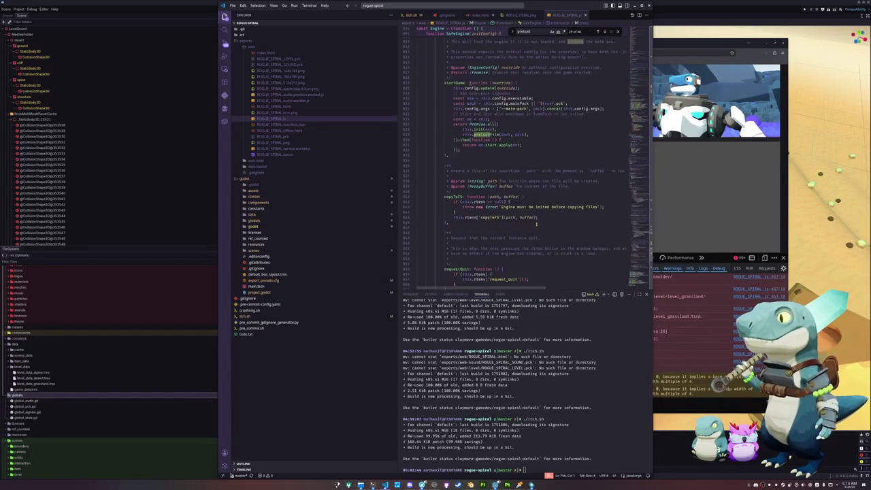
scroll(537, 223, down, 3)
click(536, 223)
scroll(536, 224, down, 3)
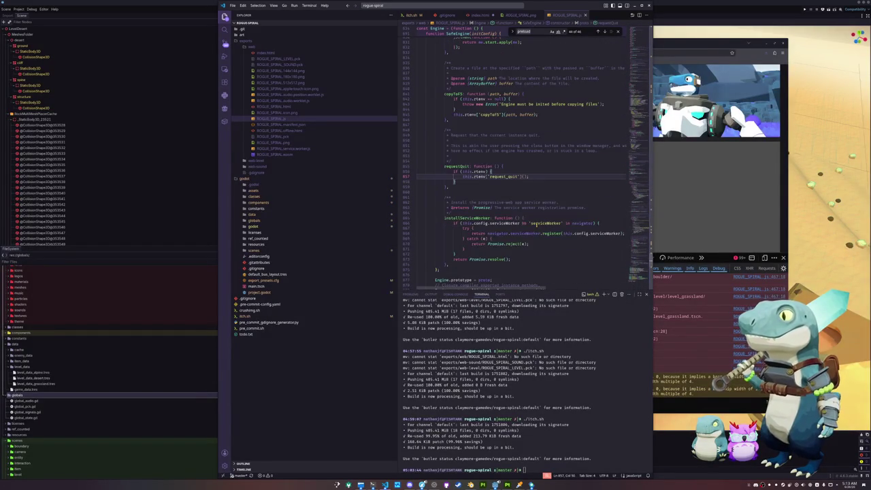
key(ctrl+f)
text(EngineConfig)
key(Return)
key(Return)
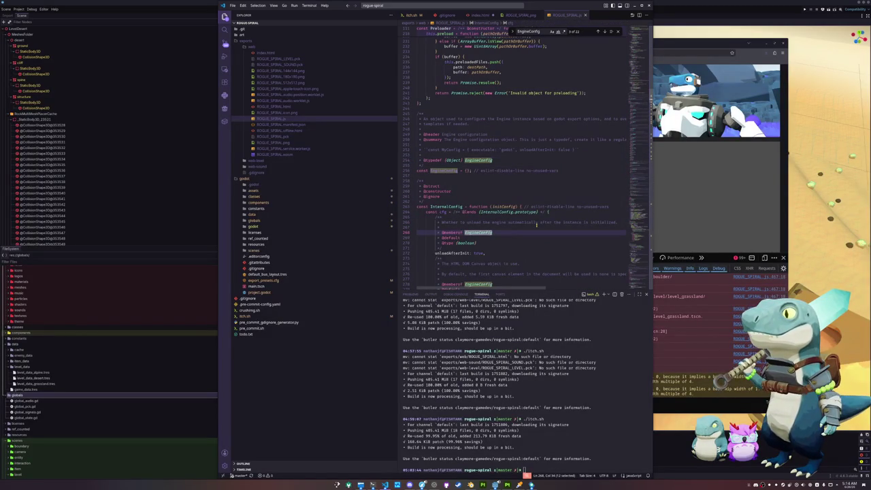
key(Return)
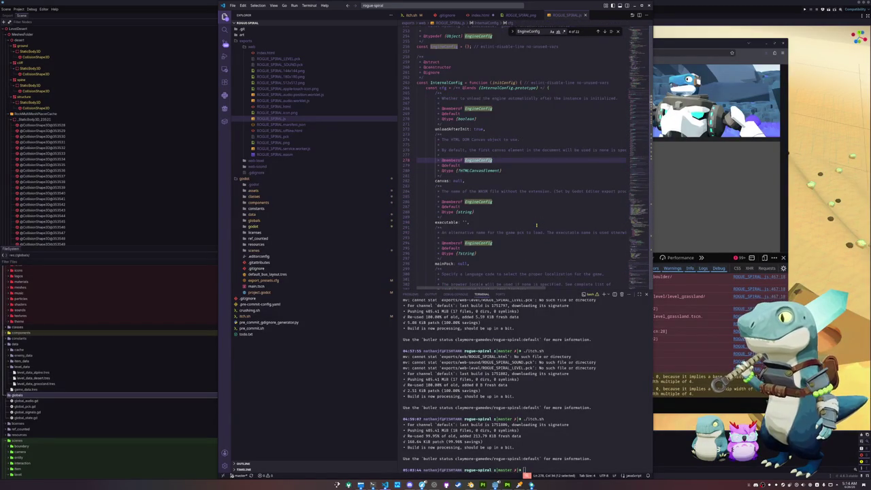
key(Return)
key(Return)
scroll(437, 121, down, 3)
double_click(443, 195)
scroll(430, 222, down, 2)
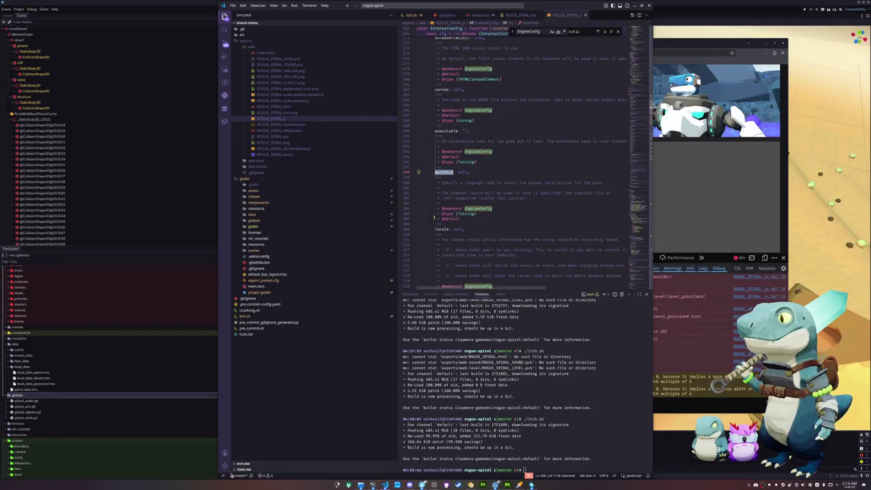
scroll(434, 217, up, 1)
scroll(434, 217, down, 2)
scroll(434, 218, down, 2)
scroll(434, 217, down, 3)
scroll(434, 217, down, 2)
scroll(434, 216, down, 2)
scroll(434, 216, down, 2)
scroll(434, 217, down, 2)
scroll(434, 216, down, 1)
scroll(434, 216, down, 2)
scroll(434, 216, down, 2)
scroll(434, 216, down, 2)
scroll(434, 218, down, 1)
scroll(434, 218, down, 2)
scroll(434, 217, down, 2)
scroll(434, 218, down, 2)
scroll(434, 217, down, 1)
scroll(434, 217, down, 2)
scroll(434, 218, down, 2)
scroll(434, 218, down, 2)
scroll(434, 218, down, 2)
scroll(434, 216, down, 3)
scroll(434, 218, down, 3)
scroll(434, 218, down, 3)
scroll(434, 218, down, 3)
scroll(434, 217, up, 2)
scroll(434, 218, up, 3)
scroll(434, 218, up, 3)
scroll(434, 218, up, 2)
scroll(434, 217, up, 2)
scroll(434, 217, up, 2)
scroll(434, 218, up, 1)
scroll(434, 217, up, 1)
scroll(434, 218, up, 1)
scroll(434, 218, up, 1)
scroll(434, 217, up, 1)
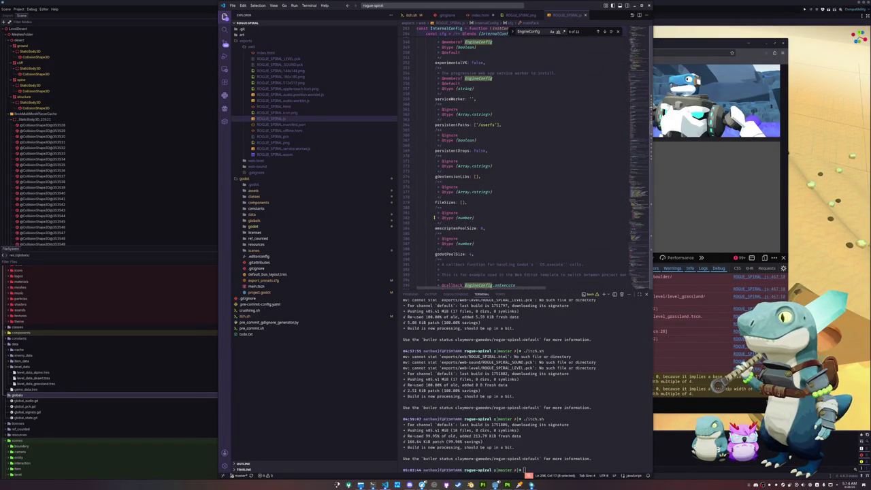
click(446, 202)
scroll(435, 211, up, 1)
scroll(435, 209, up, 1)
scroll(436, 209, up, 1)
scroll(435, 213, up, 1)
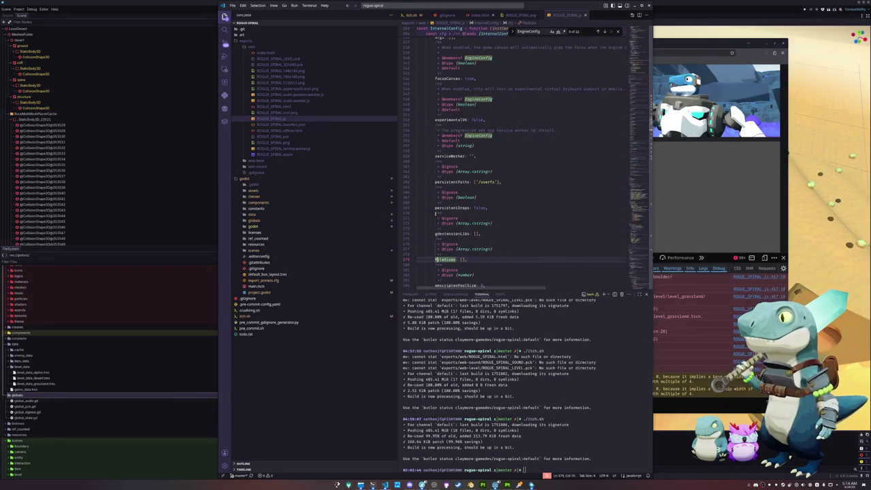
scroll(435, 214, up, 1)
scroll(435, 214, down, 1)
scroll(436, 213, down, 2)
scroll(436, 215, down, 2)
scroll(435, 216, down, 2)
scroll(435, 216, down, 3)
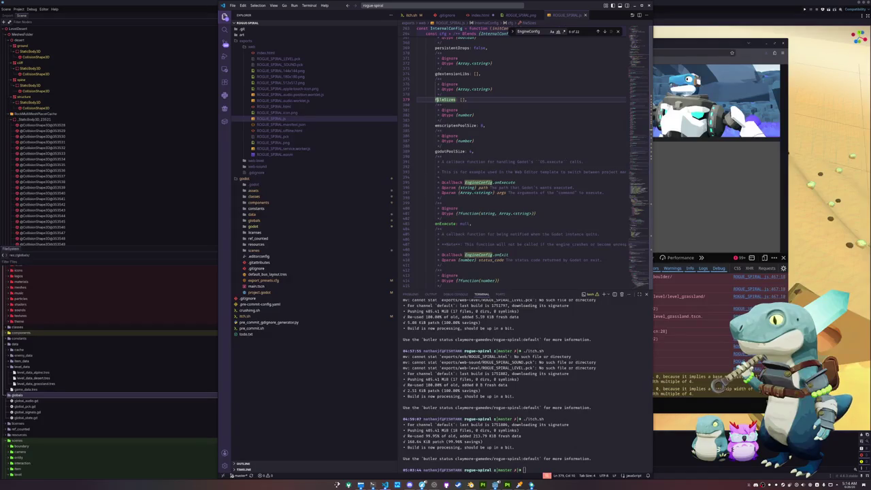
key(alt+Tab)
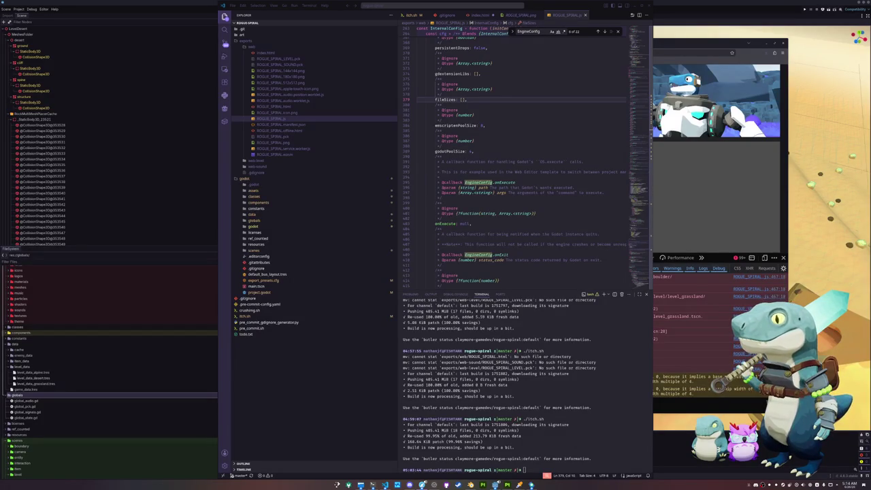
scroll(545, 270, down, 2)
scroll(546, 270, down, 2)
scroll(546, 270, up, 2)
scroll(514, 189, up, 5)
scroll(519, 183, up, 1)
scroll(518, 186, up, 1)
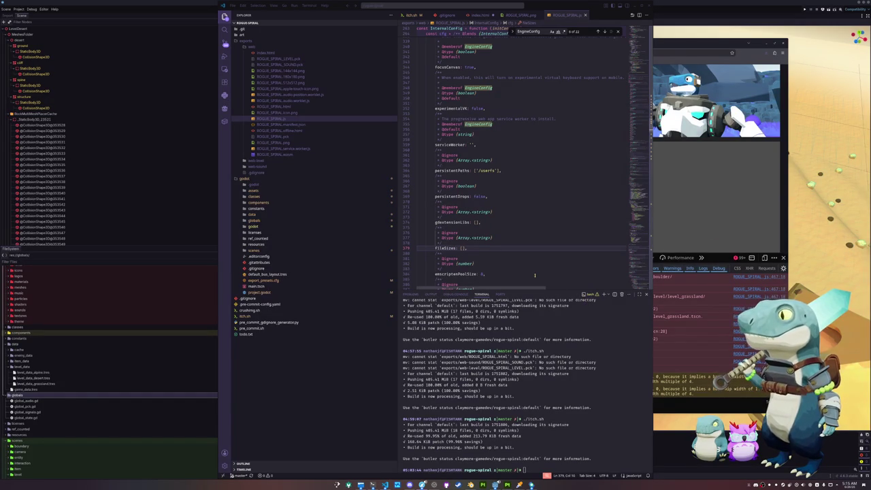
Open the exported index.html and scroll down to the startup code near the end
click(484, 274)
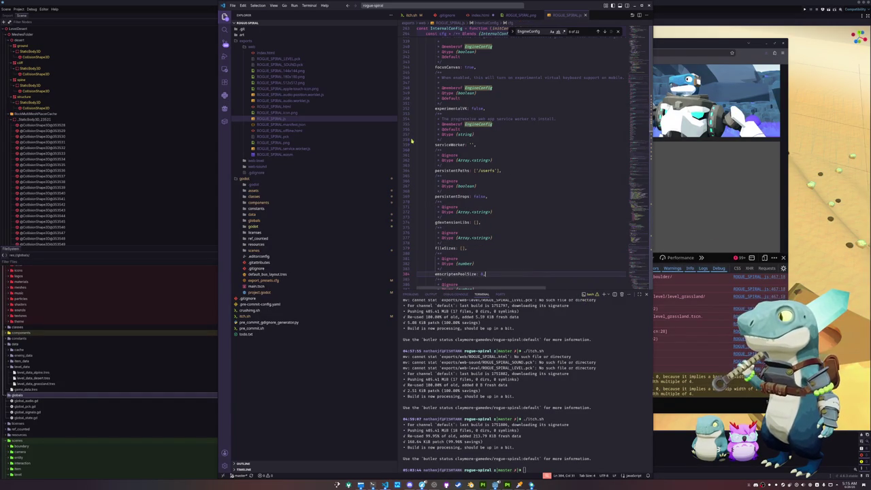
click(265, 53)
scroll(431, 203, down, 2)
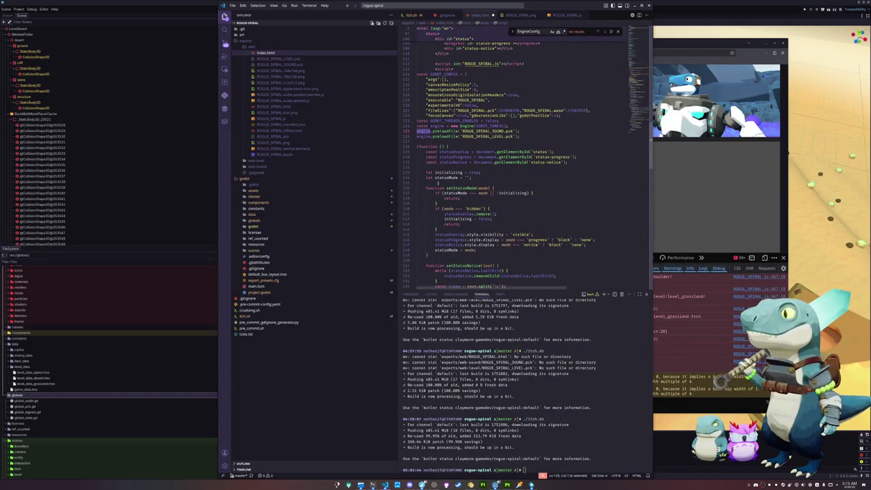
scroll(434, 185, down, 3)
scroll(432, 193, down, 3)
scroll(430, 201, down, 4)
scroll(427, 213, down, 5)
scroll(427, 213, down, 5)
scroll(426, 213, down, 2)
scroll(426, 213, up, 2)
Select Promise.all wrapping the SOUND and LEVEL pack preloads
click(448, 183)
mouse_move(449, 158)
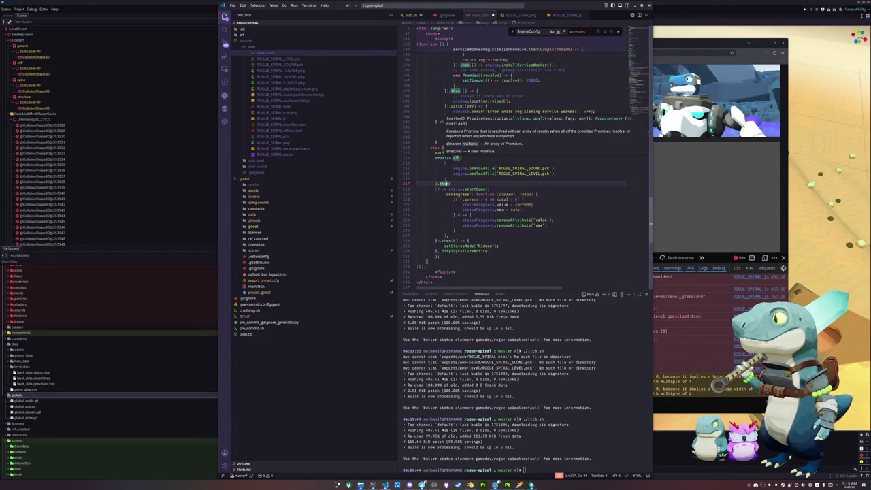
double_click(455, 158)
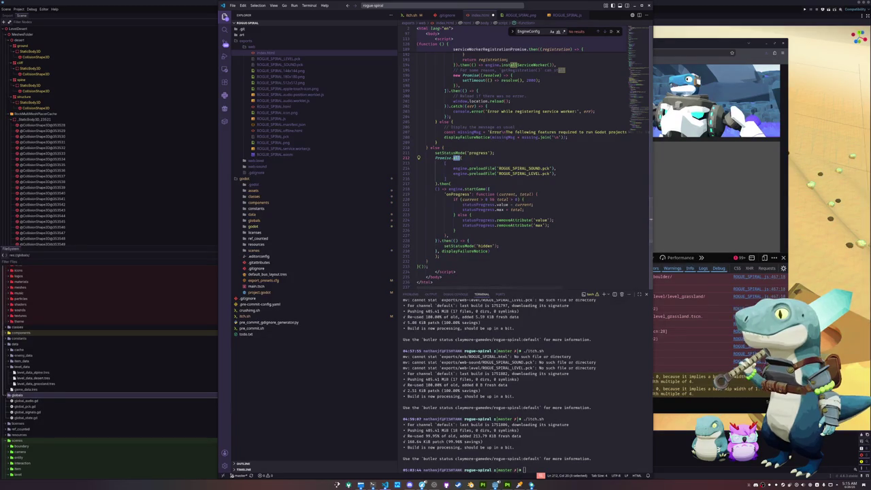
key(shift+alt+Right)
key(alt+Tab)
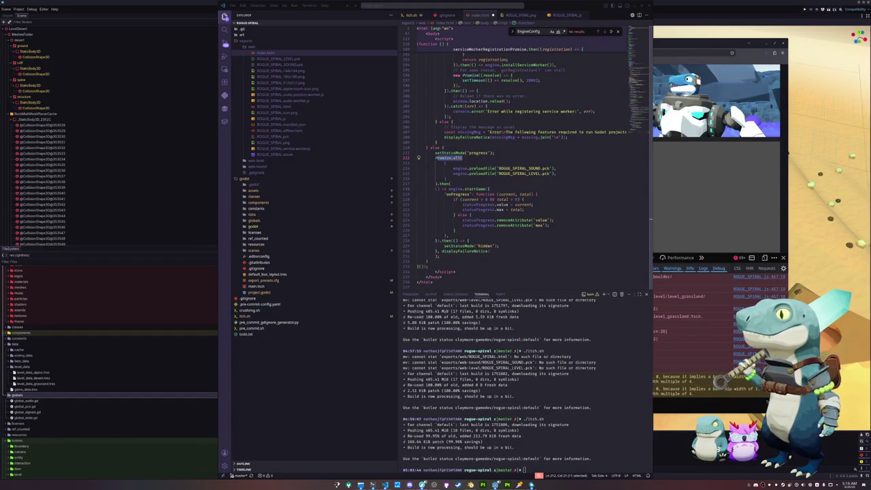
click(447, 235)
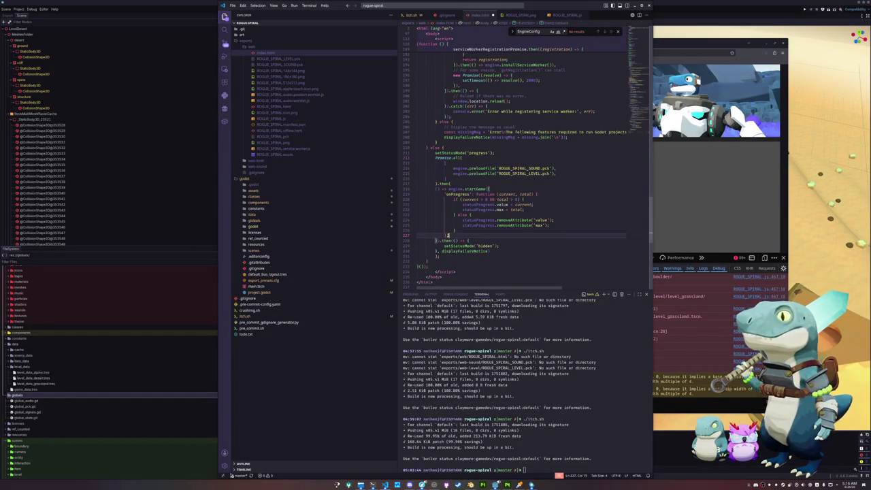
Delete the two engine.preloadFile lines (125–126) that follow the engine creation
scroll(443, 204, up, 5)
scroll(442, 191, up, 5)
scroll(441, 177, up, 5)
scroll(439, 163, up, 5)
scroll(439, 157, up, 3)
drag(523, 159, 533, 148)
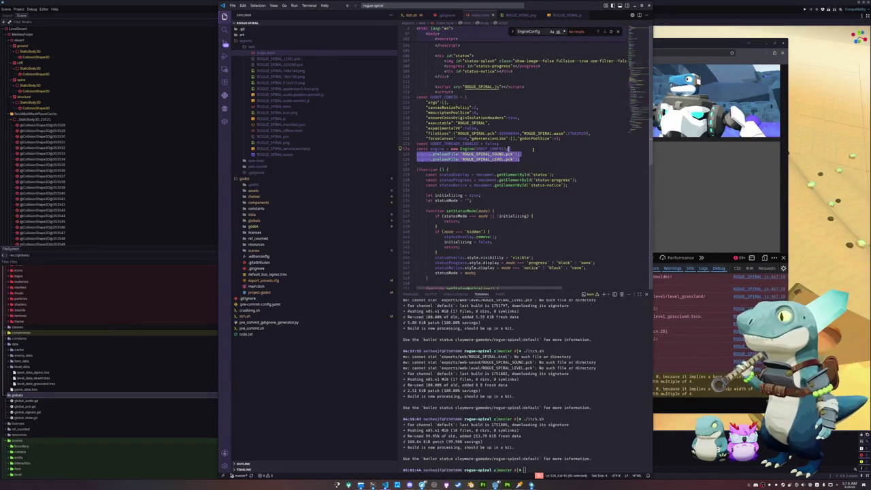
key(Delete)
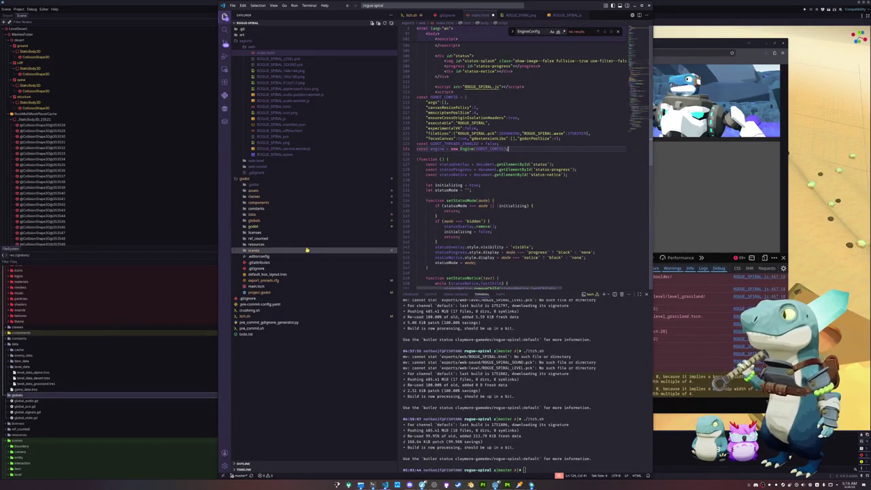
scroll(427, 229, down, 5)
scroll(427, 228, down, 5)
scroll(428, 229, down, 5)
scroll(433, 227, down, 3)
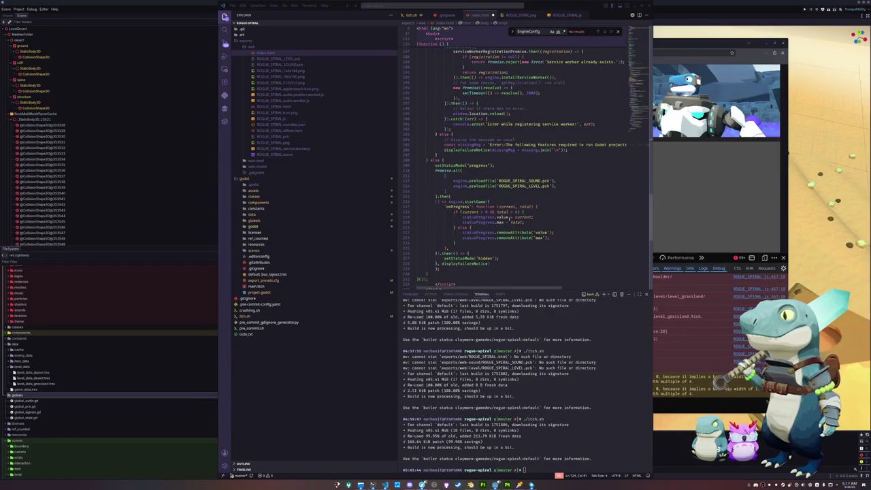
Prefix engine.startGame on line 216 with '() => ' inside the .then after Promise.all
click(491, 195)
click(469, 181)
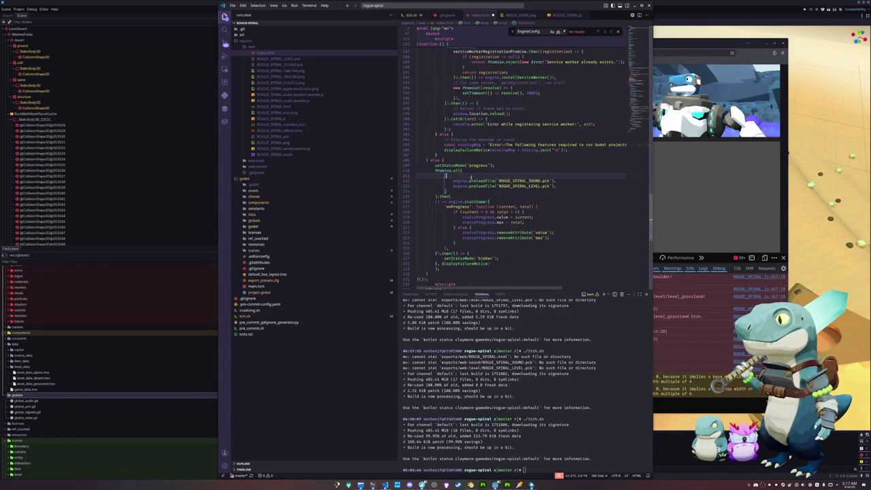
click(452, 180)
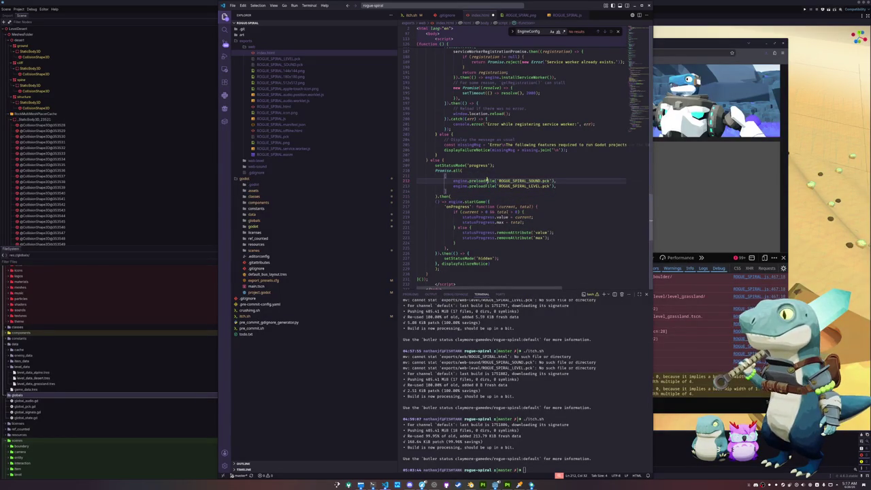
mouse_move(457, 170)
scroll(454, 193, down, 2)
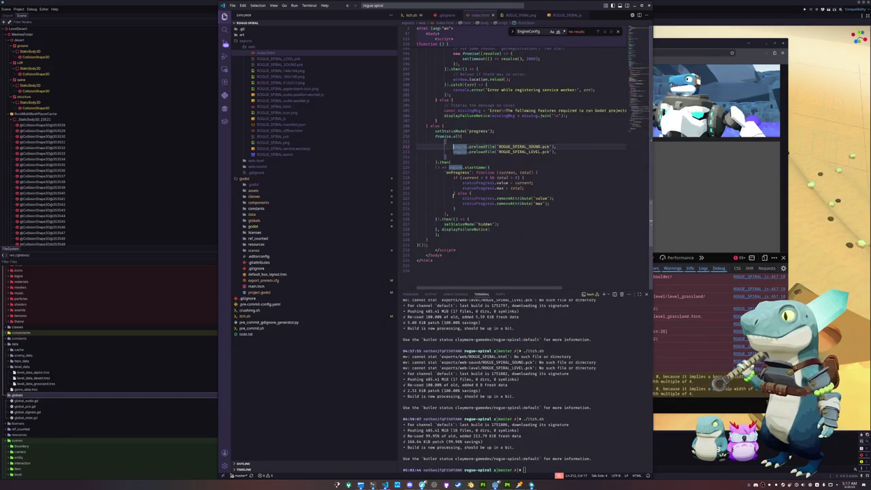
click(443, 219)
click(436, 168)
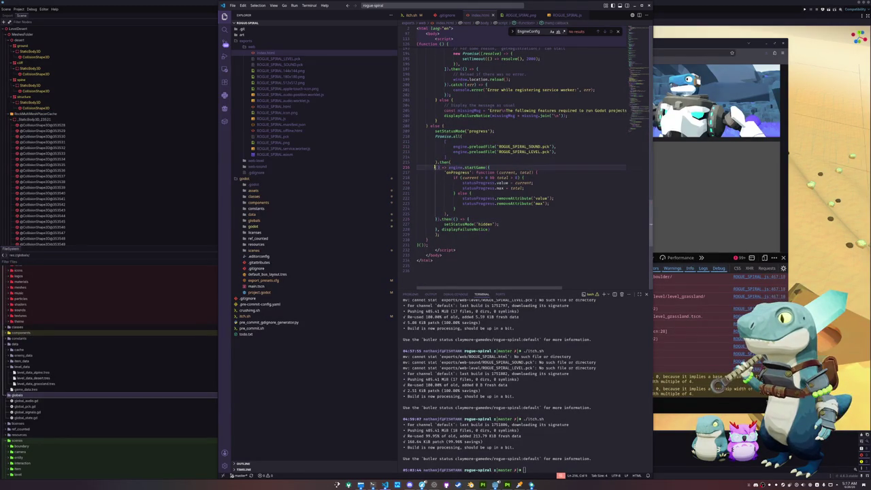
text(() =>)
click(441, 233)
click(435, 239)
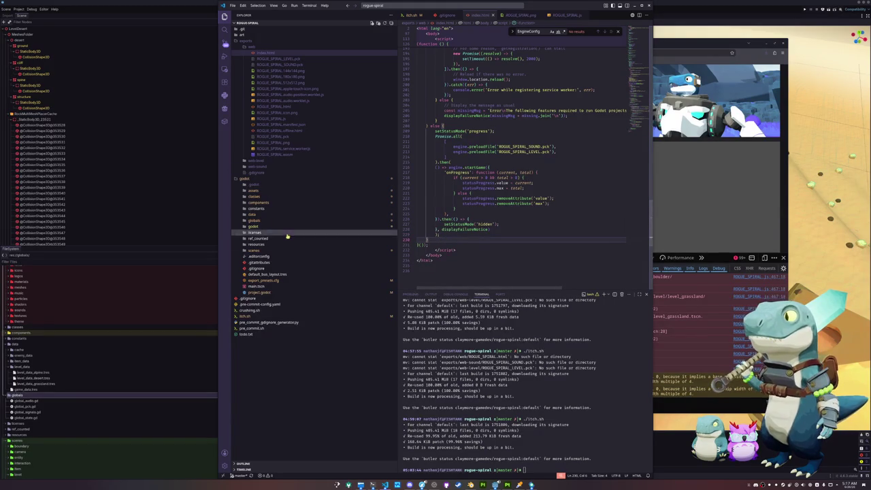
Rerun ./itch.sh from the integrated terminal, pushing a 5.14 KiB patch to itch.io
click(259, 317)
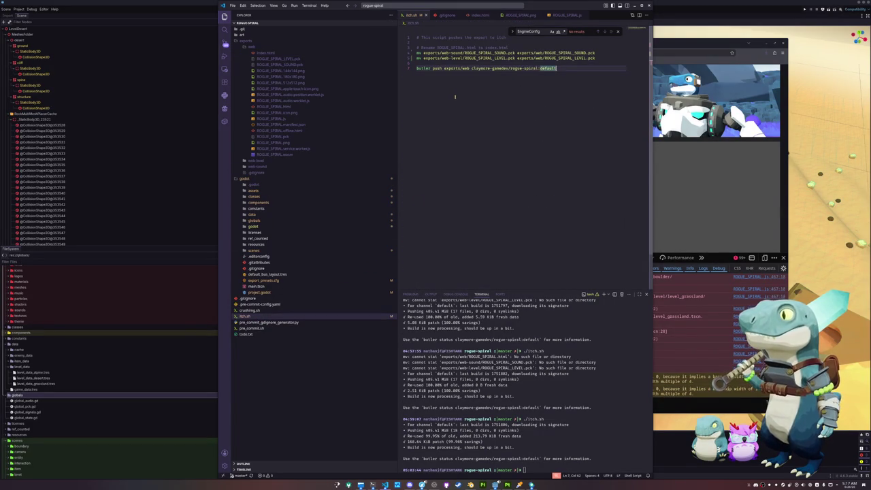
click(455, 63)
click(554, 385)
key(Up)
key(Return)
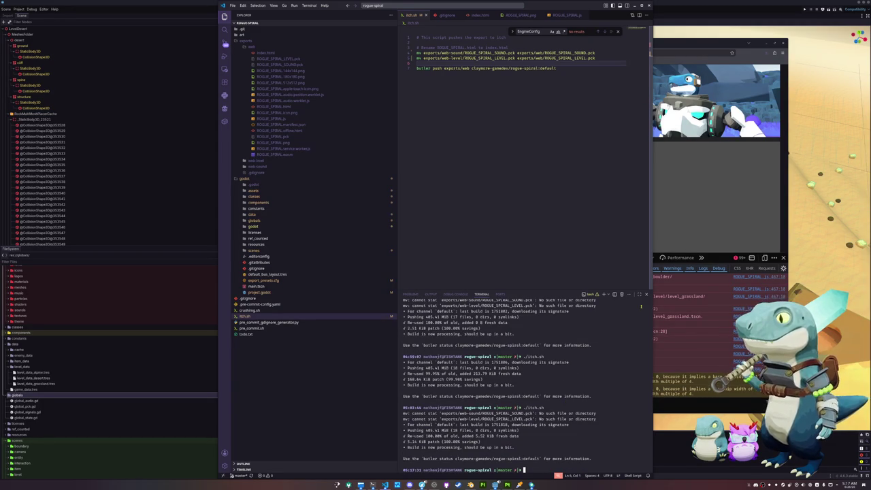
click(718, 262)
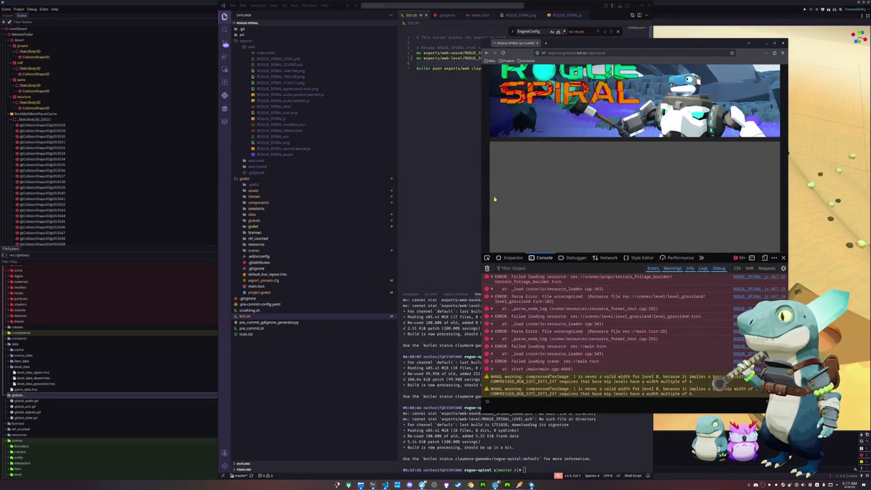
Scroll the Rogue Spiral itch.io page and reload it to load the new build
scroll(490, 203, down, 3)
scroll(488, 207, up, 1)
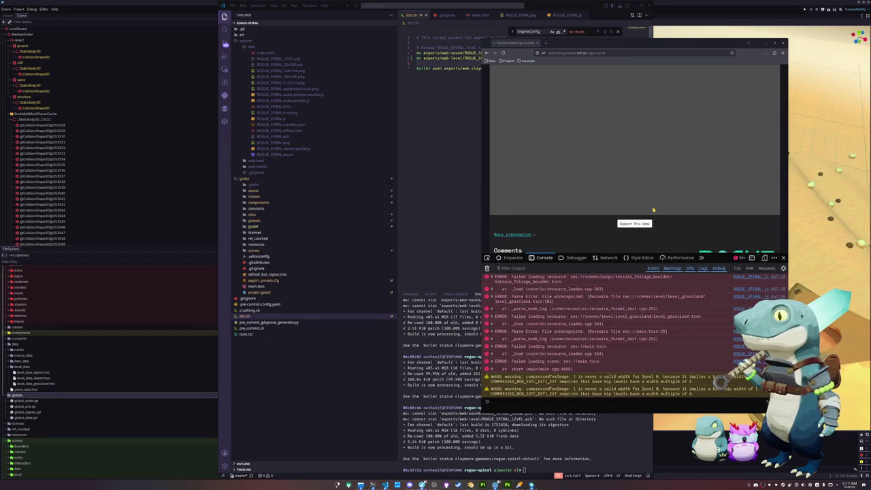
click(502, 52)
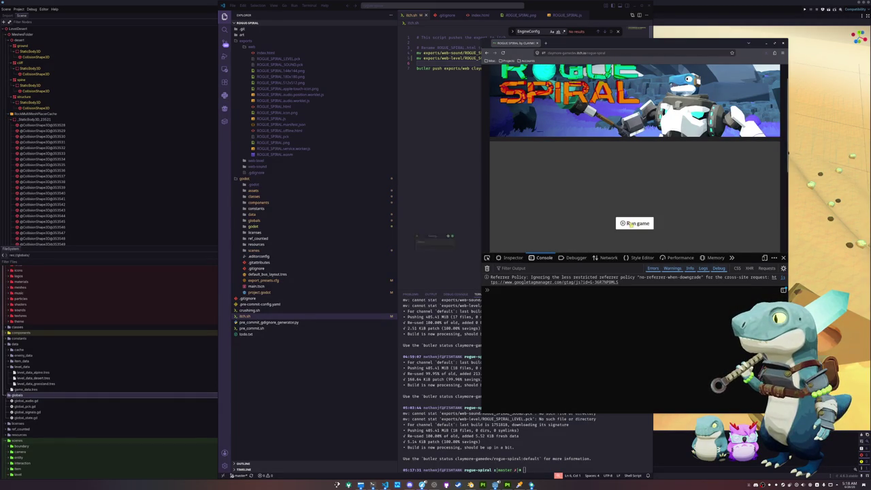
Run the game, start a new game in the Alpine level, play, then pause with Escape
click(630, 224)
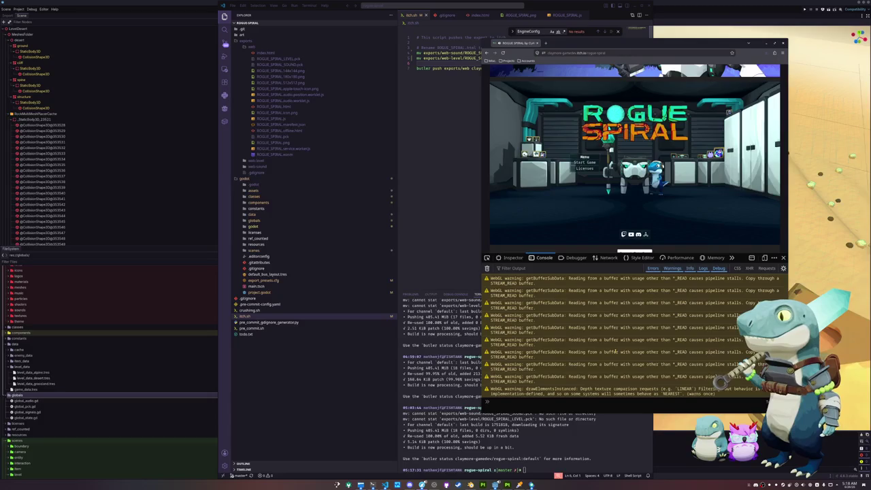
click(573, 163)
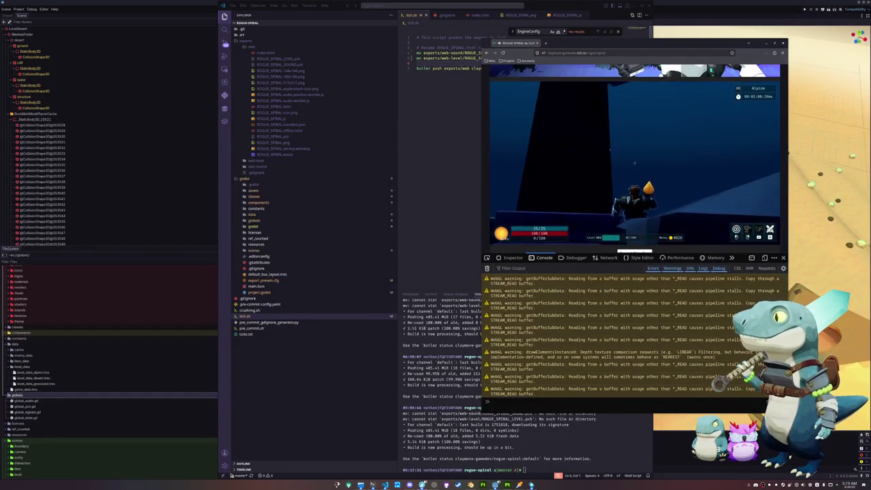
key(Escape)
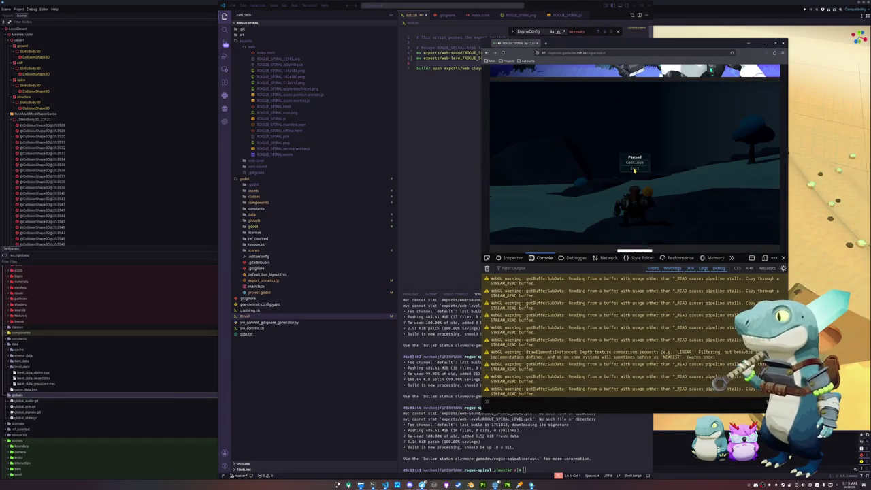
Exit to the game's title screen and open index.html in VS Code
click(634, 169)
click(444, 192)
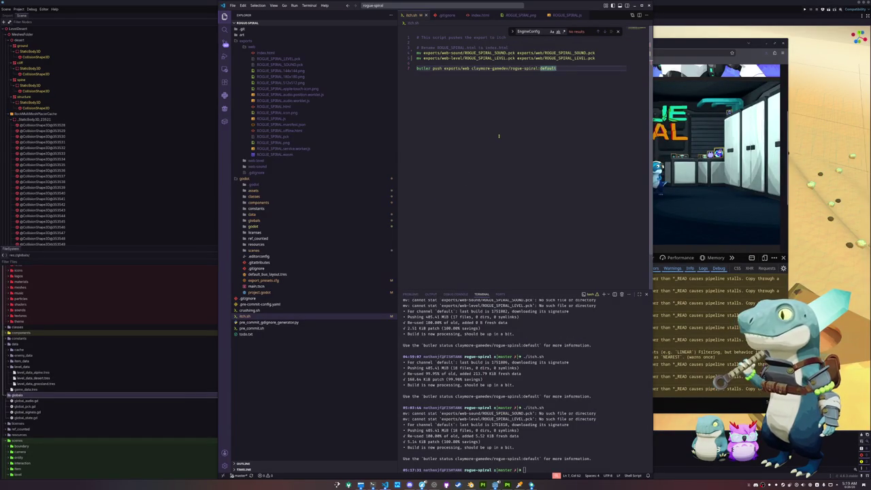
click(275, 53)
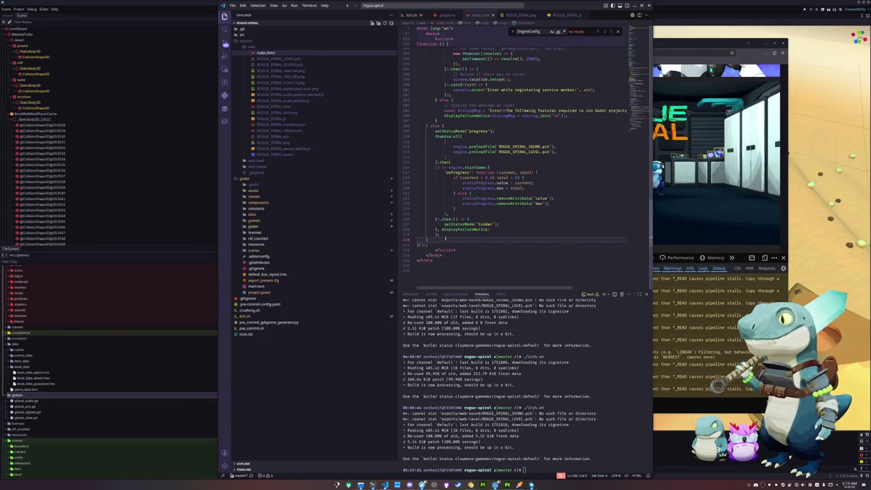
Scroll through the index.html preload script, then return to the game in Firefox
scroll(446, 239, up, 2)
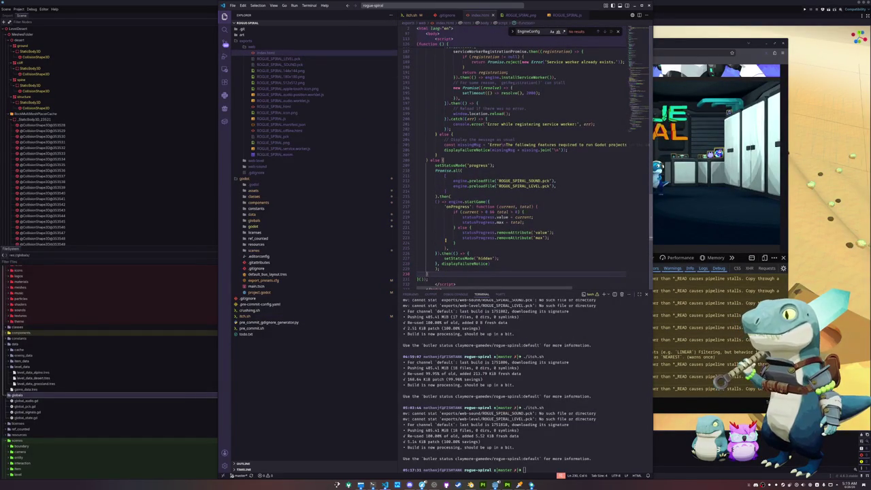
scroll(444, 239, up, 4)
scroll(445, 240, up, 4)
scroll(445, 239, up, 4)
scroll(445, 240, up, 3)
scroll(445, 239, up, 5)
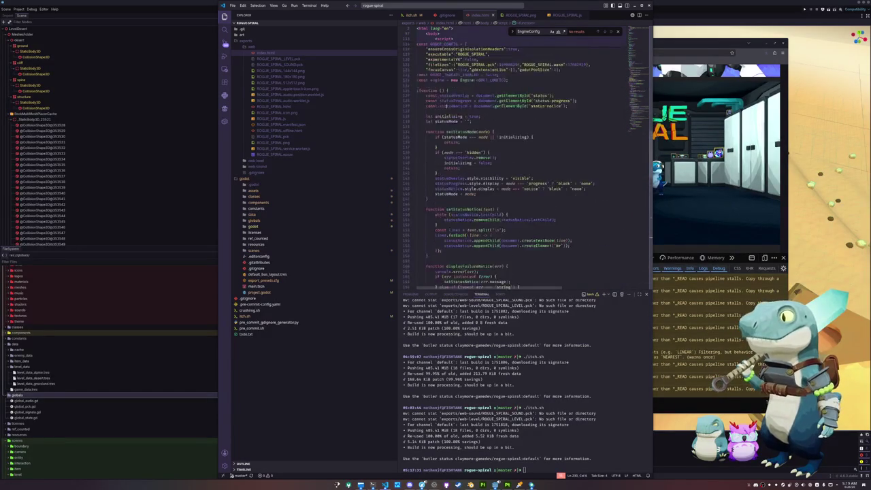
scroll(445, 239, up, 5)
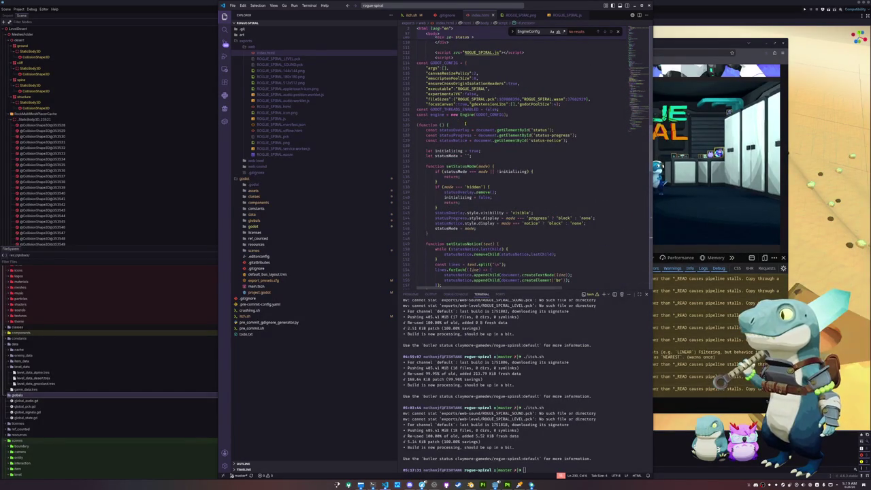
scroll(483, 122, down, 4)
scroll(483, 122, down, 4)
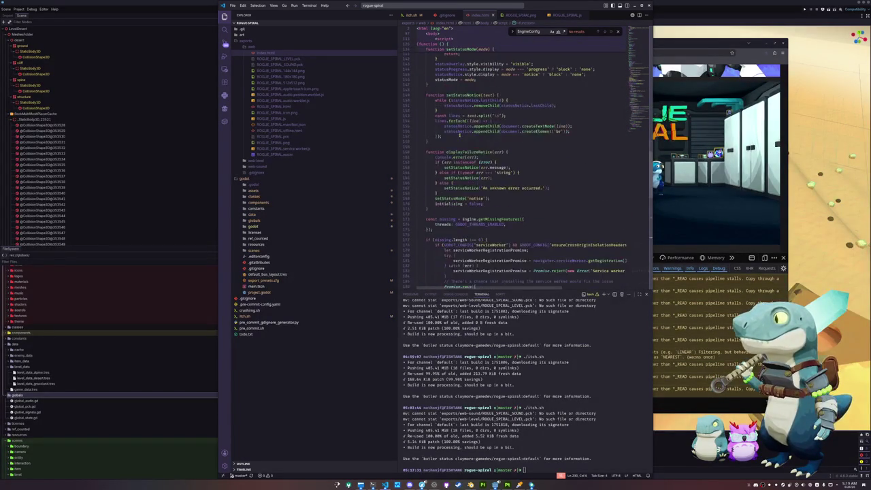
scroll(484, 121, down, 4)
scroll(483, 122, down, 4)
scroll(461, 134, down, 3)
scroll(461, 134, down, 3)
scroll(459, 135, down, 3)
click(458, 236)
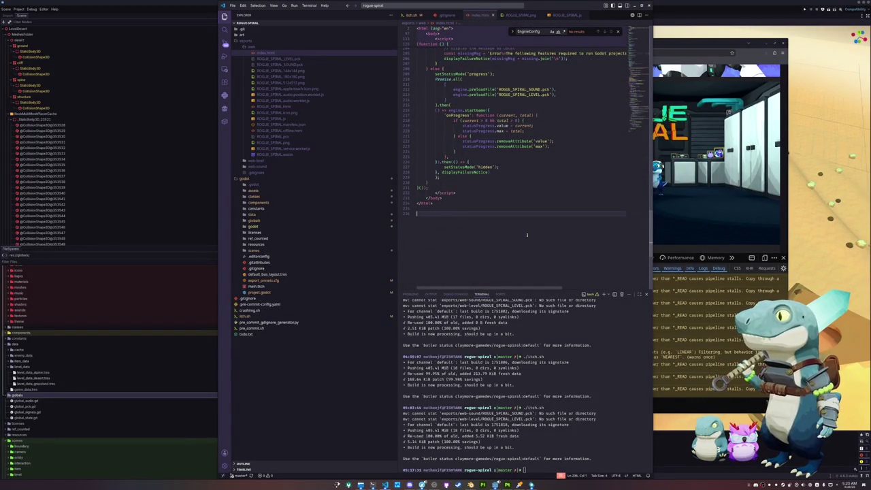
click(678, 252)
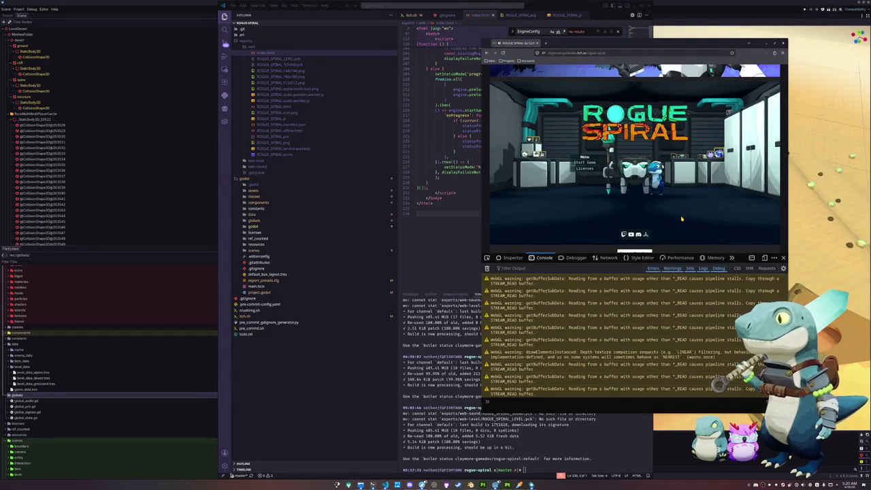
View the itch.io build's Licenses screen, scroll through it, and go back to the main menu
click(577, 170)
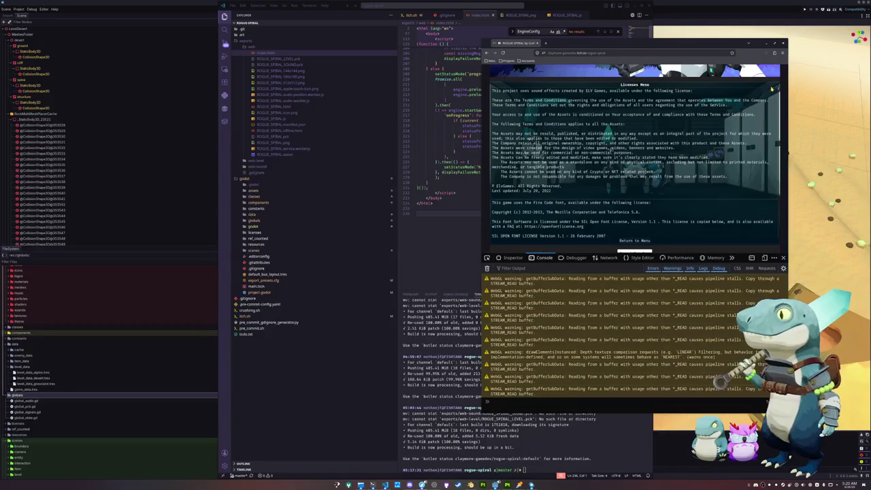
scroll(639, 219, down, 3)
click(639, 241)
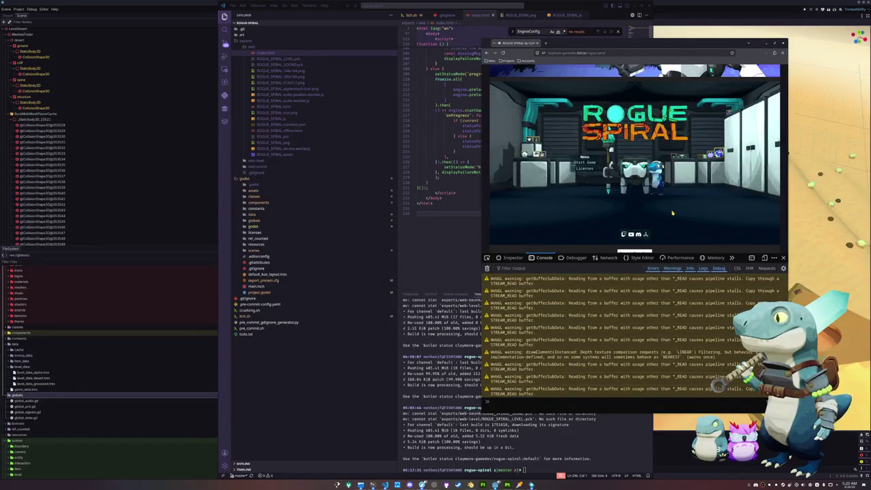
Move Firefox aside and show the exports folder in Dolphin
drag(579, 42, 625, 53)
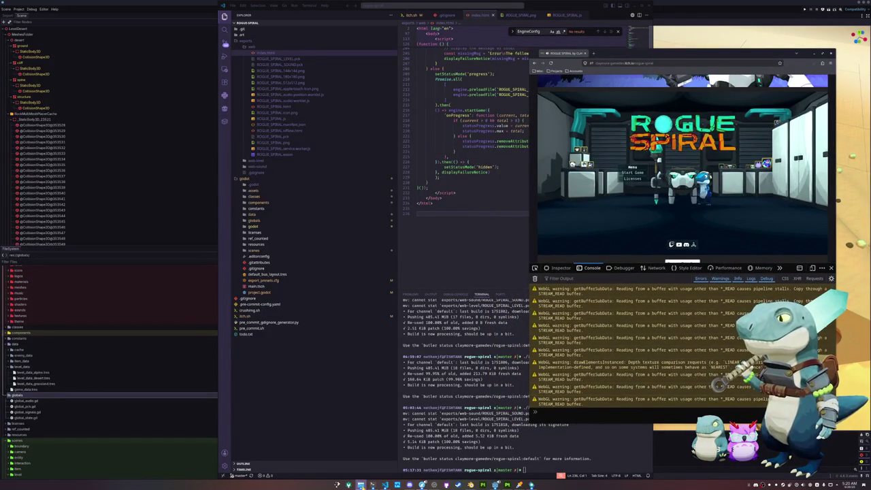
click(360, 484)
scroll(477, 313, up, 2)
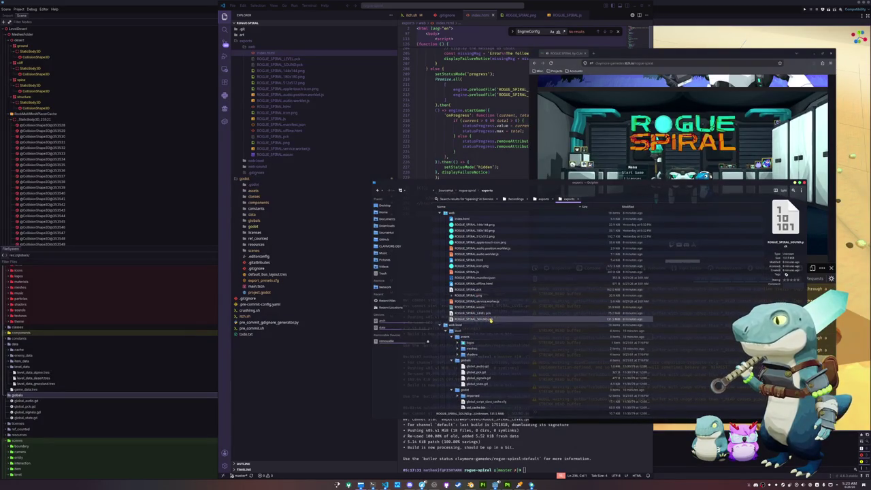
Select ROGUE_SPIRAL_LEVEL.pck and ROGUE_SPIRAL_SOUND.pck in the web folder to compare their details
click(510, 310)
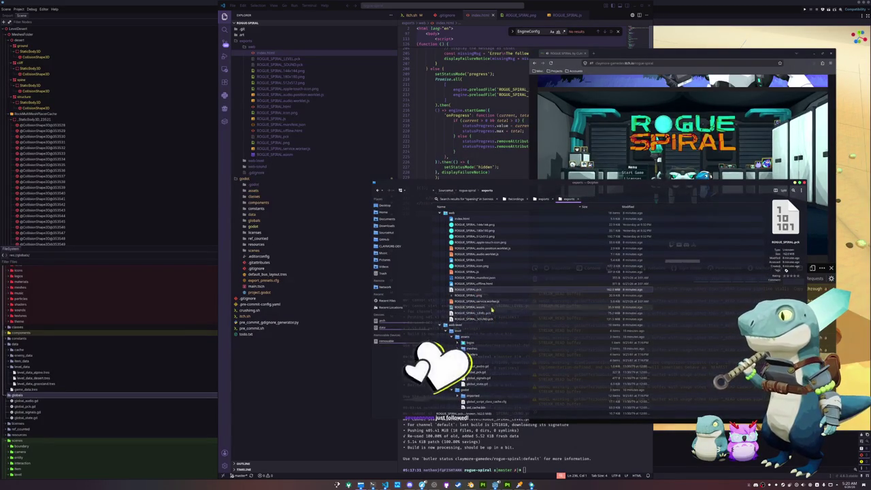
ctrl+click(496, 320)
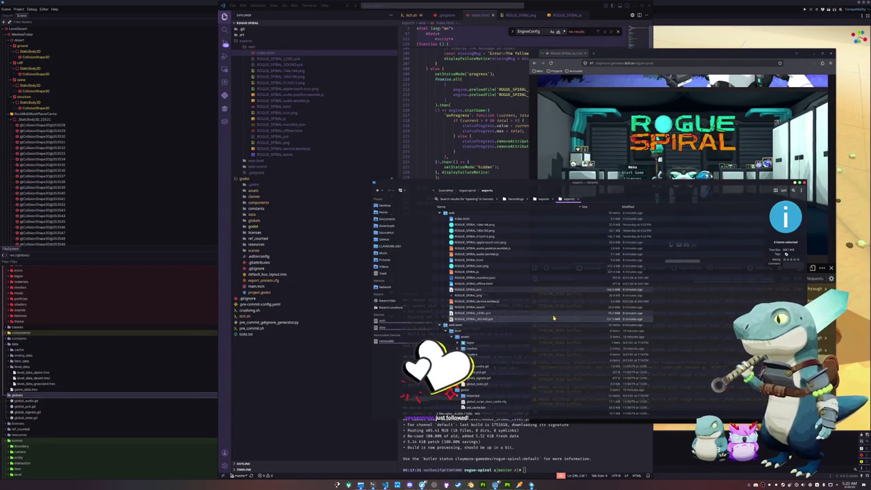
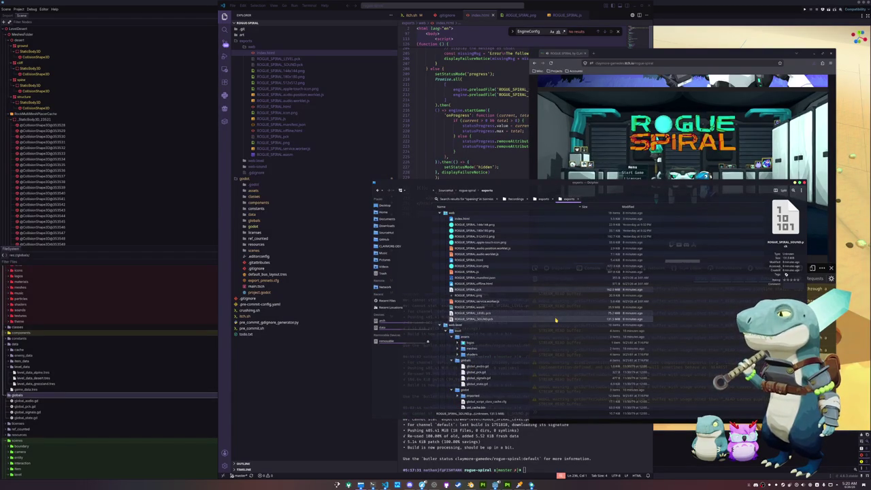
Close Godot's web export dialog and switch to Blender showing the desert level's UV layout
key(alt+Tab)
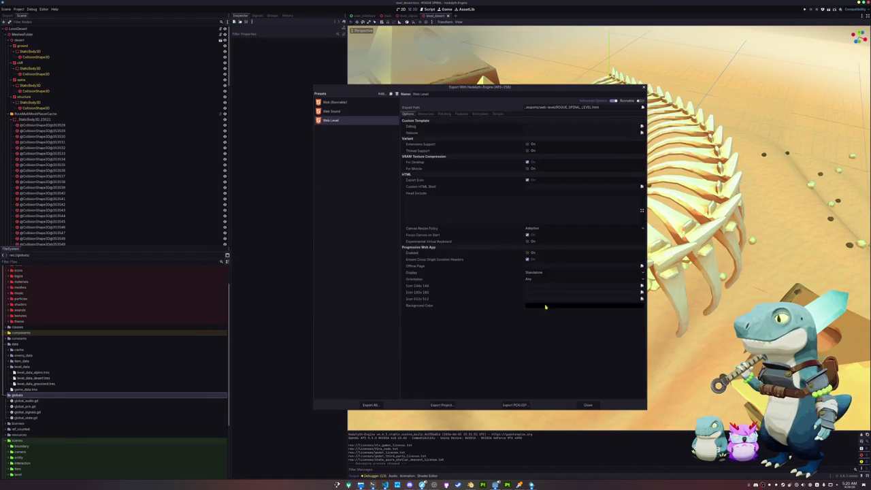
click(585, 405)
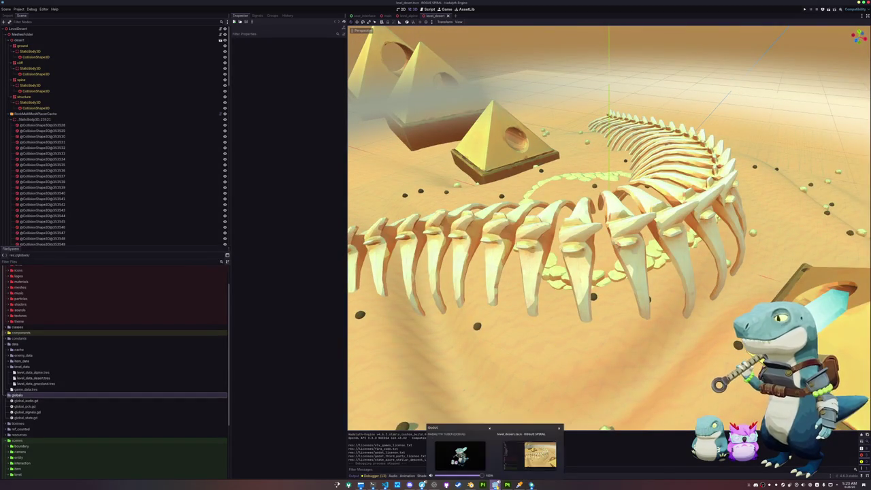
mouse_move(532, 485)
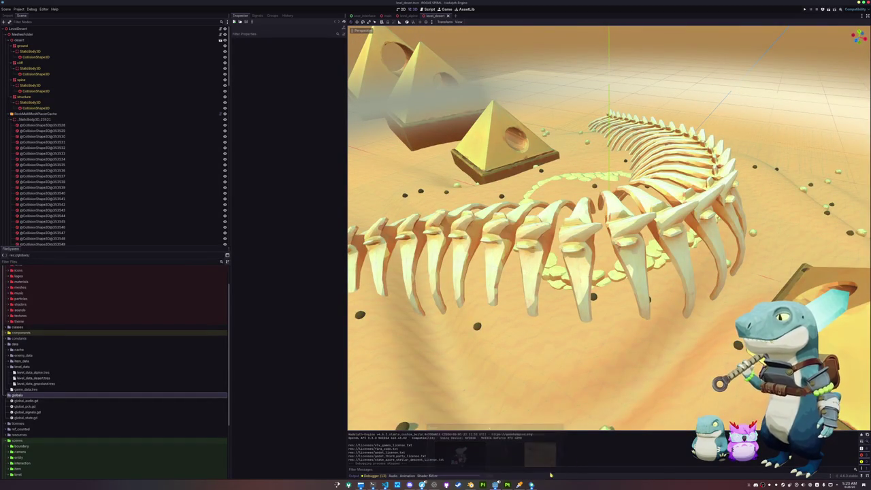
right_click(526, 485)
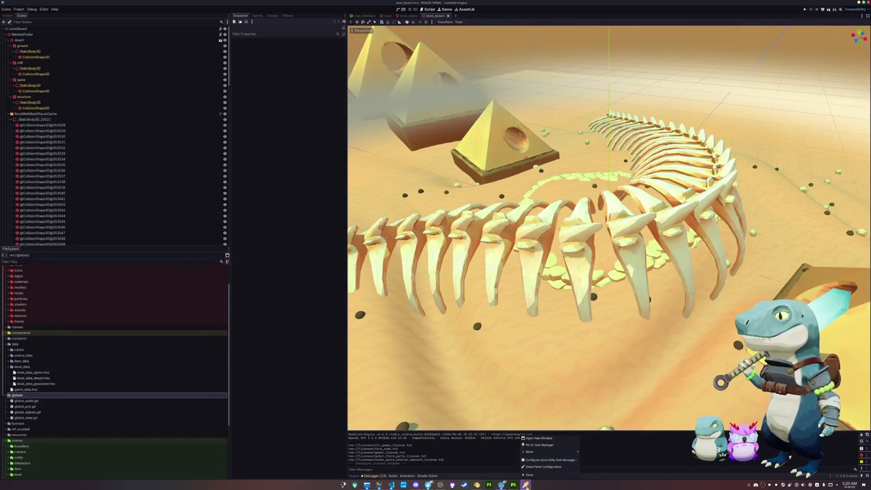
click(534, 469)
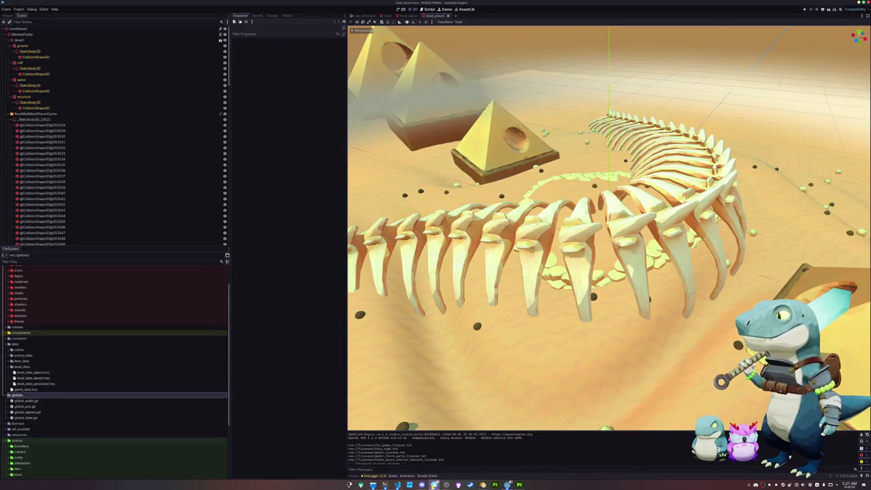
click(482, 484)
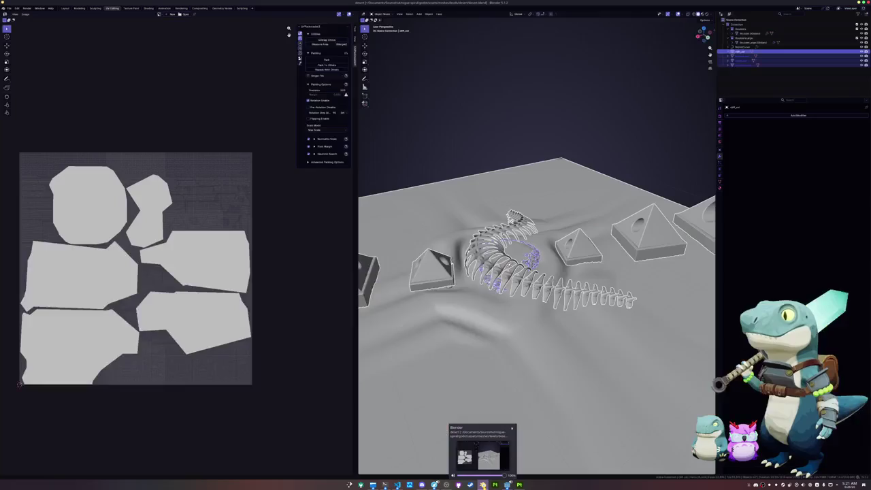
Start a new General scene, discarding the spine file
click(9, 7)
click(66, 21)
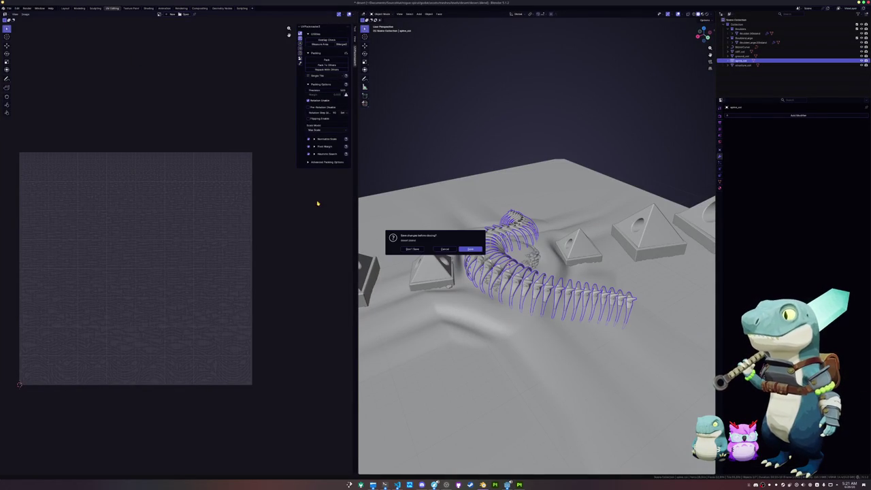
click(472, 251)
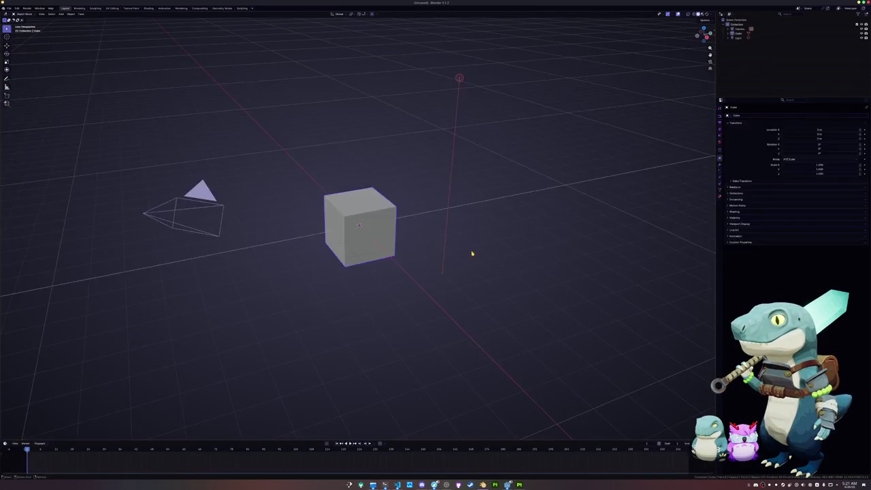
Save the empty scene as teleporter.blend in a new folder under meshes/interaction
key(ctrl+s)
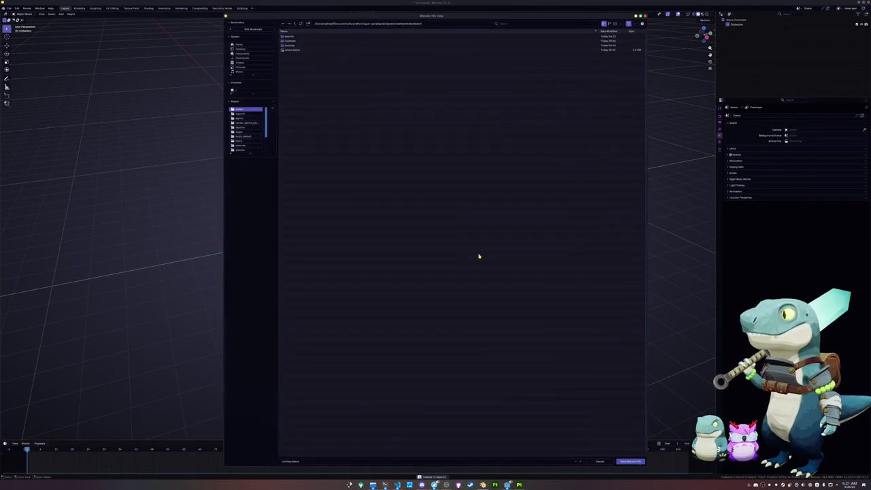
click(291, 22)
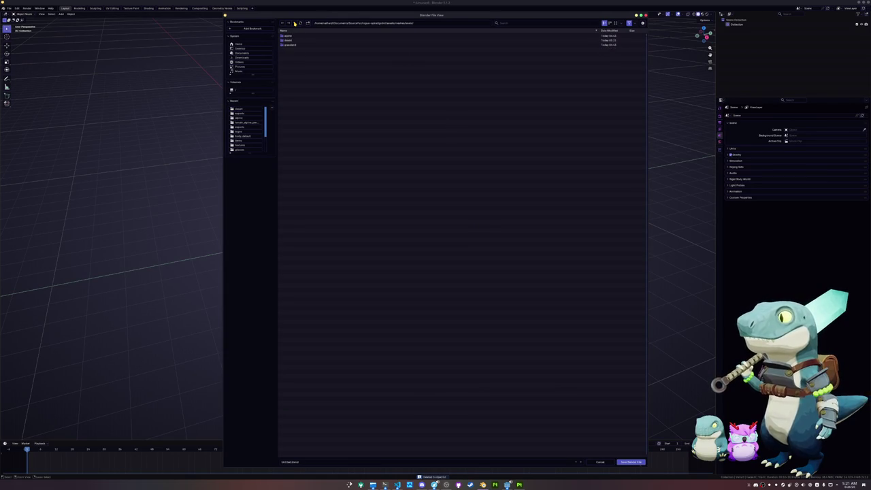
click(294, 23)
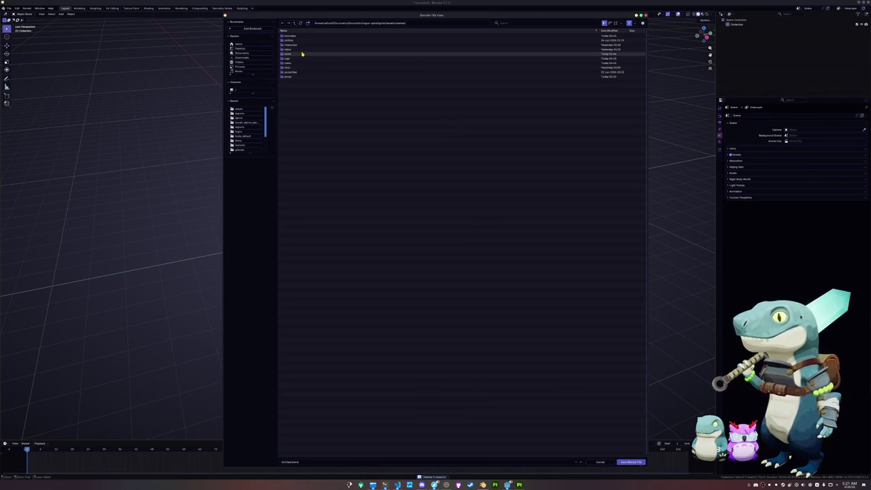
double_click(295, 54)
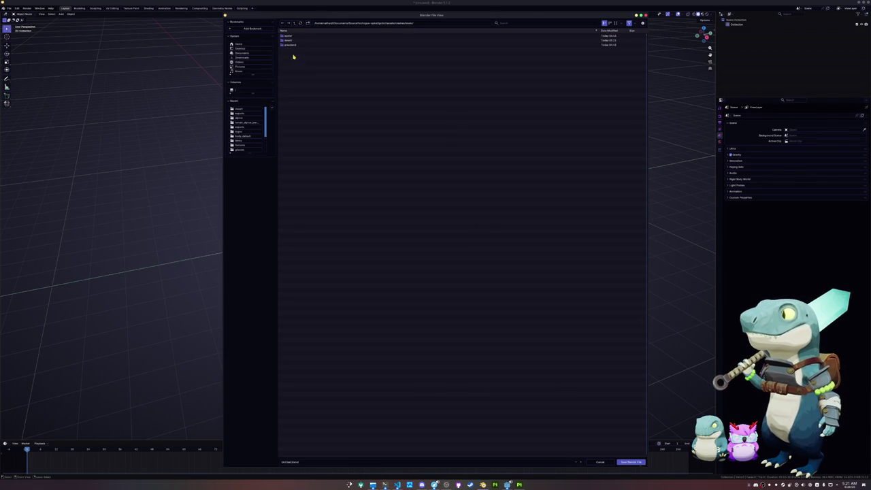
key(BackSpace)
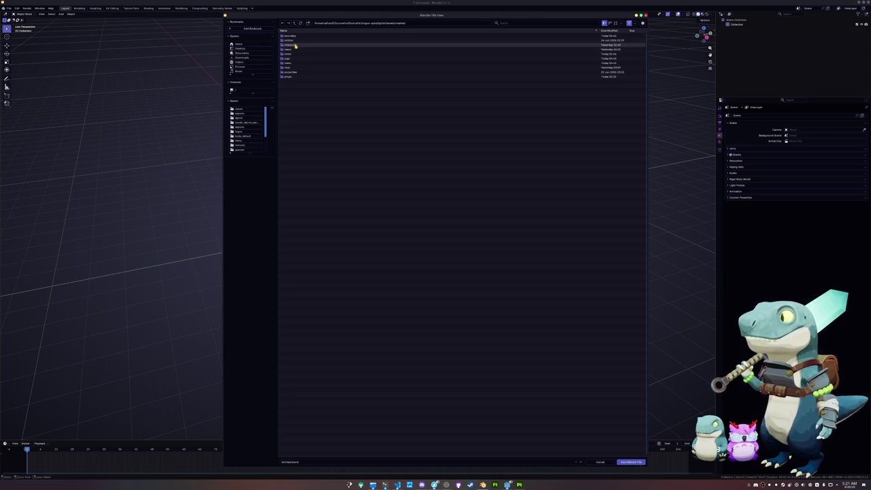
double_click(295, 45)
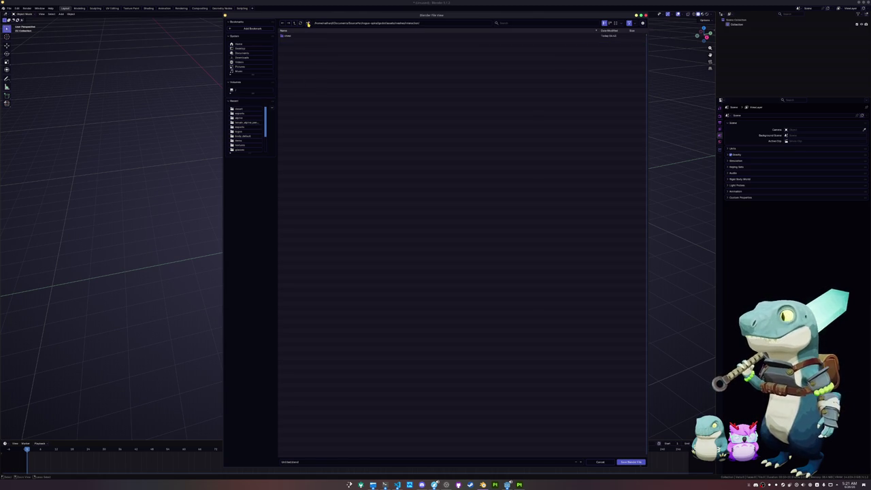
text(teleporter)
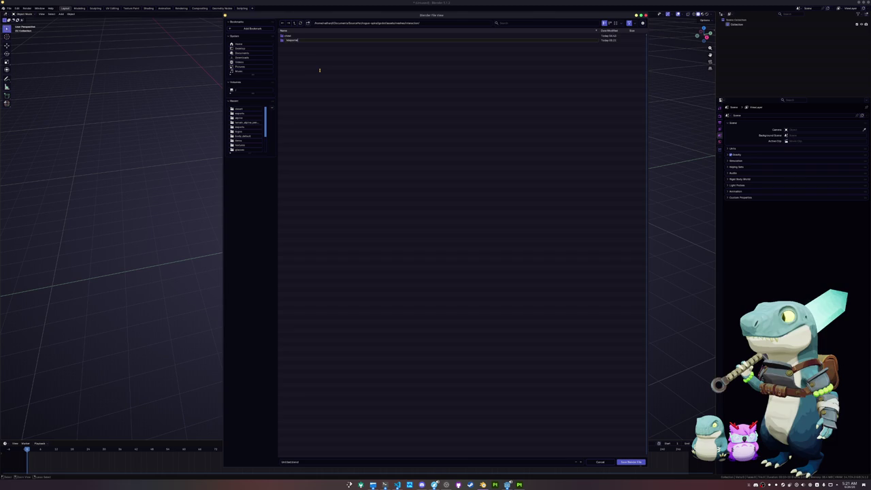
key(Return)
double_click(303, 41)
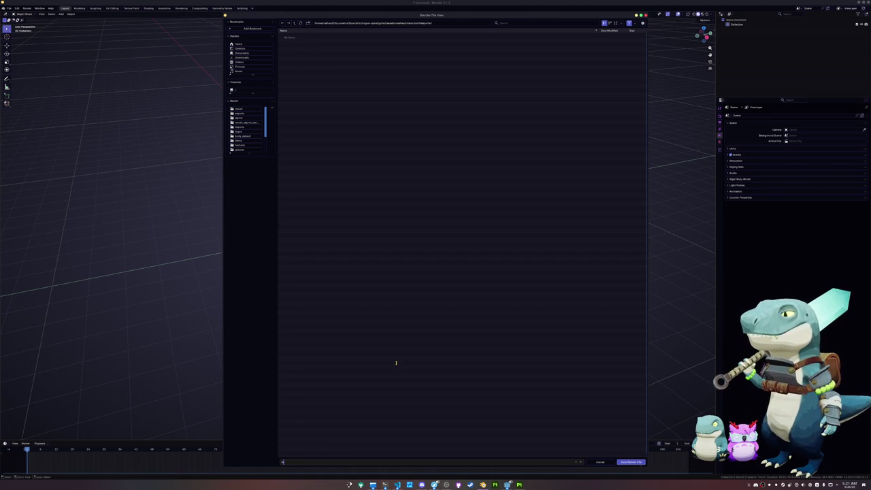
key(Return)
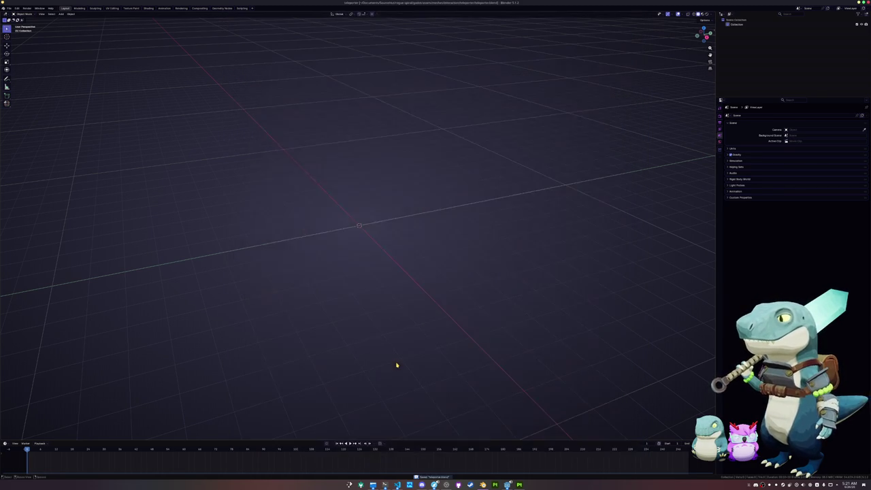
mouse_move(387, 184)
middle_down()
mouse_move(372, 184)
mouse_move(394, 286)
middle_up()
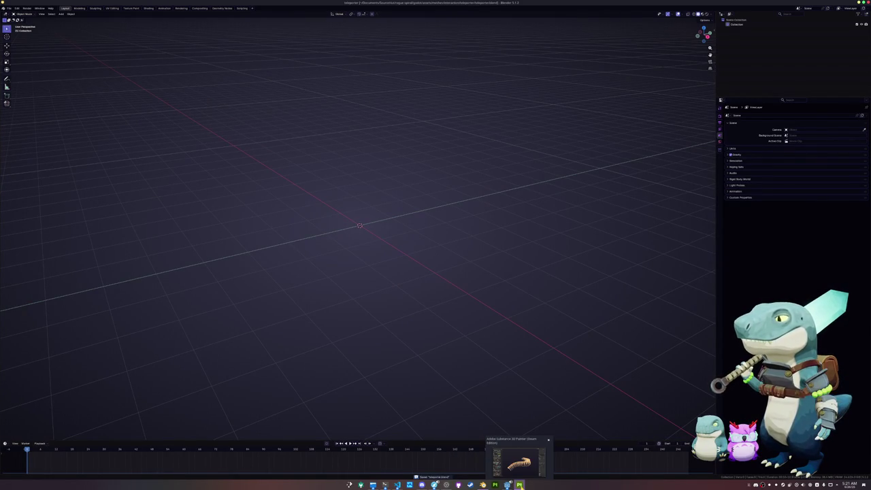
Bring the Rogue Spiral page forward, widen the browser and close the developer console
mouse_move(434, 484)
click(584, 454)
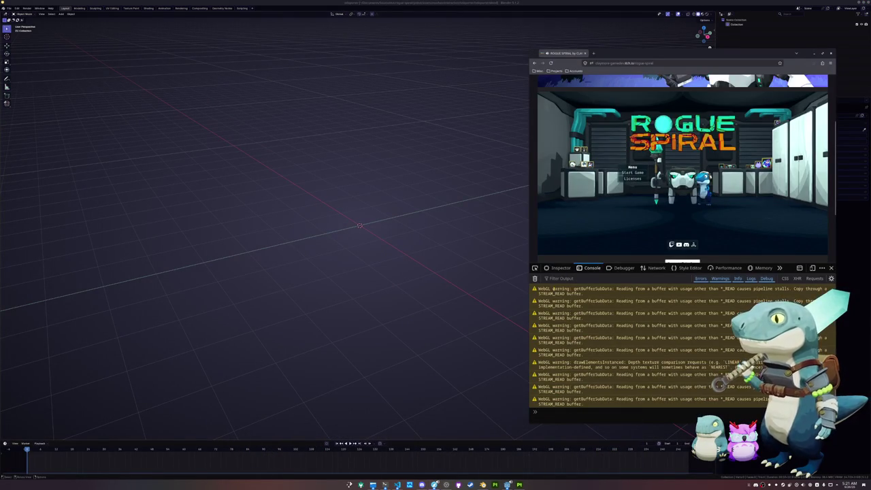
drag(528, 253, 429, 253)
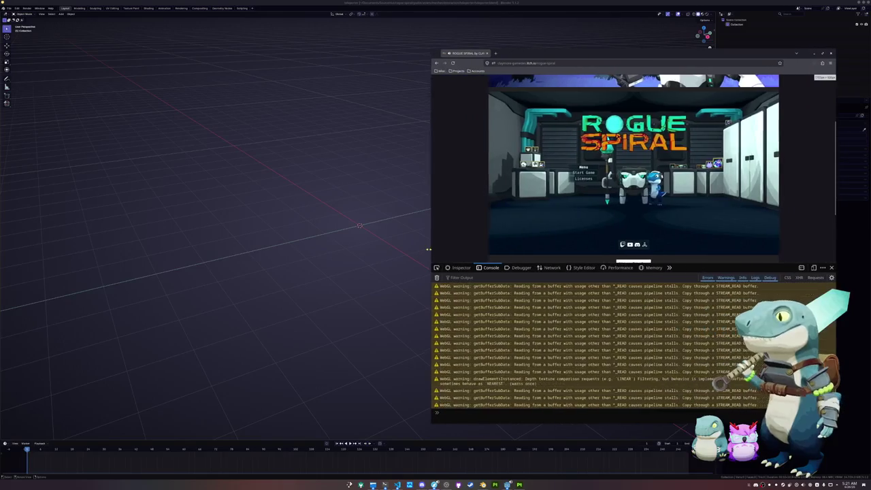
click(831, 267)
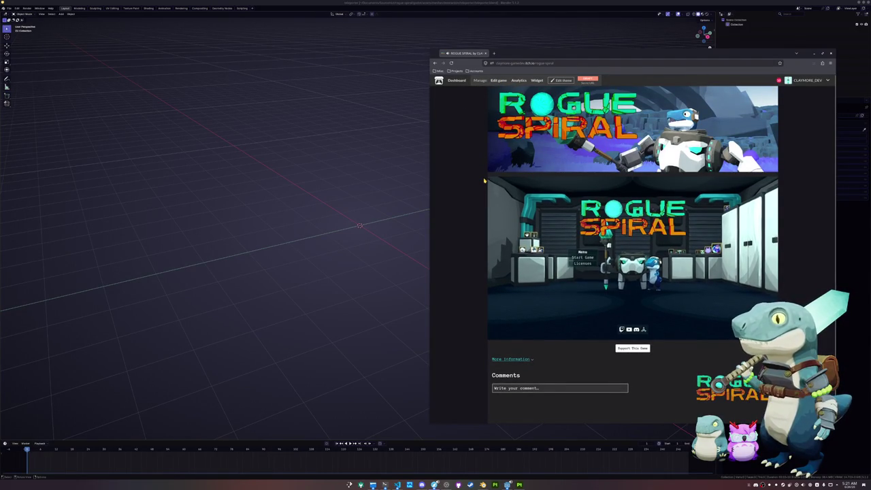
Open the Rogue Spiral page's Edit theme settings, then switch to the Konsole terminal
scroll(479, 189, down, 1)
scroll(480, 189, up, 1)
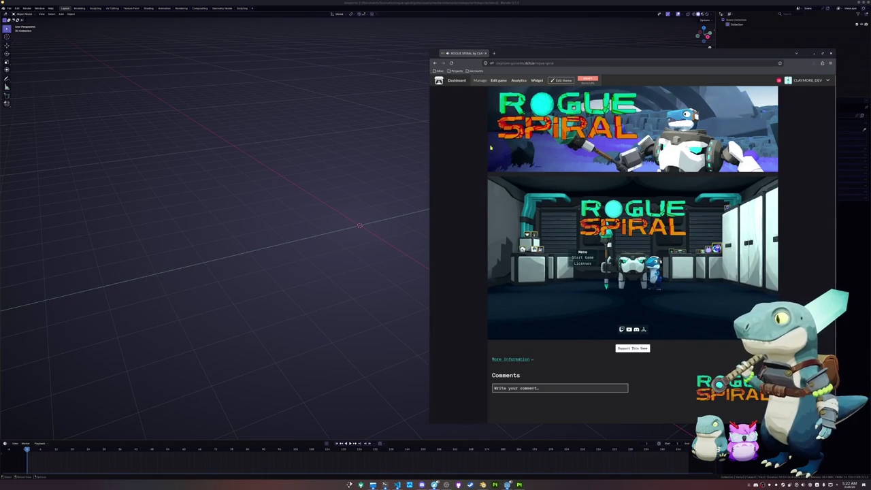
click(563, 81)
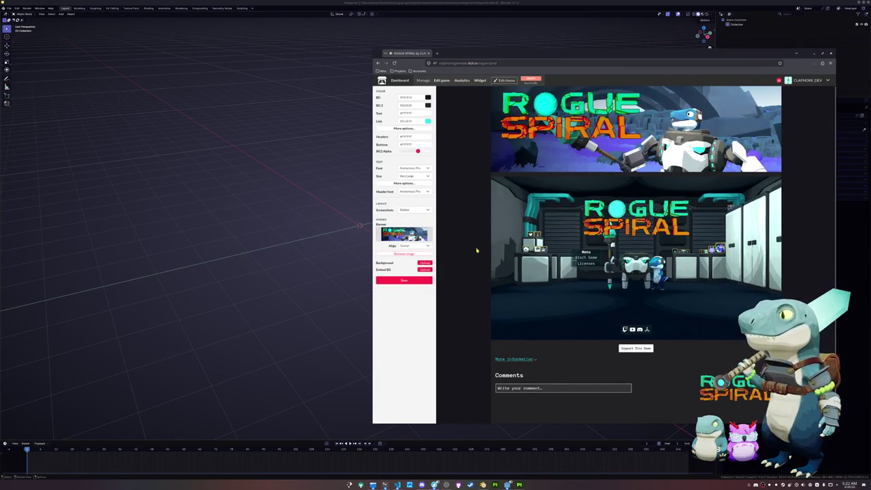
key(alt+Tab)
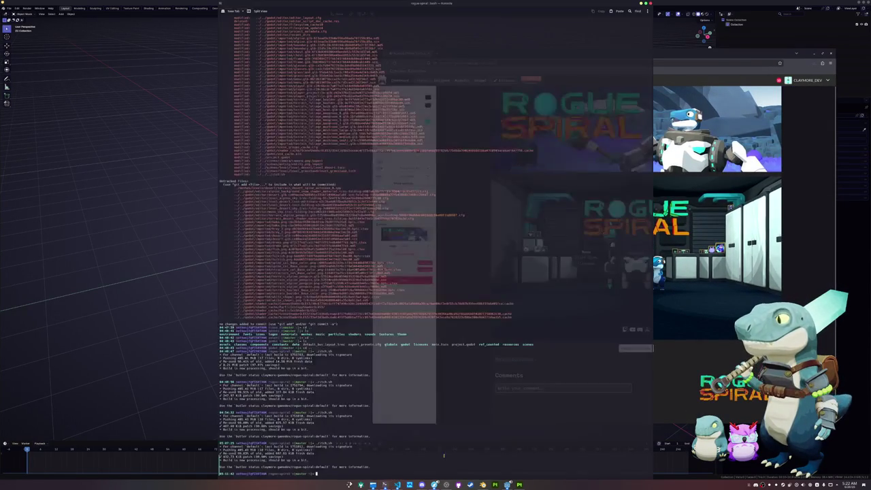
Run cloc godot/ to get the line-count table, then return to the itch.io page
text(clea)
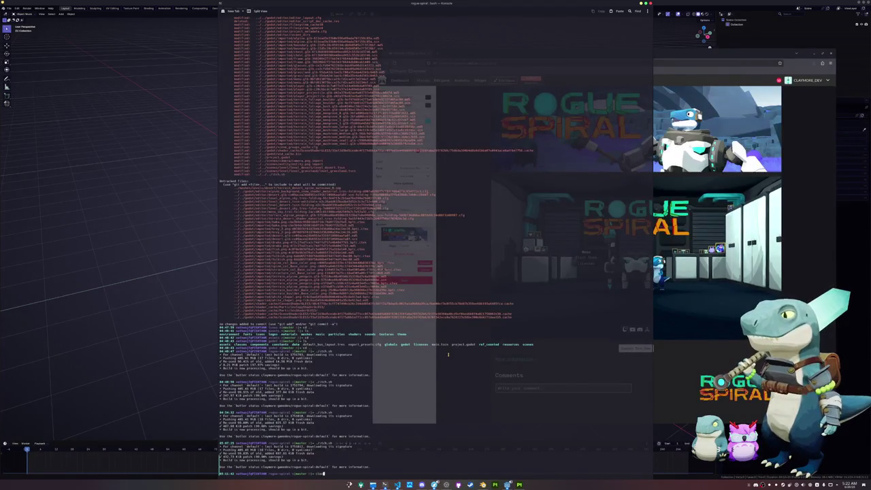
text(odot/)
key(Return)
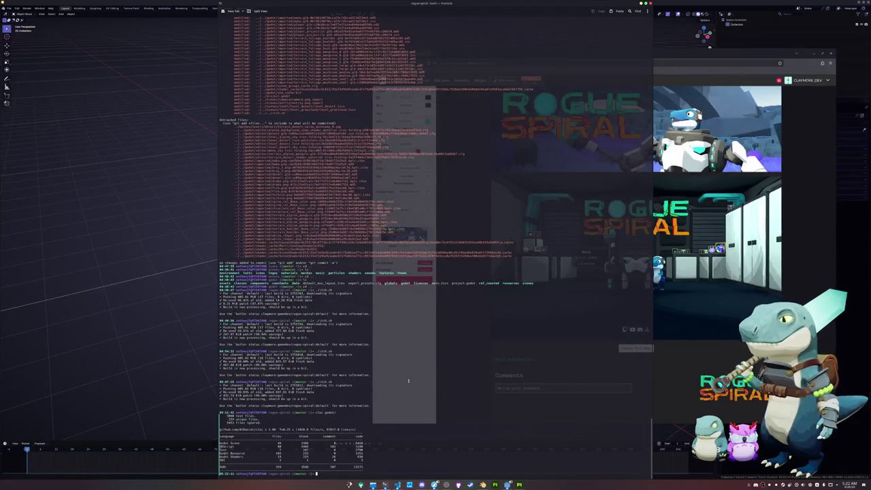
double_click(359, 446)
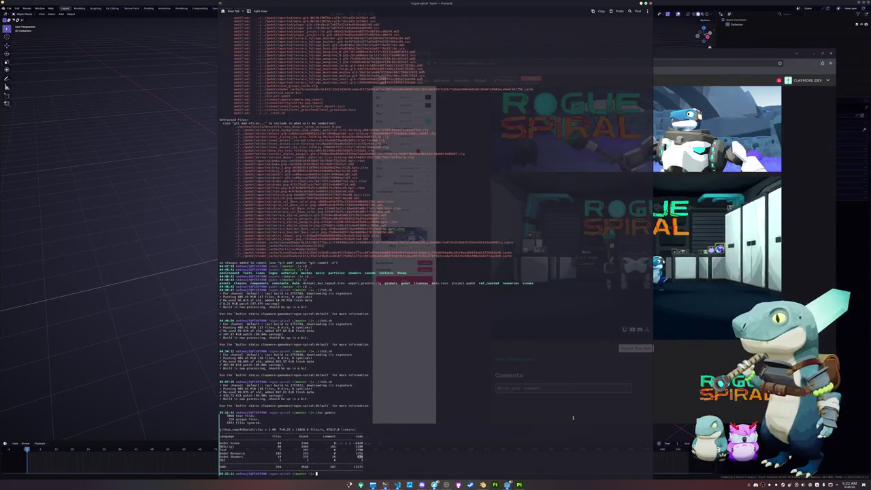
click(669, 385)
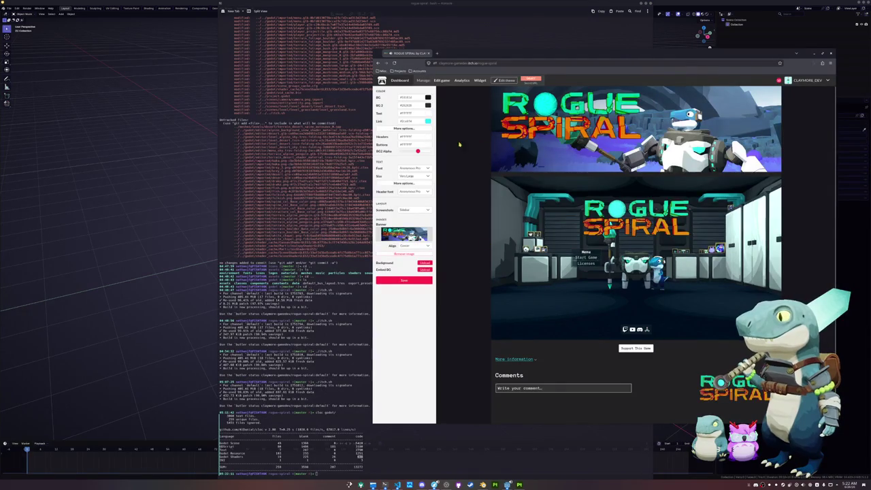
Cancel the Background Upload file chooser, leaving the theme unchanged, and return to Blender
click(425, 263)
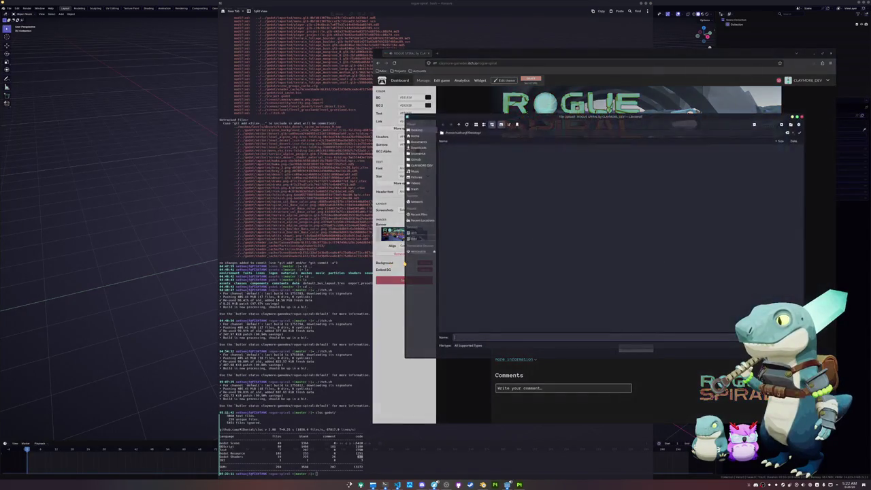
key(Escape)
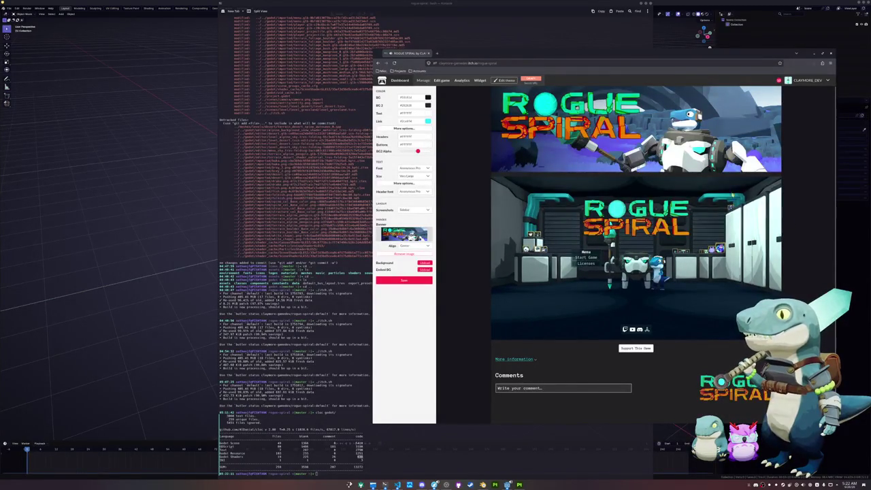
scroll(496, 299, down, 1)
scroll(489, 326, up, 1)
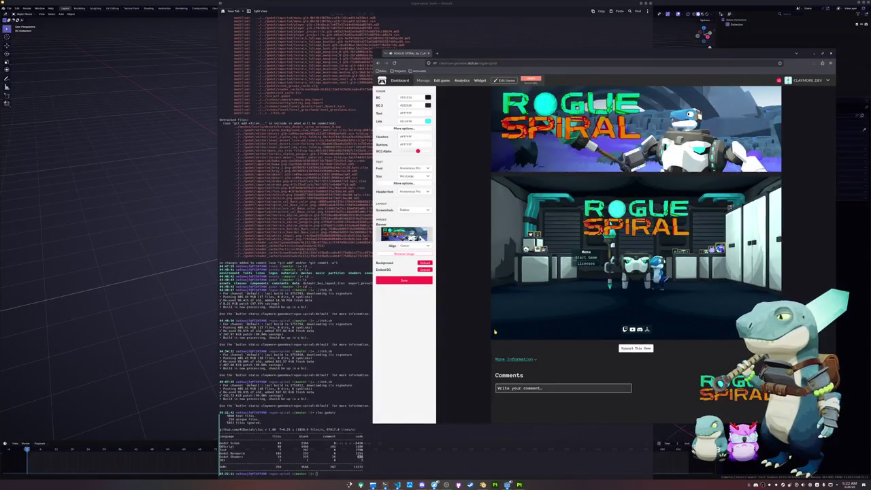
click(109, 228)
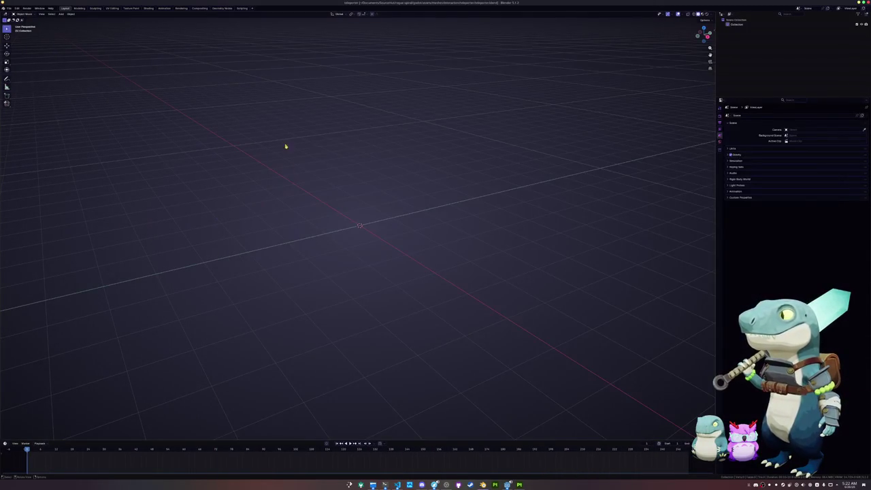
Save the current file, start a new General scene and delete all default objects
key(ctrl+s)
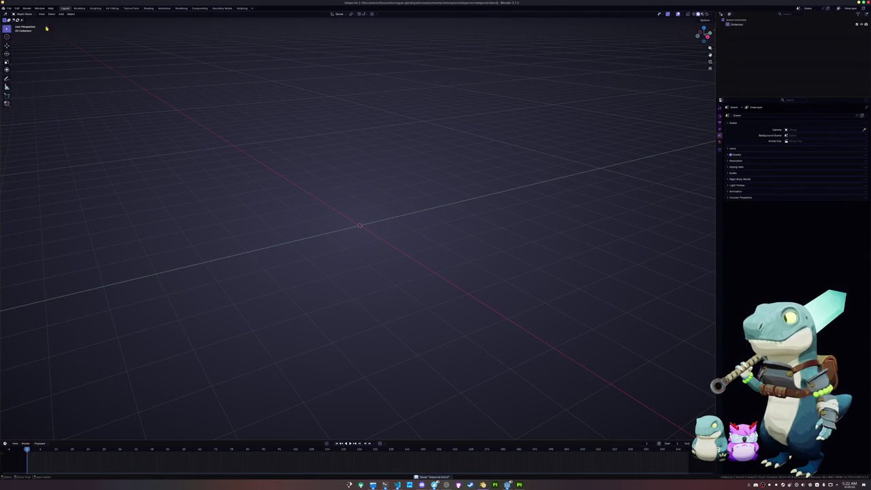
click(9, 7)
mouse_move(16, 18)
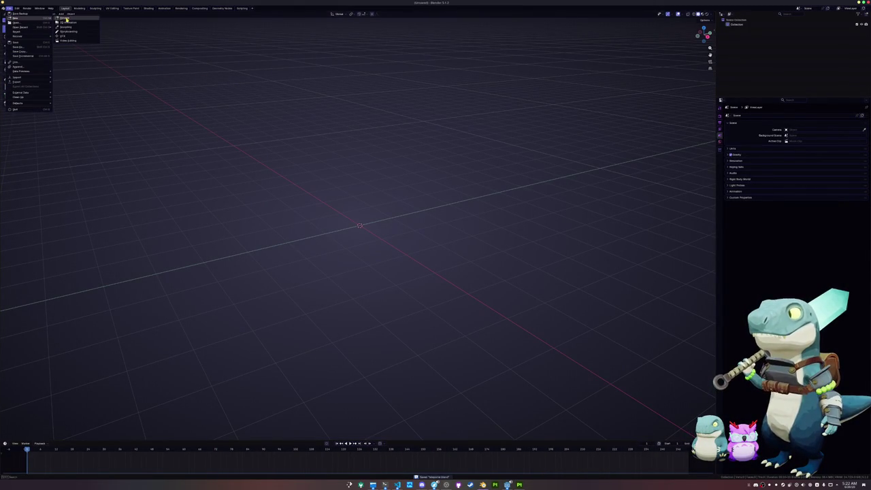
click(66, 18)
key(a)
key(x)
click(280, 126)
Save the empty scene as a new .blend file at the project root, then view from the front
key(ctrl+s)
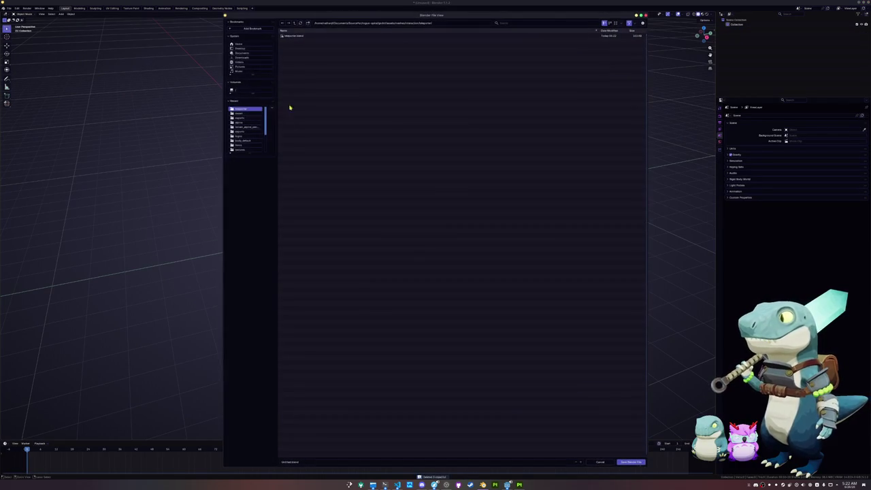
click(293, 23)
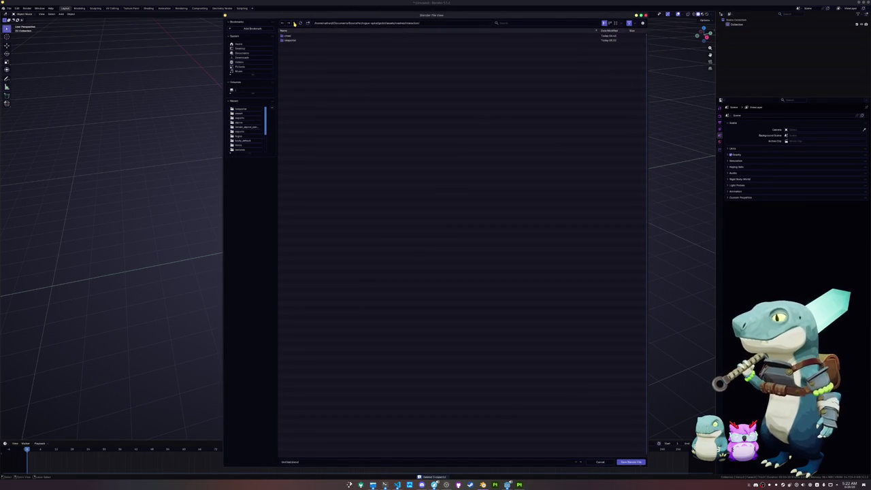
click(294, 23)
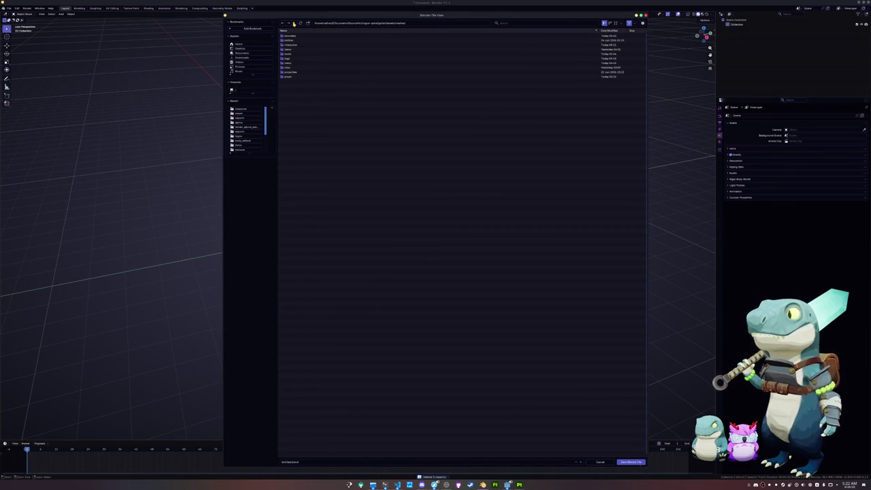
click(294, 23)
click(294, 24)
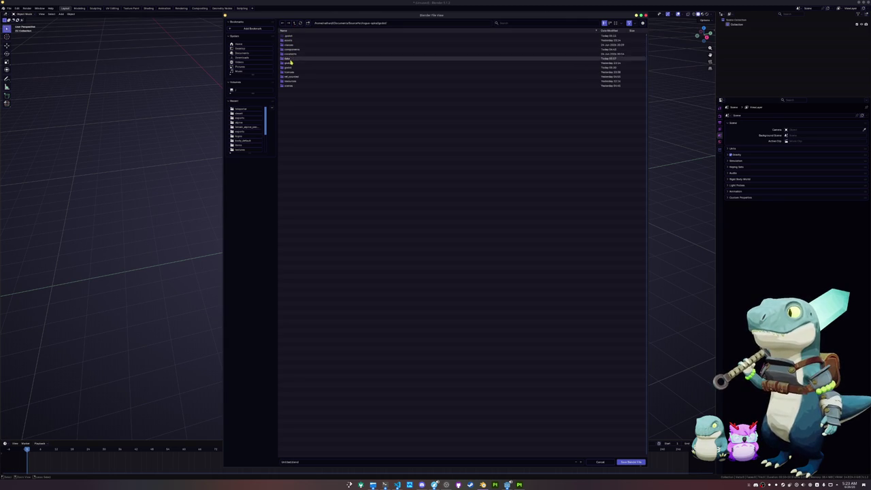
click(294, 24)
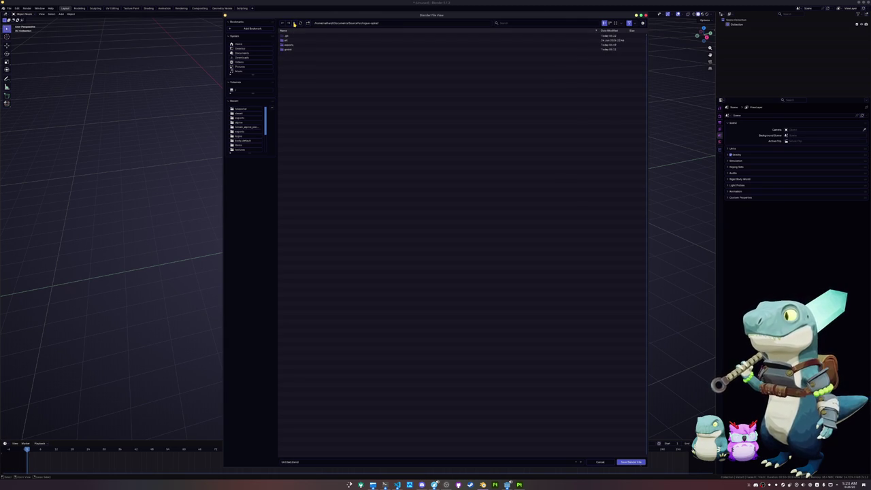
click(313, 462)
key(BackSpace)
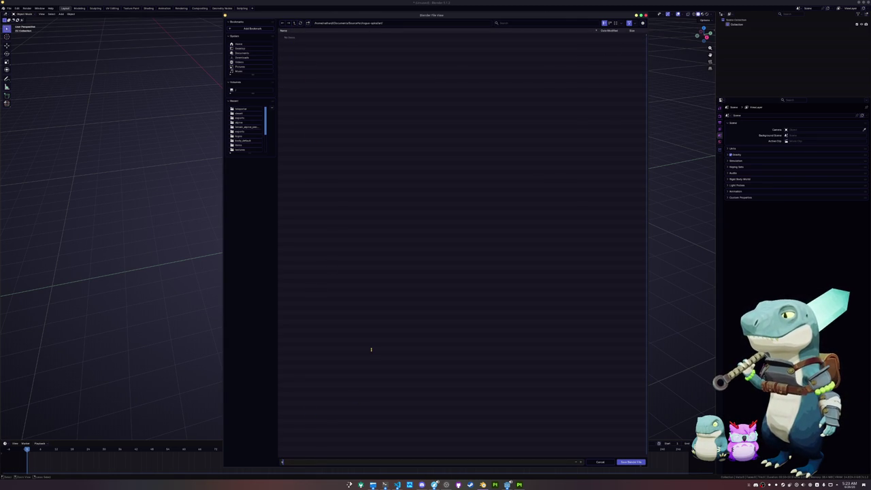
key(Return)
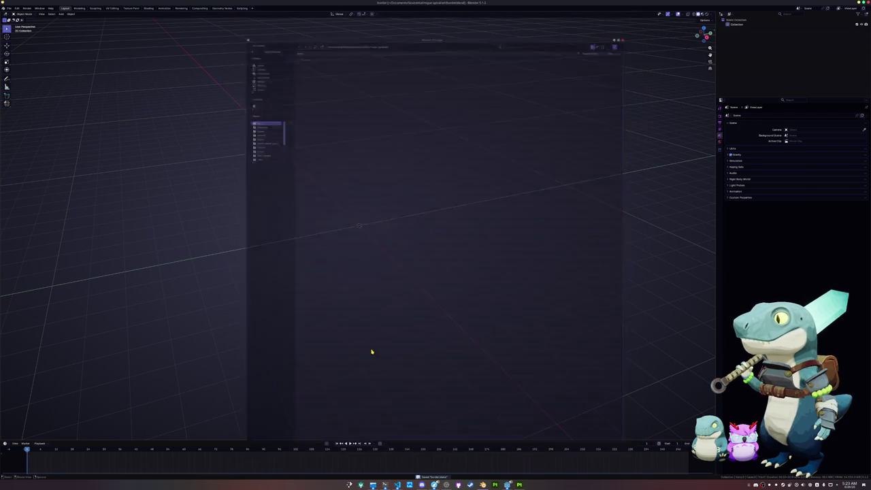
key(KP_1)
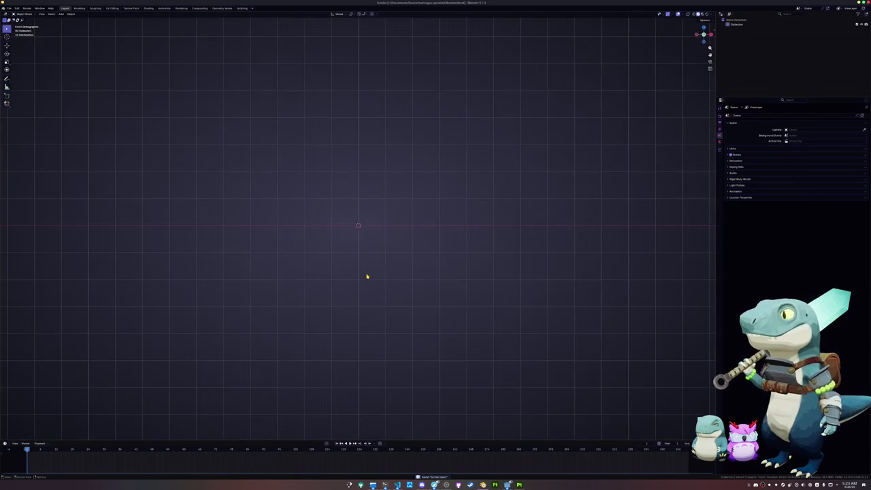
key(shift+a)
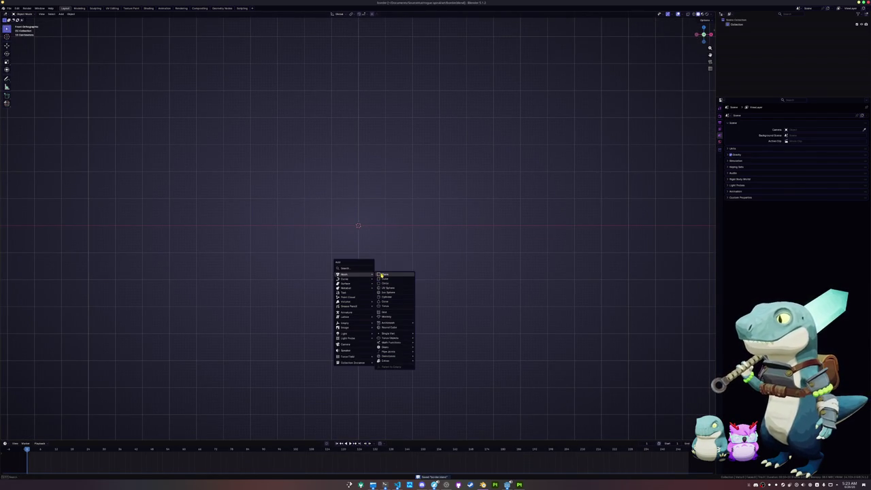
Add a plane and rotate it 90° around X to stand upright
click(385, 274)
text(rx90)
key(Return)
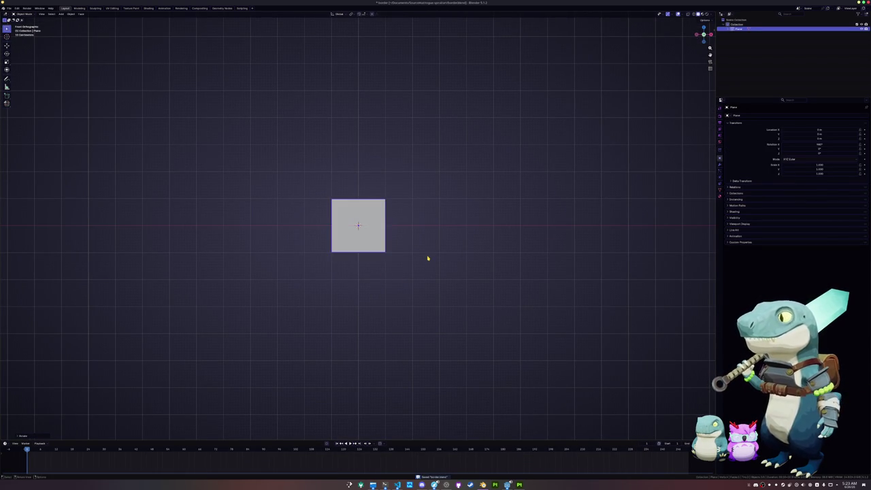
Append the crystal mesh from meshes/entities/player/player.blend
click(9, 9)
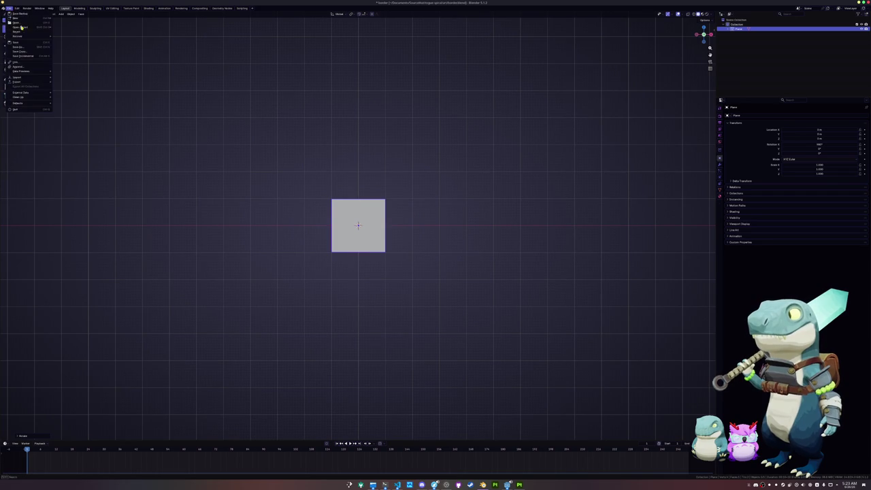
click(16, 68)
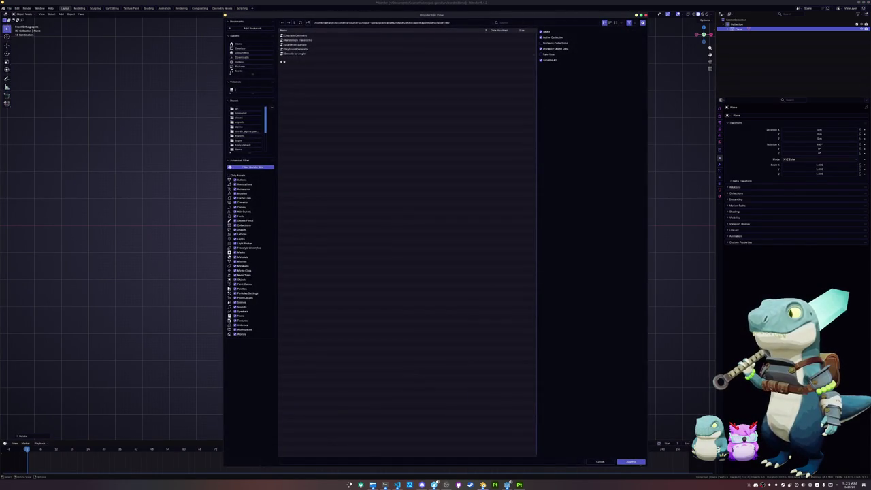
click(295, 22)
click(295, 22)
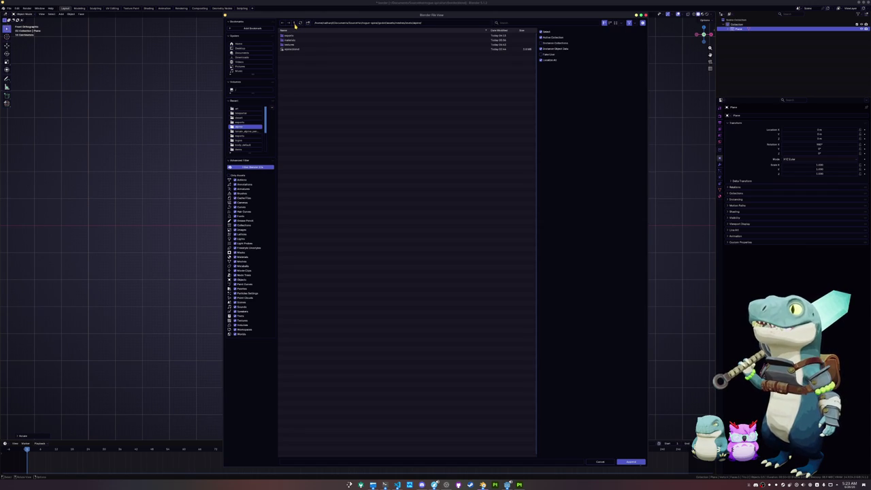
click(294, 23)
click(295, 24)
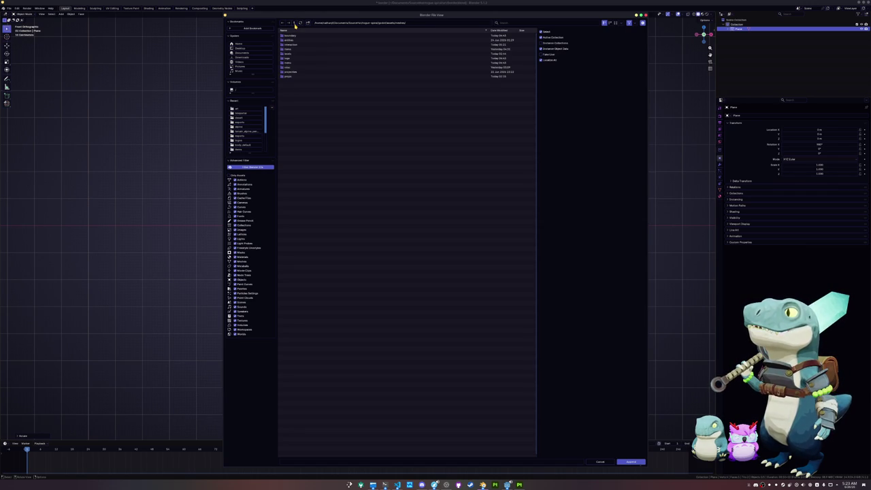
double_click(294, 39)
double_click(294, 44)
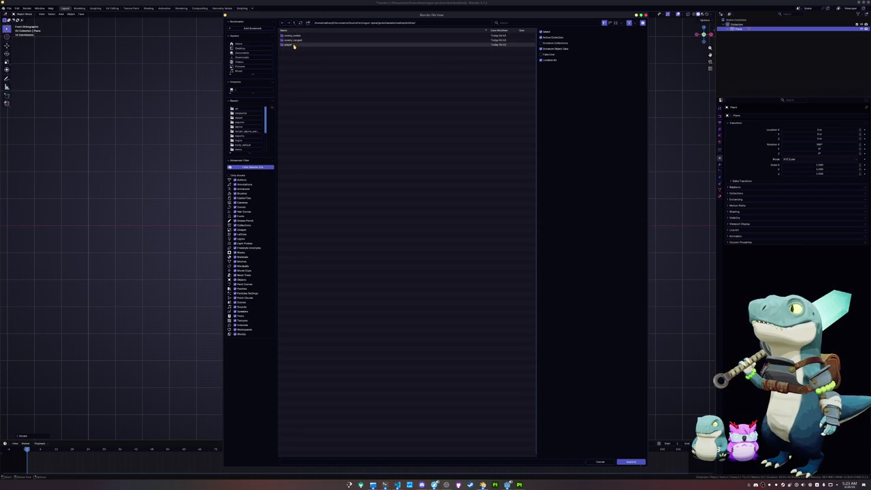
double_click(294, 63)
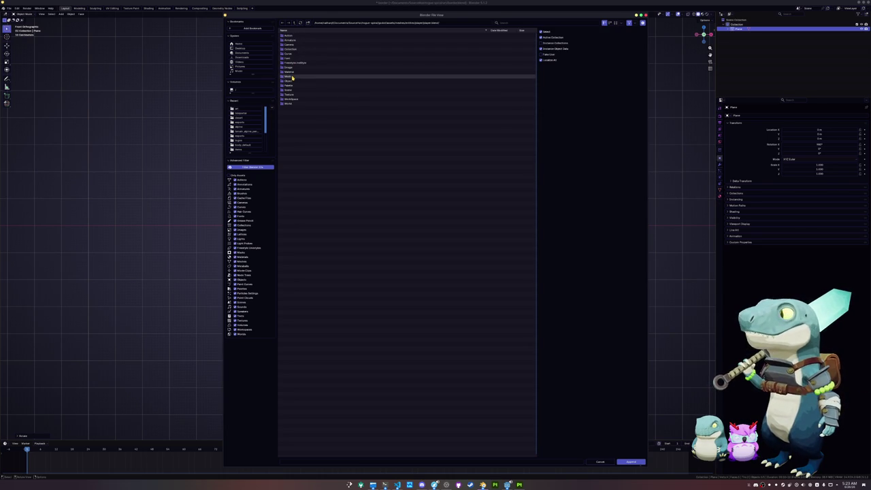
click(291, 77)
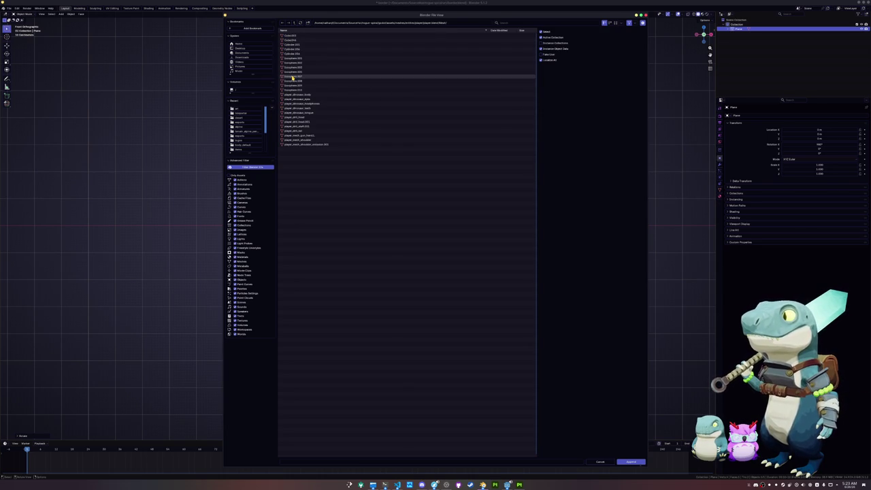
double_click(299, 118)
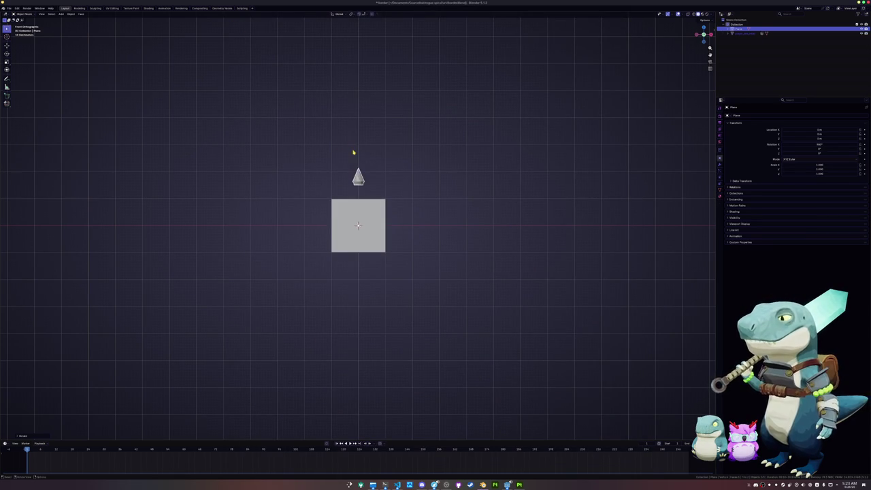
Move the appended crystal along Z, abandoning a scale and a second move attempt
key(g)
key(z)
click(327, 223)
key(s)
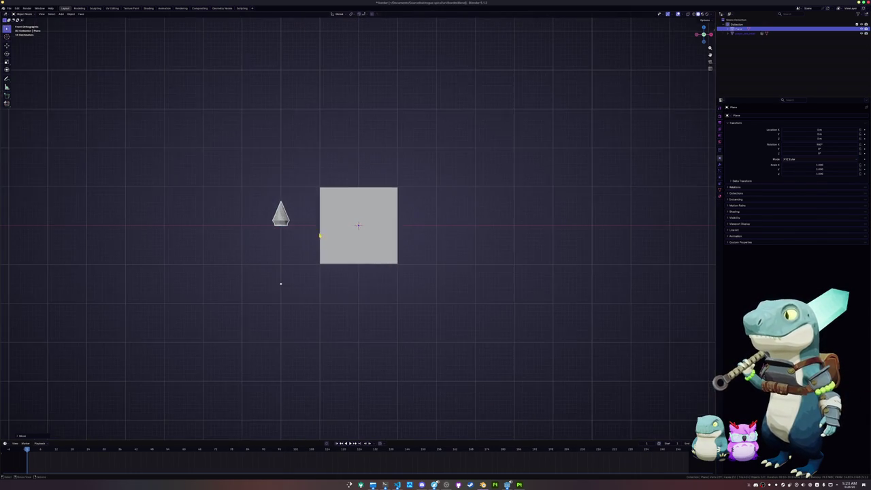
right_click(326, 235)
key(Tab)
key(Tab)
key(g)
key(z)
right_click(306, 235)
Clear the crystal's location, drop it onto the plane and apply all transforms
key(alt+g)
key(g)
key(z)
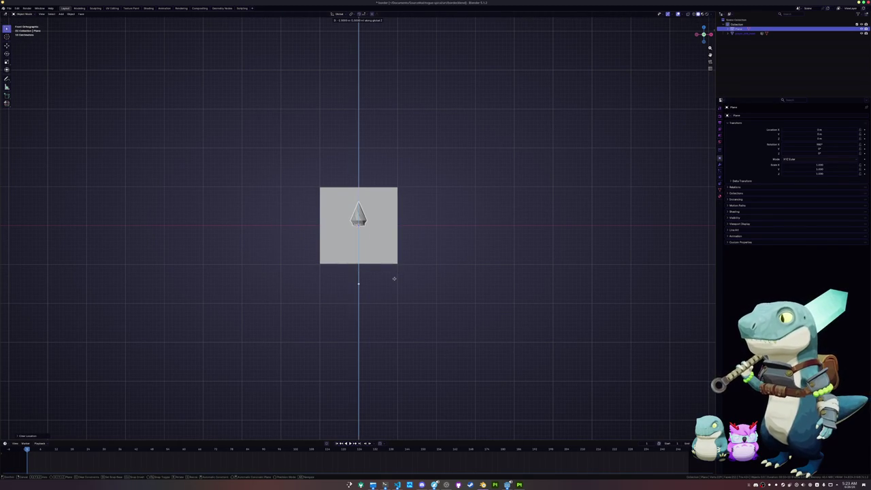
click(395, 278)
key(ctrl+a)
click(395, 280)
Move the crystal about 5 m along X to the plane's left
key(g)
key(z)
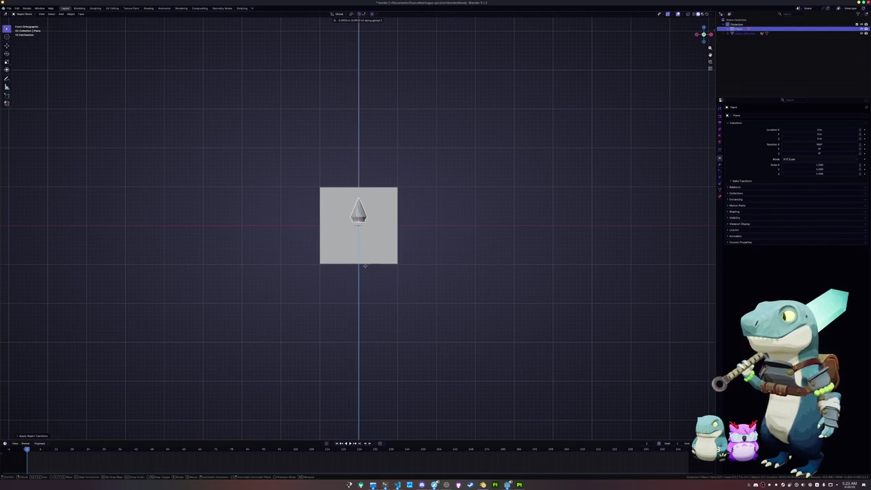
key(x)
click(285, 266)
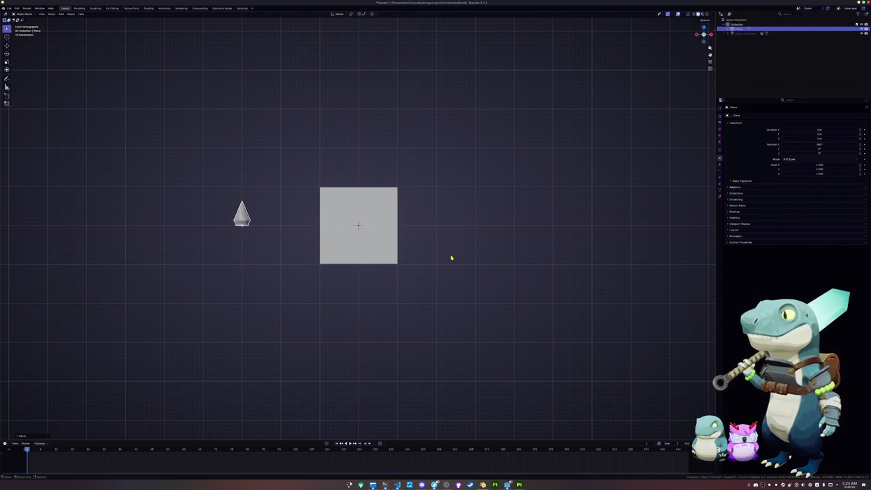
scroll(453, 257, down, 2)
right_click(483, 204)
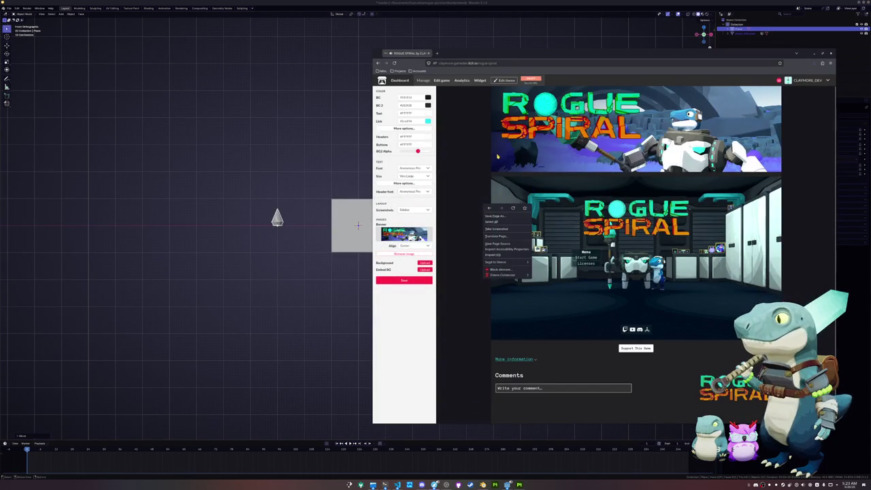
Inspect the banner image, commit a max-width: 100% rule, and widen the browser leftward
right_click(499, 157)
click(509, 202)
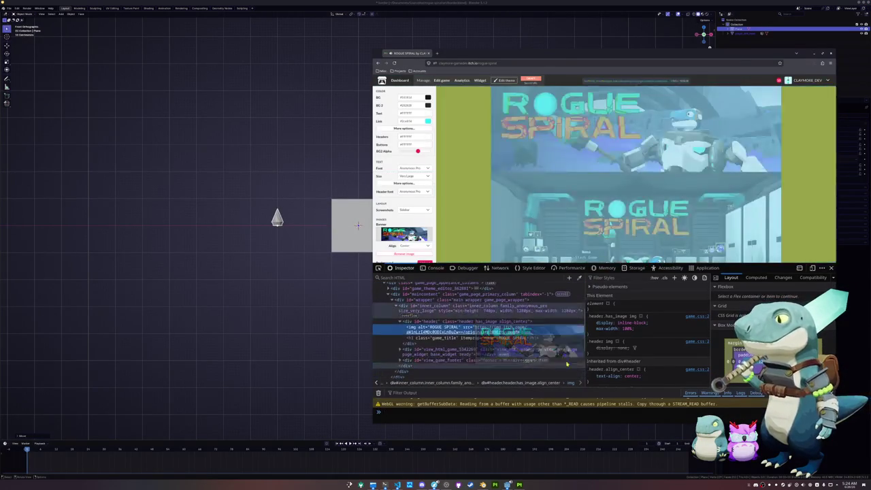
key(Return)
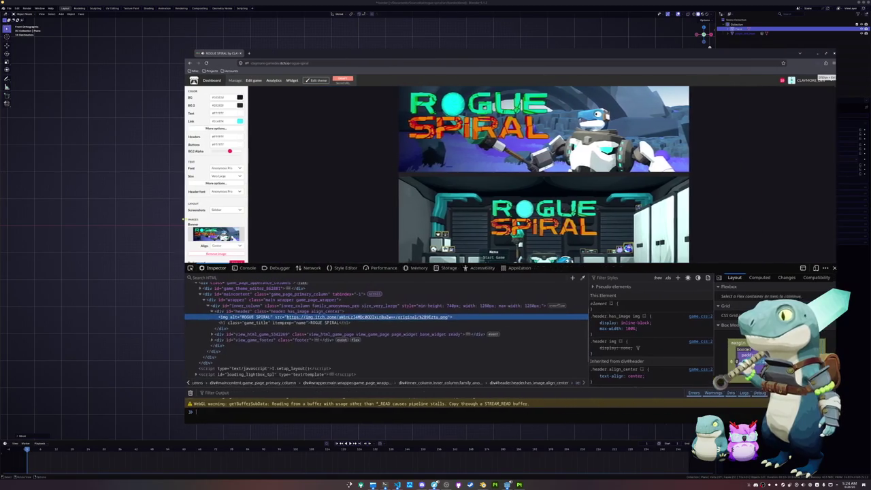
drag(373, 215, 129, 238)
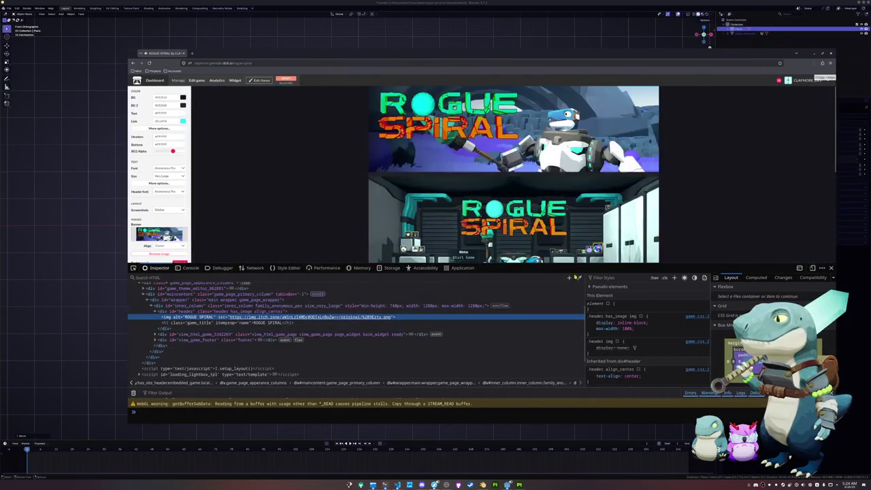
Inspect the embedded game's container, the game area and the page footer elements
right_click(415, 179)
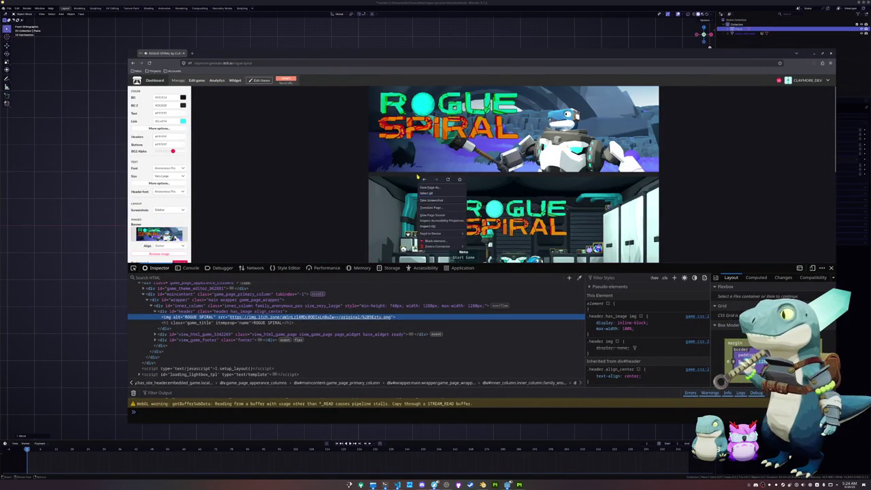
click(428, 228)
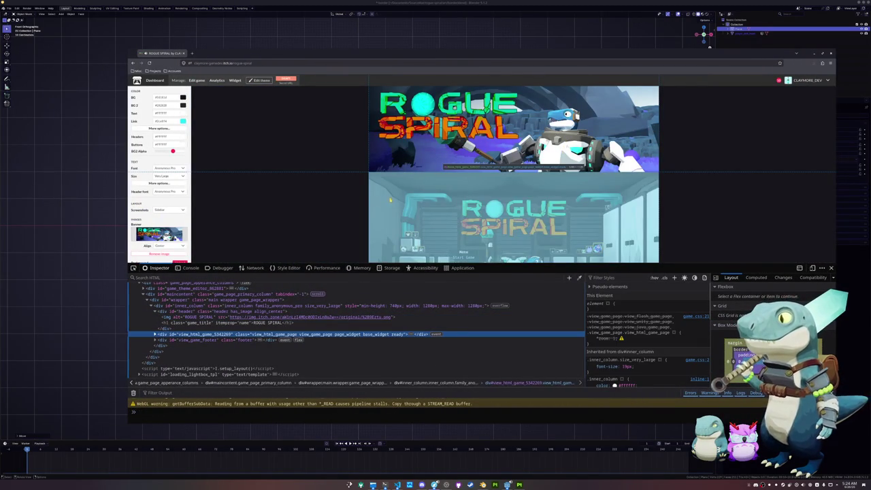
right_click(441, 175)
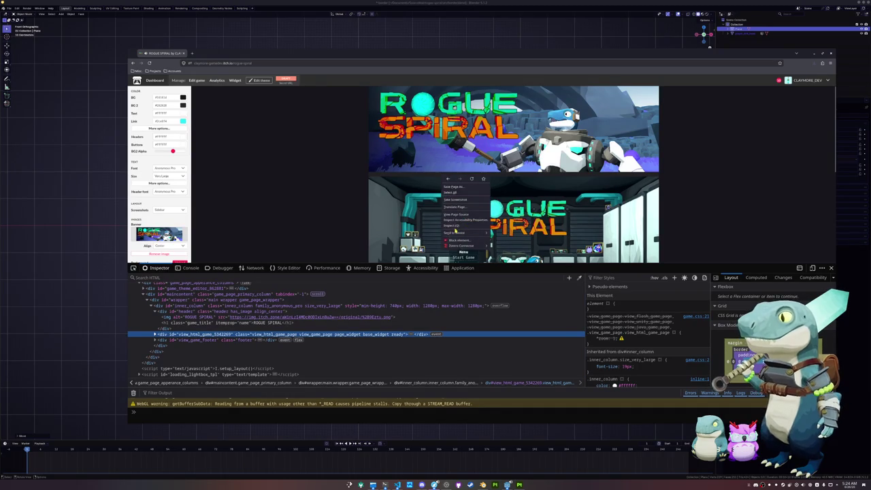
click(455, 227)
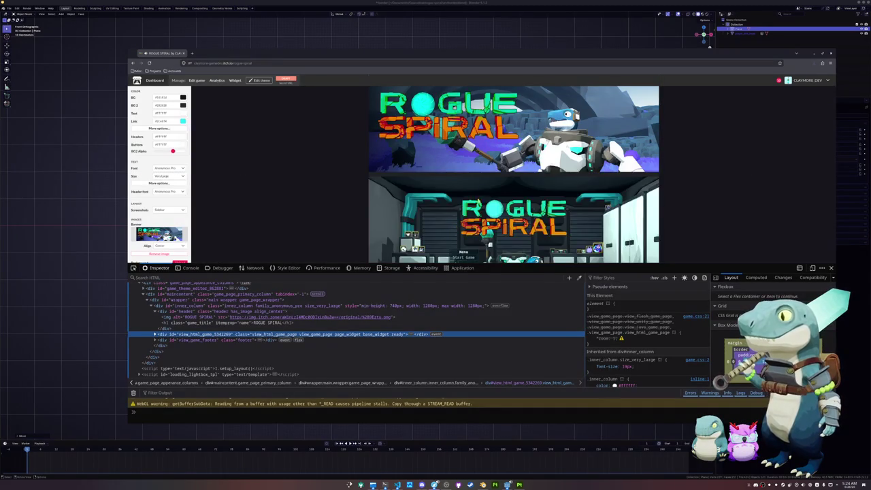
click(300, 339)
scroll(272, 333, down, 1)
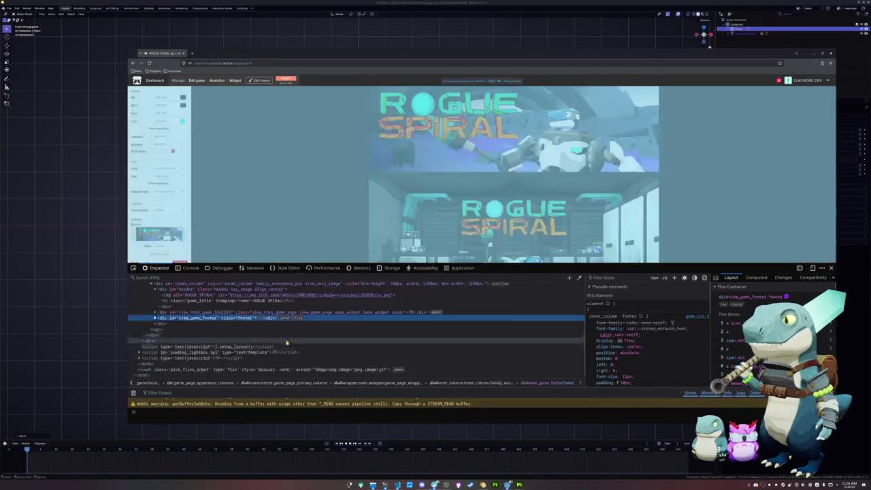
scroll(218, 328, up, 3)
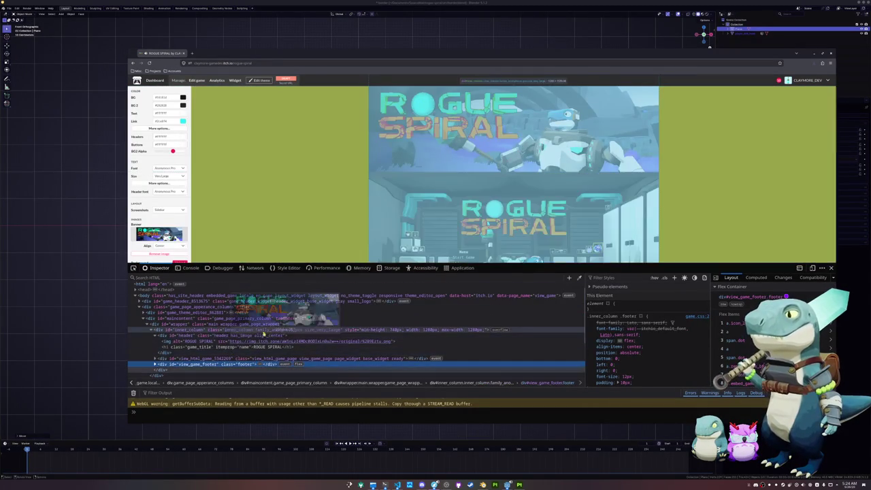
Select the inner_column div, check its 1280px width style, then narrow the browser to reveal Blender
click(396, 331)
double_click(425, 330)
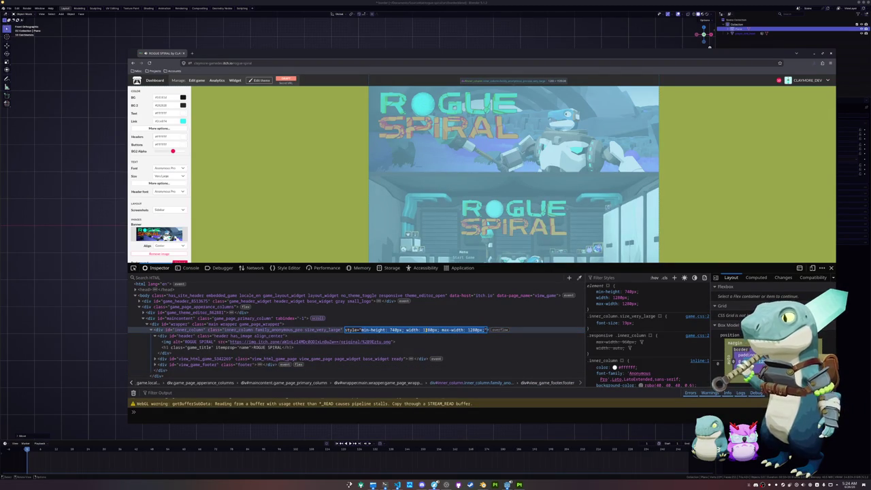
double_click(425, 330)
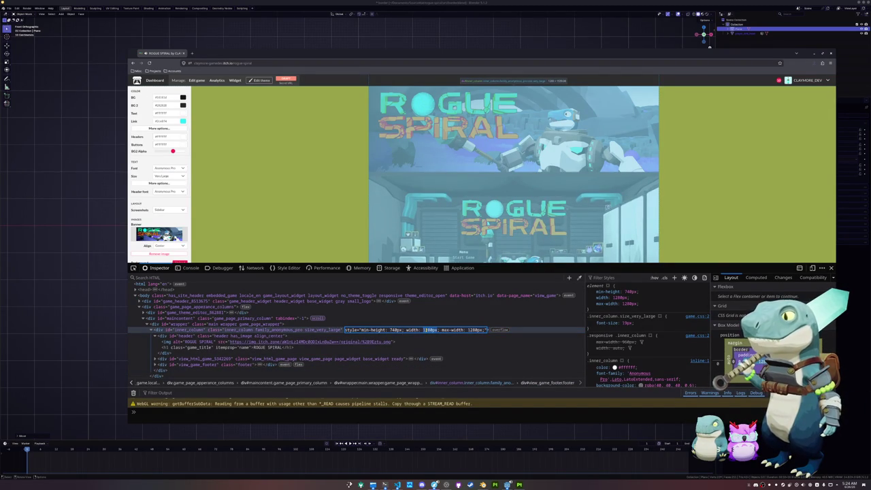
double_click(428, 330)
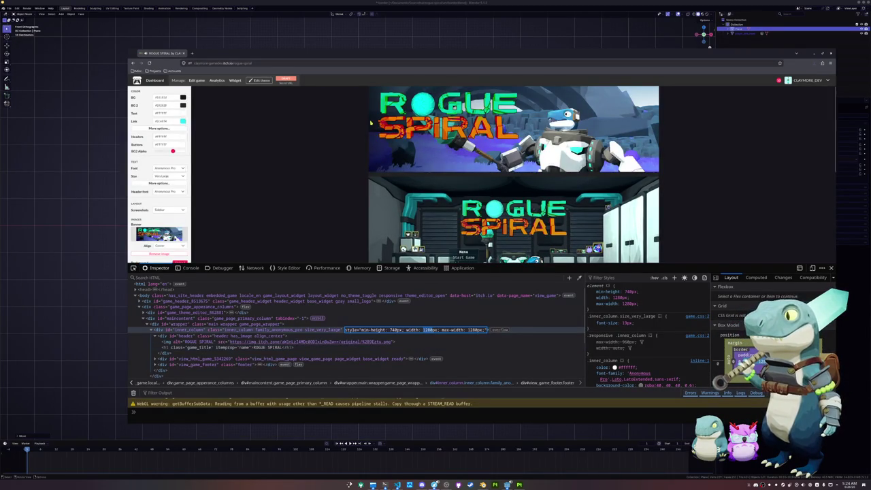
mouse_move(123, 60)
mouse_down()
mouse_move(636, 48)
mouse_move(256, 41)
mouse_move(300, 25)
mouse_up()
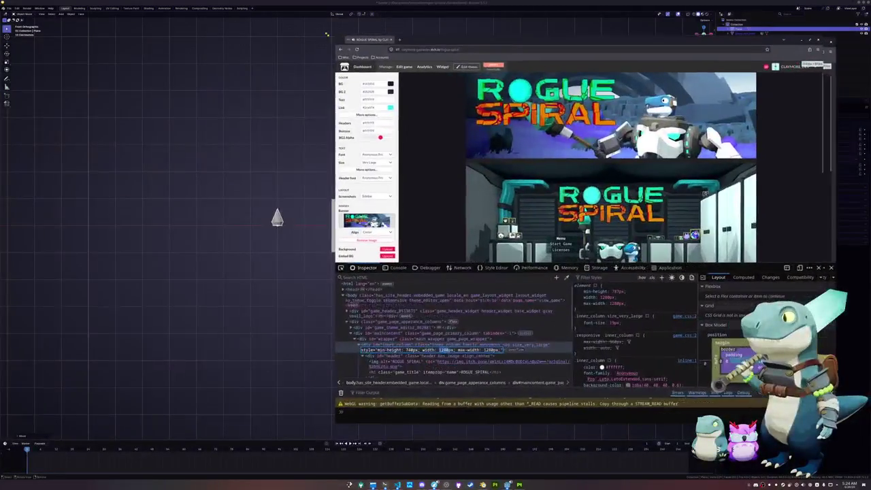
click(272, 190)
Add a camera and move it along the Y axis
key(shift+a)
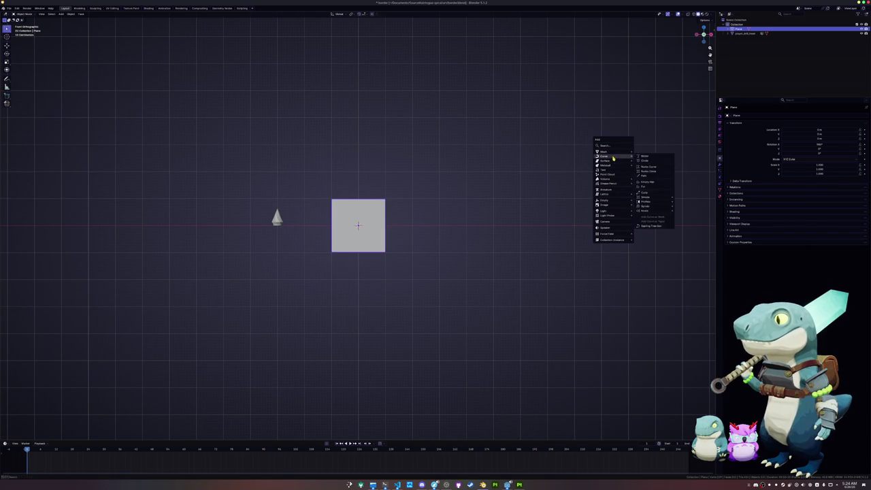
click(609, 223)
mouse_move(609, 223)
middle_down()
mouse_move(556, 204)
mouse_move(566, 198)
middle_up()
key(g)
key(y)
click(377, 253)
Reset the plane's rotation and turn it upright 90° around X
click(364, 238)
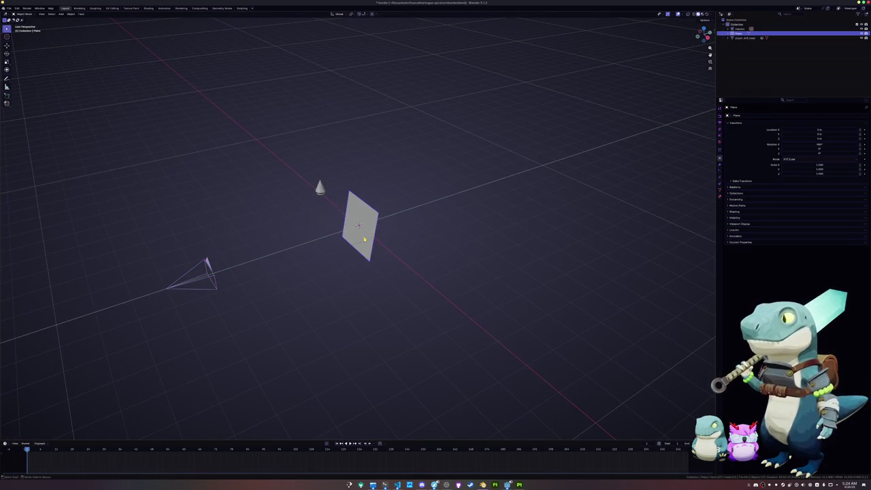
key(alt+r)
text(rx90)
key(Return)
Look through the camera and switch its type to Orthographic
click(195, 286)
key(KP_0)
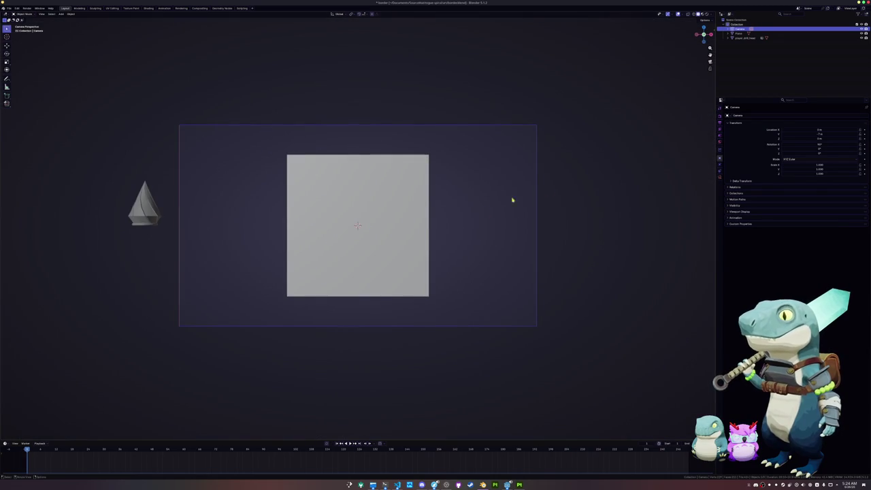
click(719, 178)
click(796, 128)
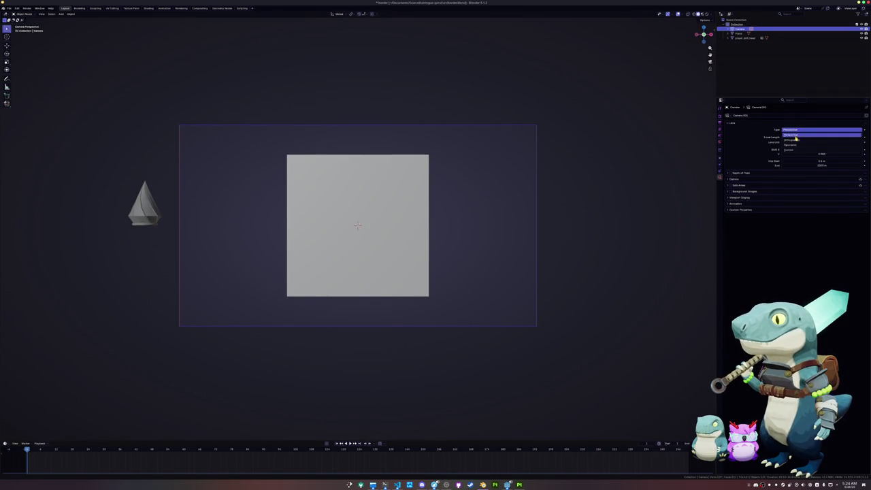
click(793, 140)
Set the render resolution height to 720 px
click(719, 118)
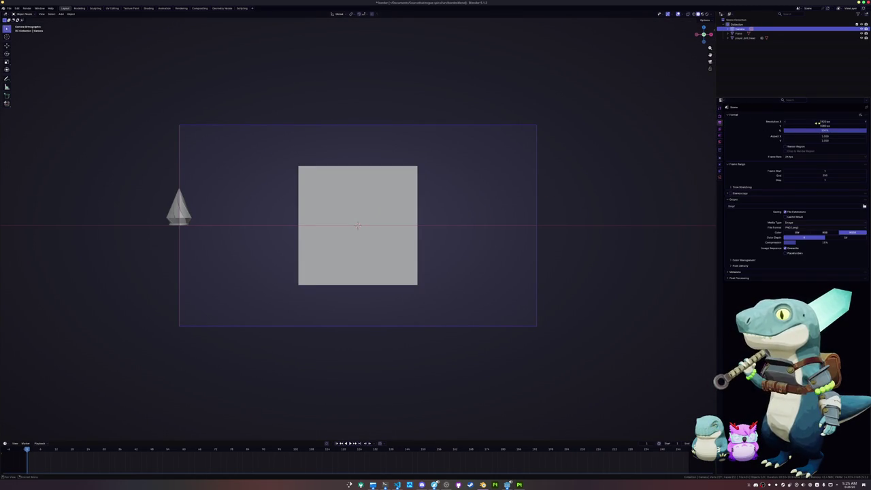
click(817, 126)
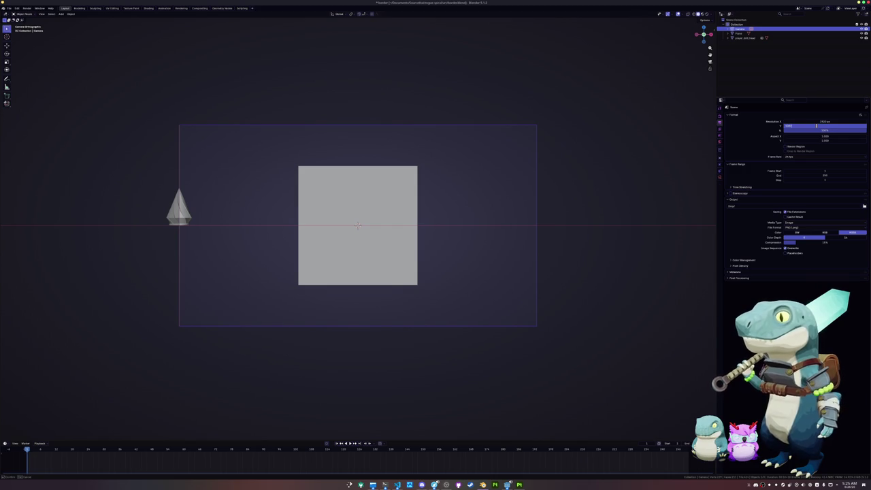
key(Return)
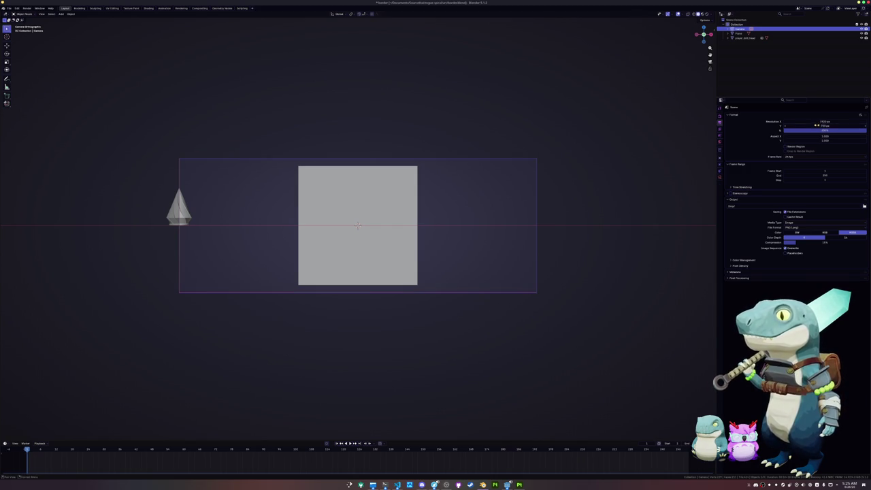
Widen the plane along X, then check the camera's lens settings
click(406, 220)
key(s)
key(x)
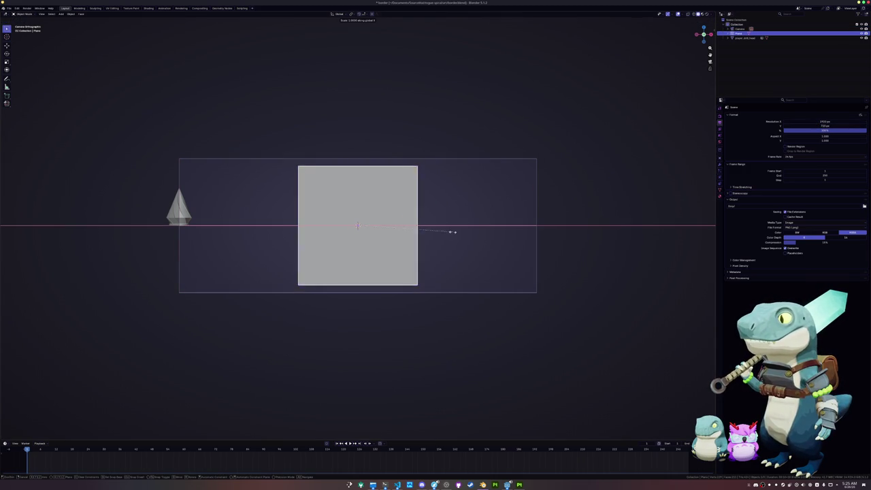
click(619, 227)
click(537, 247)
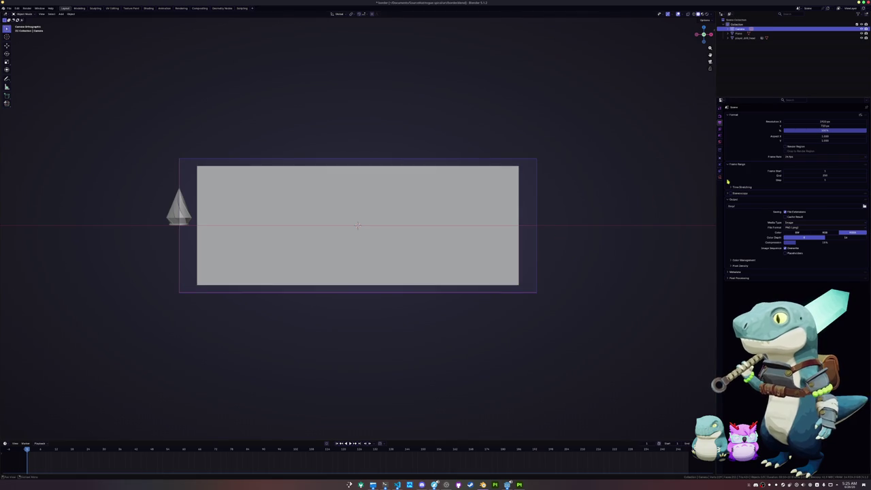
click(720, 179)
Move the player_drill_head crystal along X and scale it up by 1.5
click(178, 207)
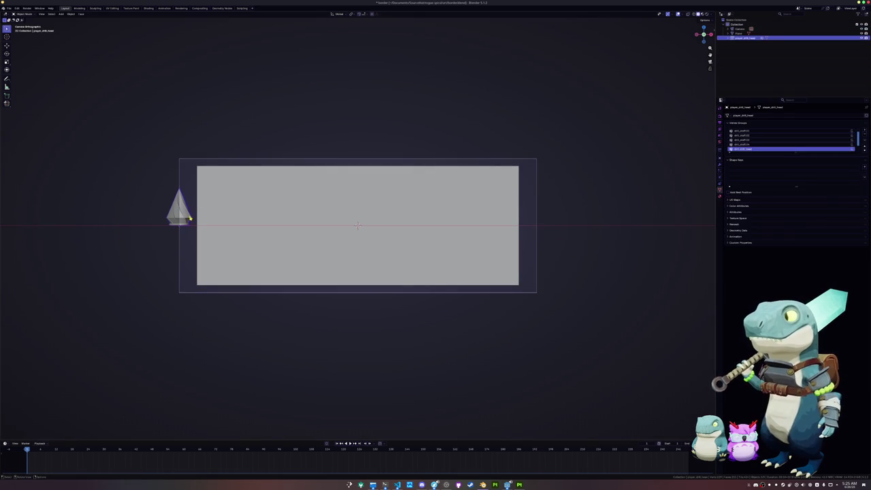
key(g)
key(x)
key(Return)
key(s)
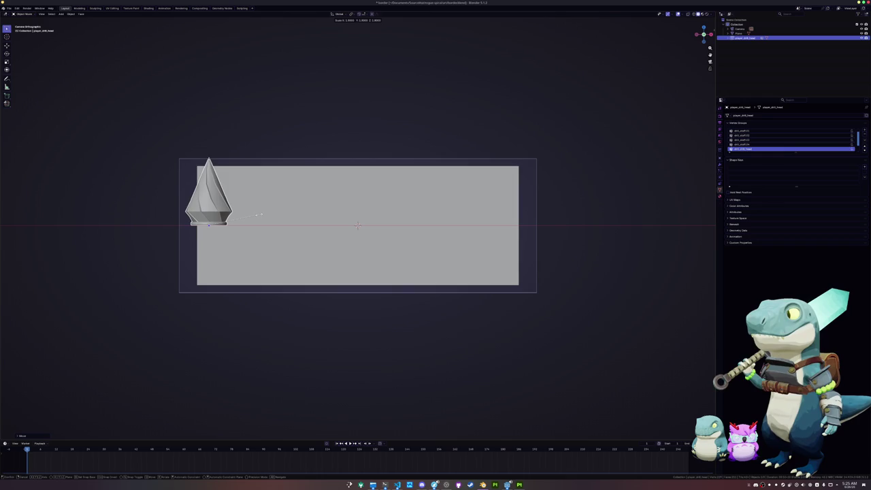
click(269, 215)
Stretch the plane vertically along Z to fill the camera frame and save the file
click(377, 227)
key(s)
key(z)
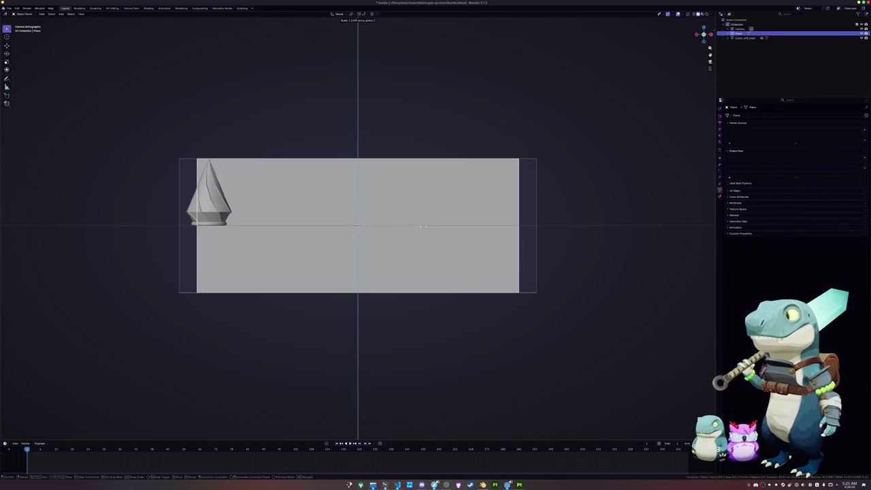
right_click(416, 226)
click(213, 218)
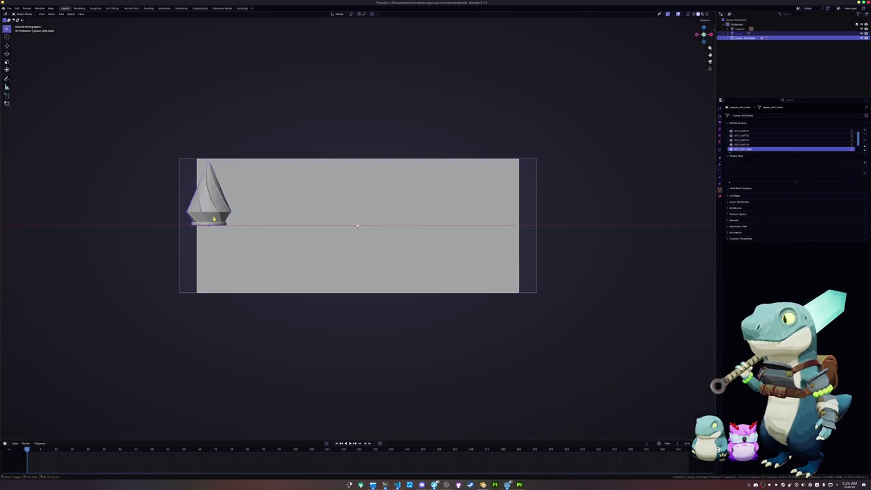
scroll(277, 228, down, 1)
key(ctrl+s)
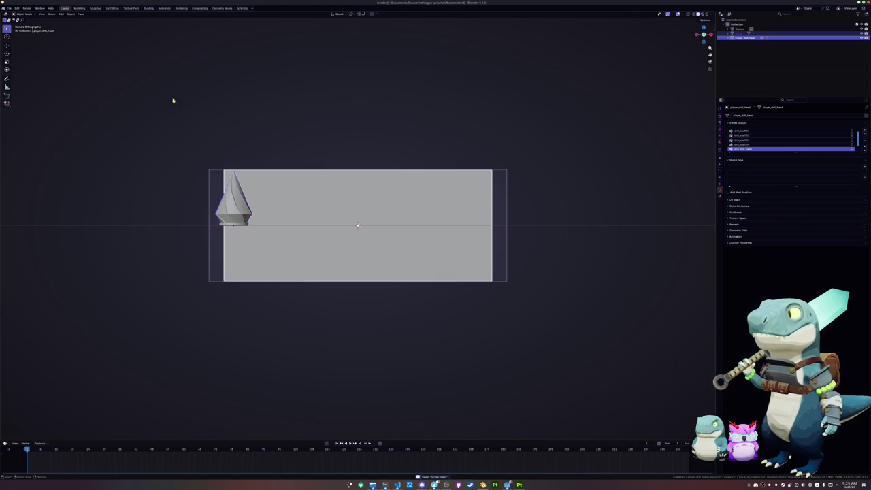
Save the rendered image as itch_background and return to the itch.io page
click(181, 8)
scroll(222, 200, up, 1)
click(42, 13)
click(49, 58)
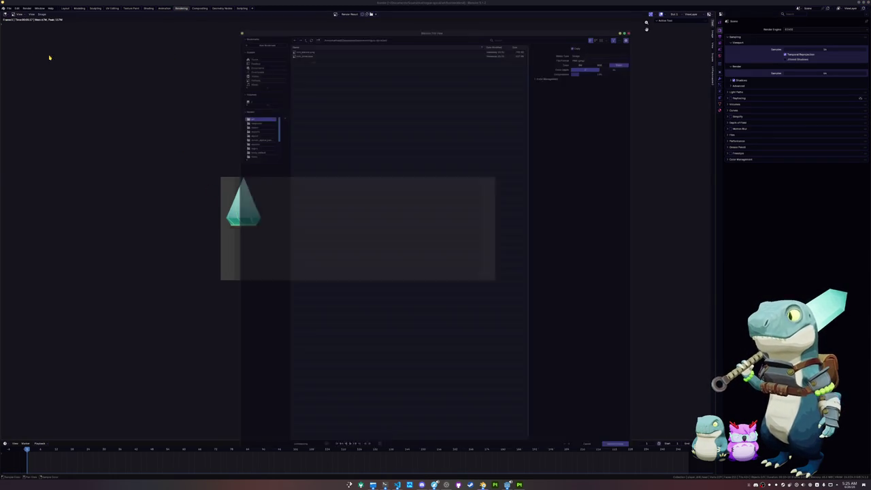
click(305, 461)
key(BackSpace)
text(tcb_background)
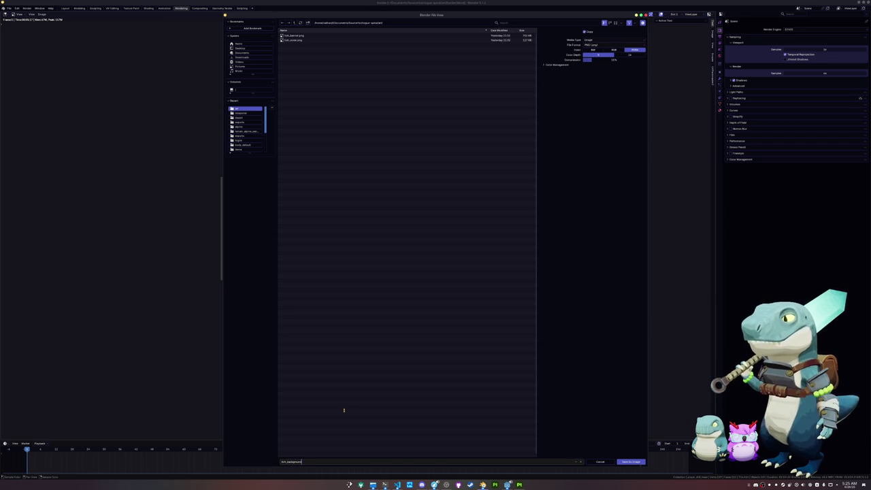
key(Return)
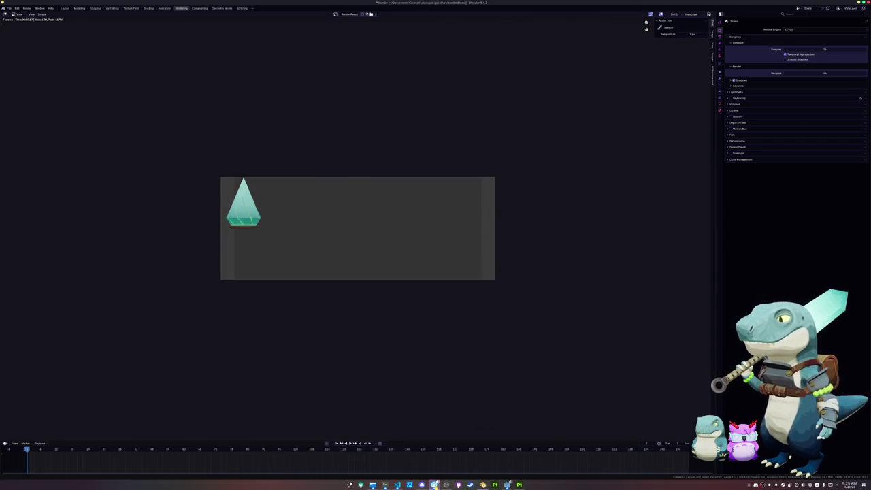
click(607, 445)
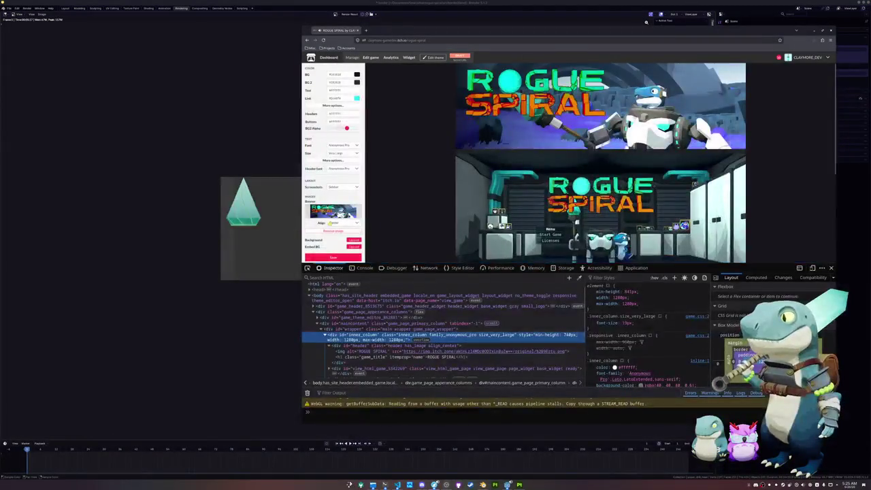
Upload itch_background.png from the rogue-spiral art folder as the page background
click(353, 240)
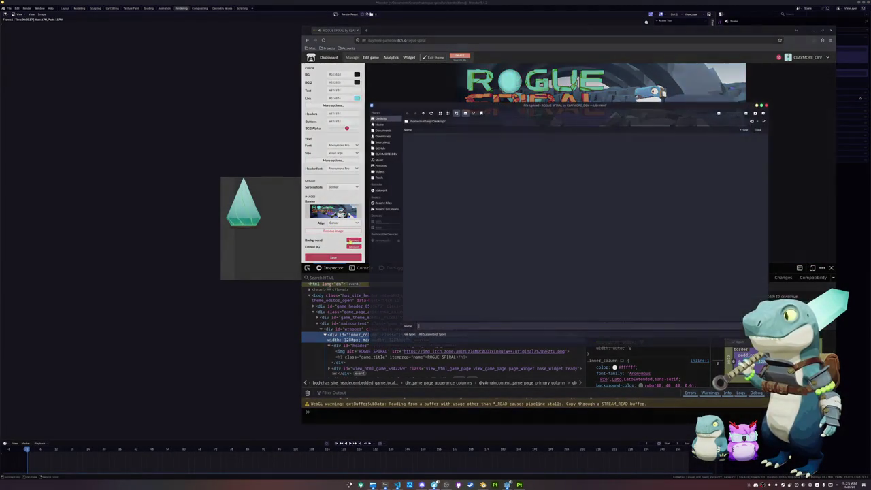
click(383, 141)
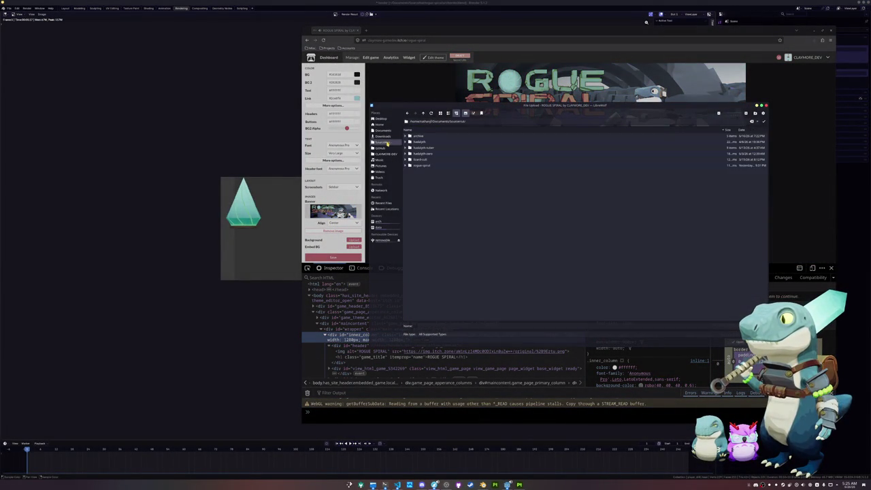
double_click(417, 165)
double_click(419, 142)
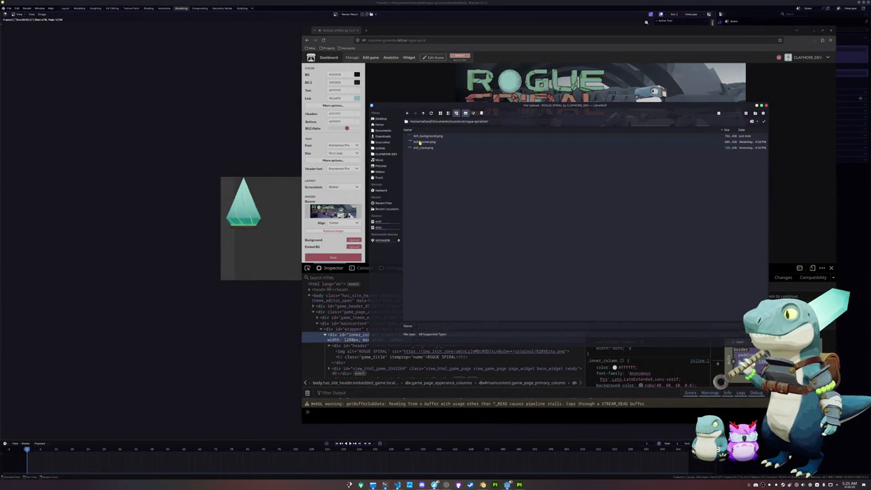
double_click(421, 136)
scroll(428, 194, down, 1)
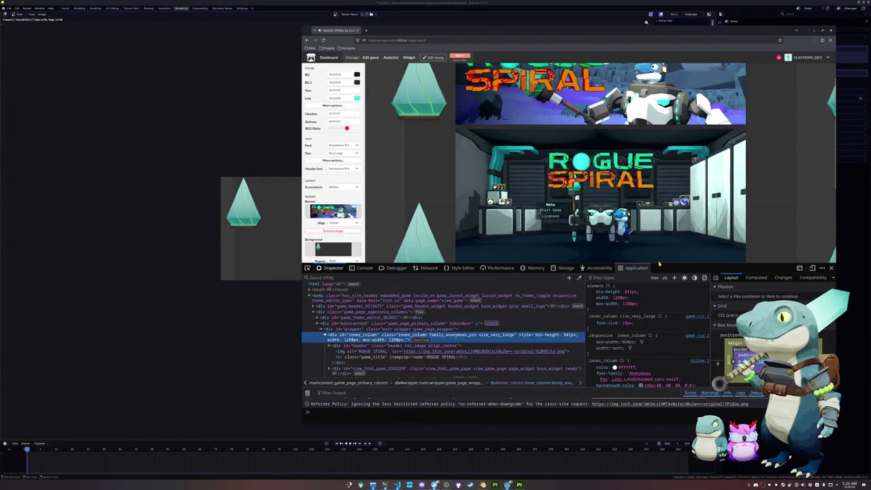
Set the background to repeat vertically, trying Fixed on and then turning it off
click(831, 269)
click(347, 262)
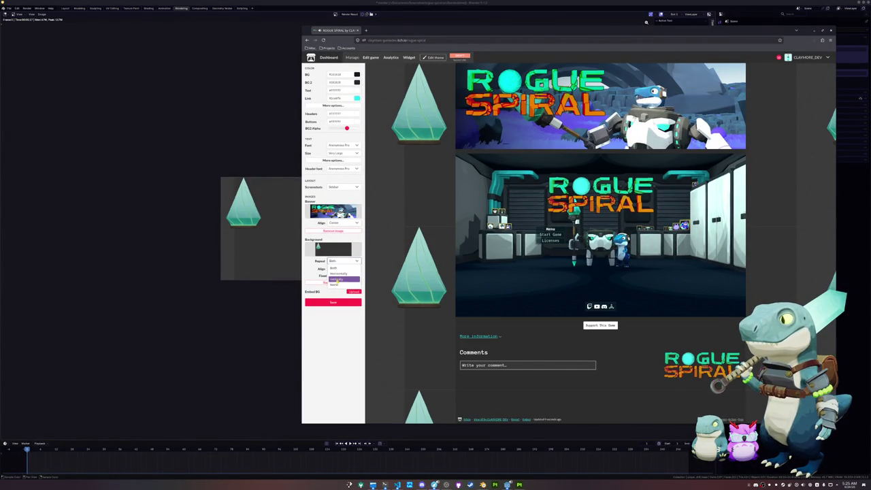
click(336, 279)
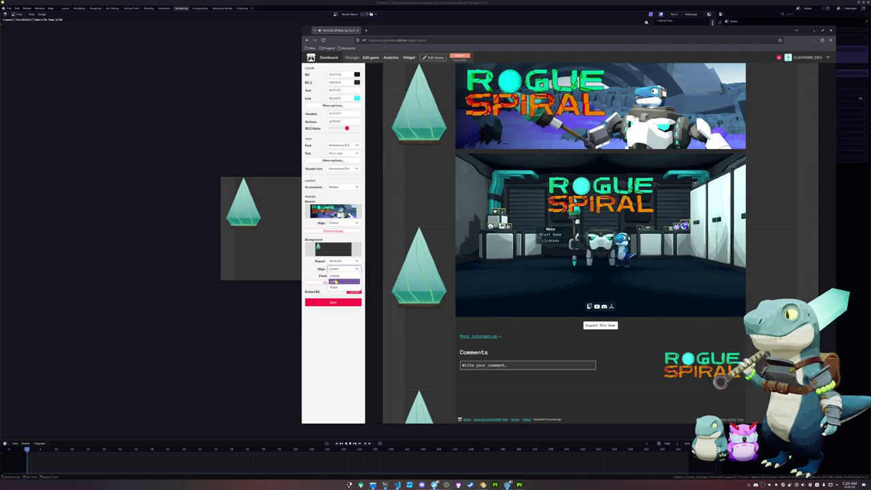
click(331, 274)
click(331, 275)
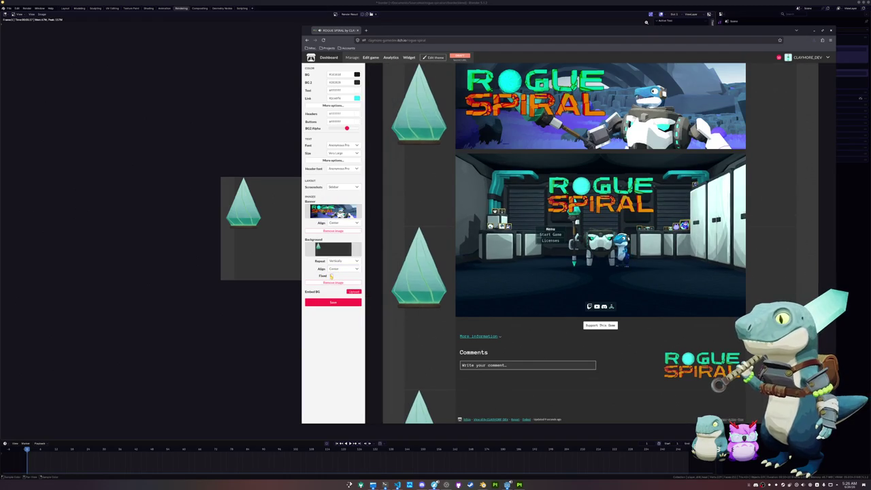
ctrl+scroll(451, 289, down, 1)
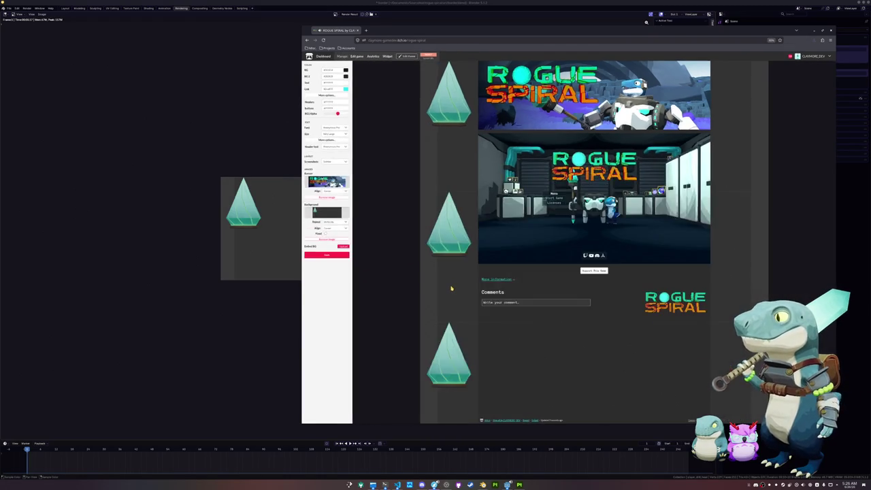
ctrl+scroll(450, 289, down, 1)
ctrl+scroll(479, 221, up, 1)
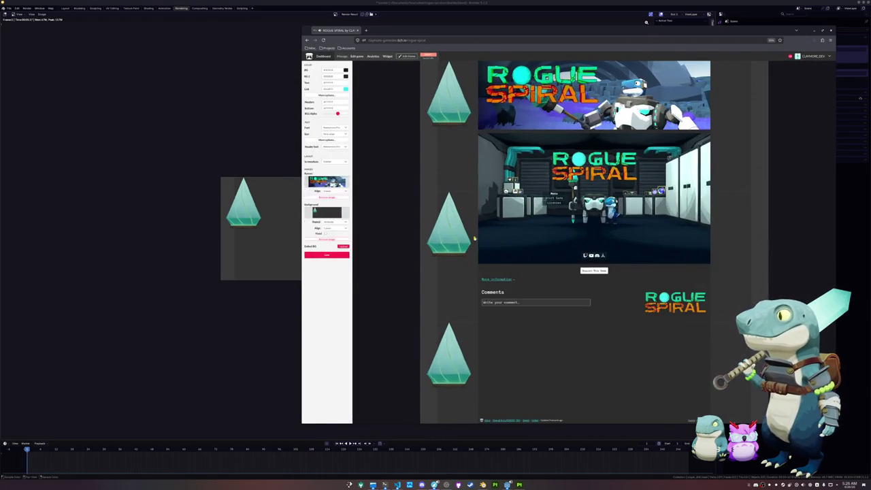
ctrl+scroll(453, 266, up, 1)
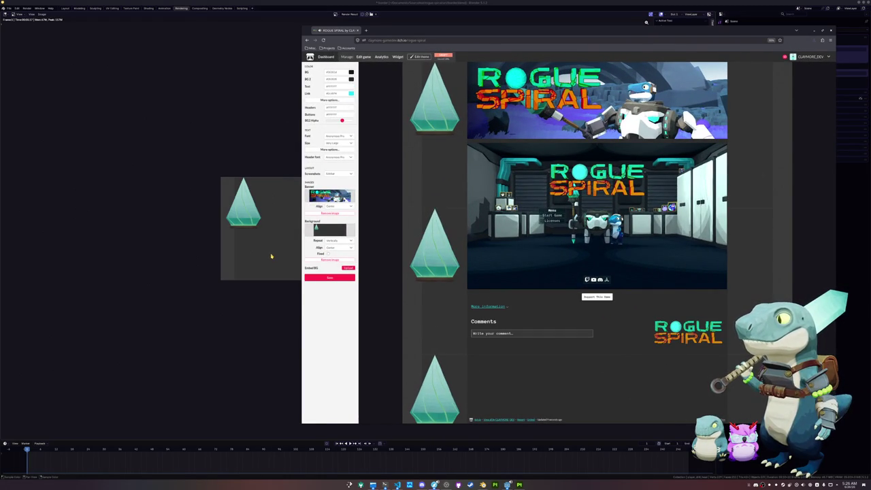
Align the background to Center, then return to Blender's Layout workspace
click(334, 248)
click(330, 253)
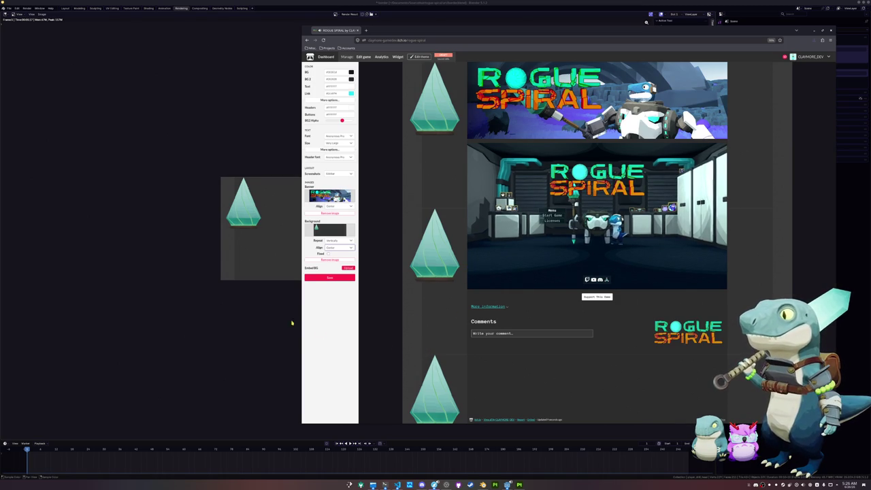
click(243, 233)
click(65, 8)
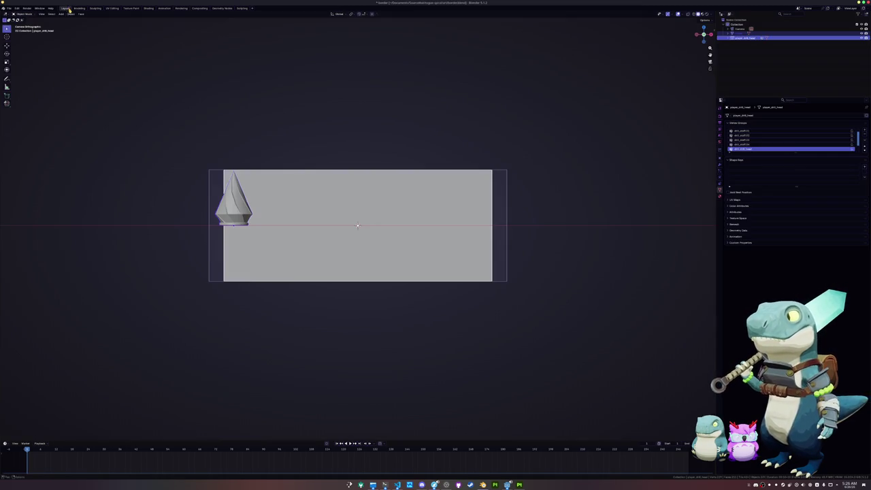
Move the crystal further right along the X axis
key(g)
key(x)
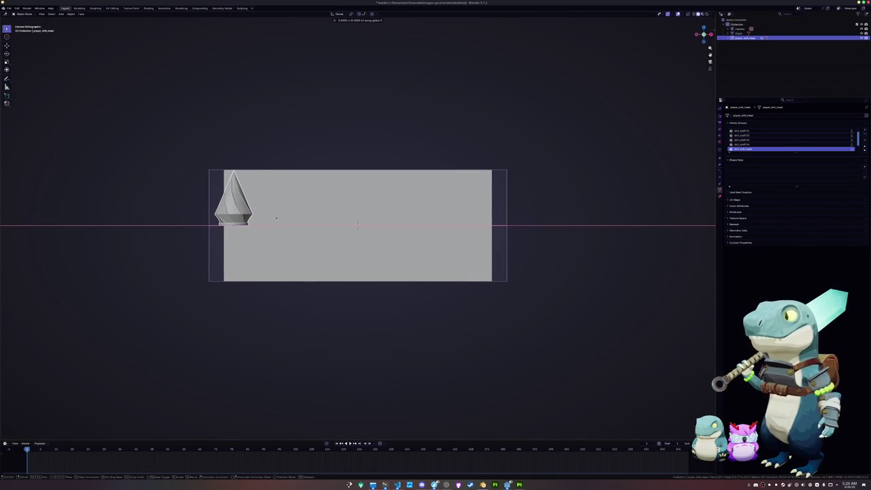
click(301, 217)
Narrow the grey background plane along X and rescale it along Z
click(508, 198)
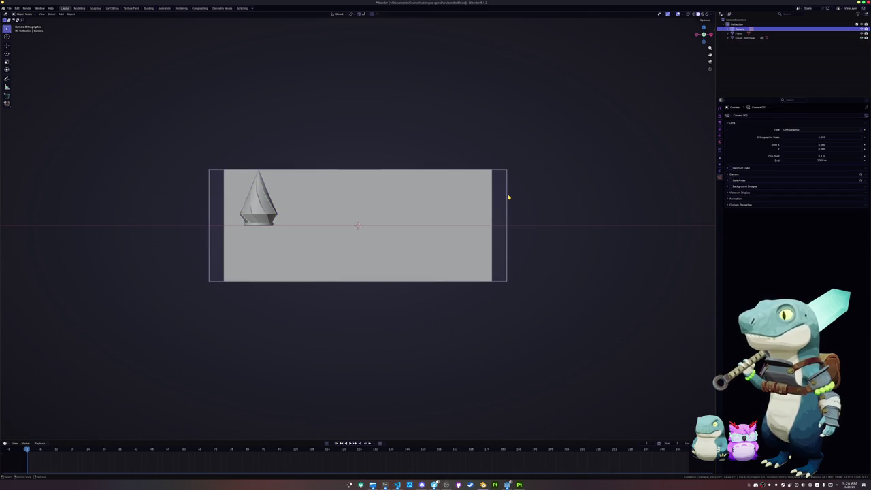
click(463, 225)
key(s)
key(x)
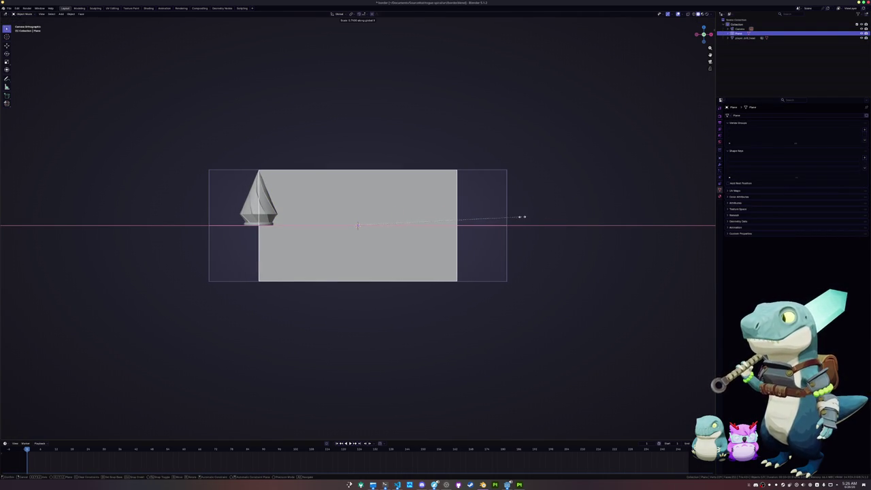
click(519, 217)
scroll(434, 209, up, 3)
key(s)
key(z)
click(547, 202)
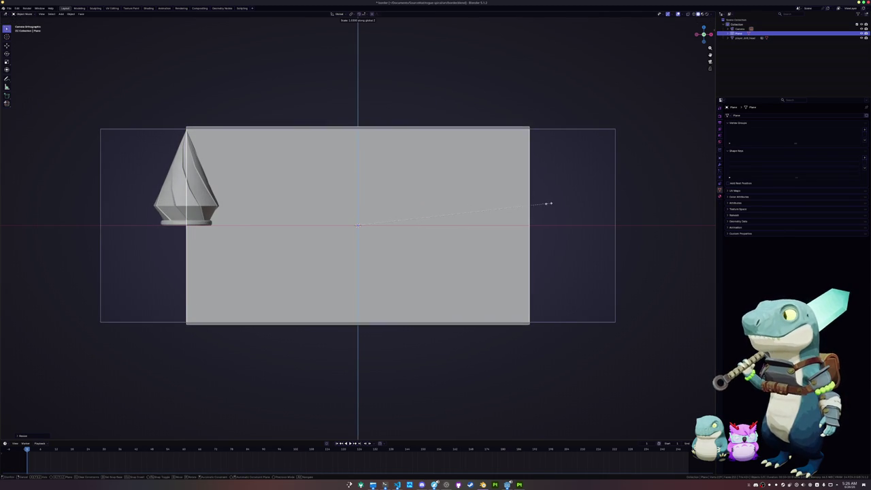
Shrink the crystal slightly, then select the camera and open its render settings
click(190, 191)
shift+middle_drag(190, 191, 281, 206)
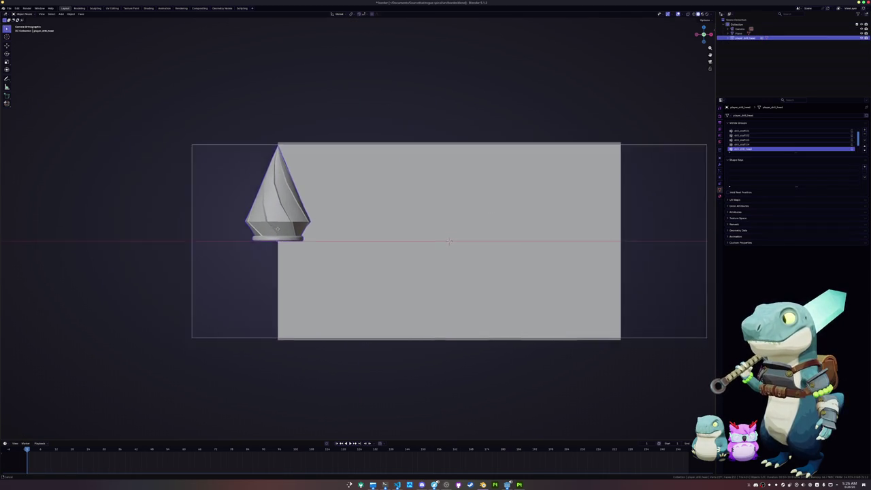
scroll(259, 200, up, 5)
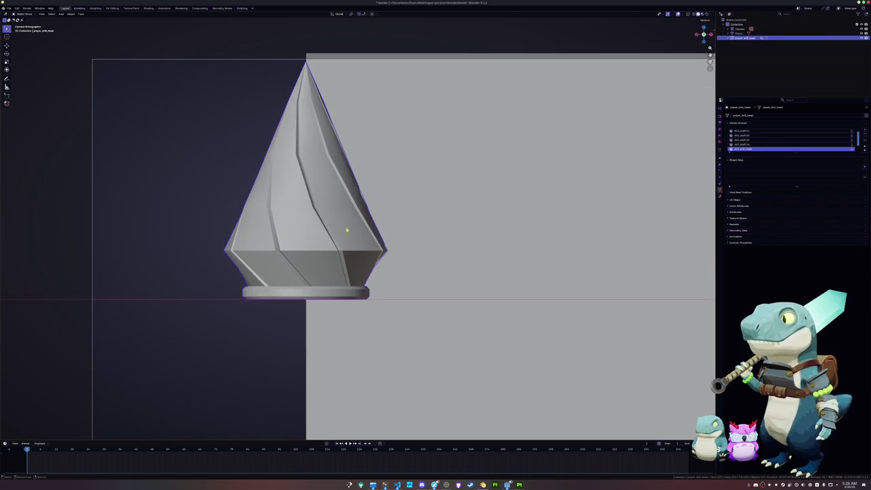
scroll(376, 239, down, 1)
key(s)
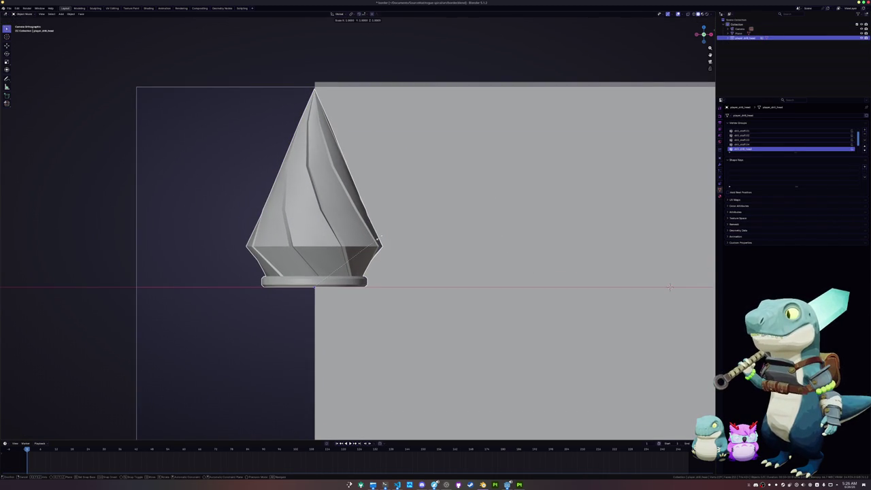
click(378, 239)
scroll(378, 248, down, 3)
scroll(379, 251, down, 2)
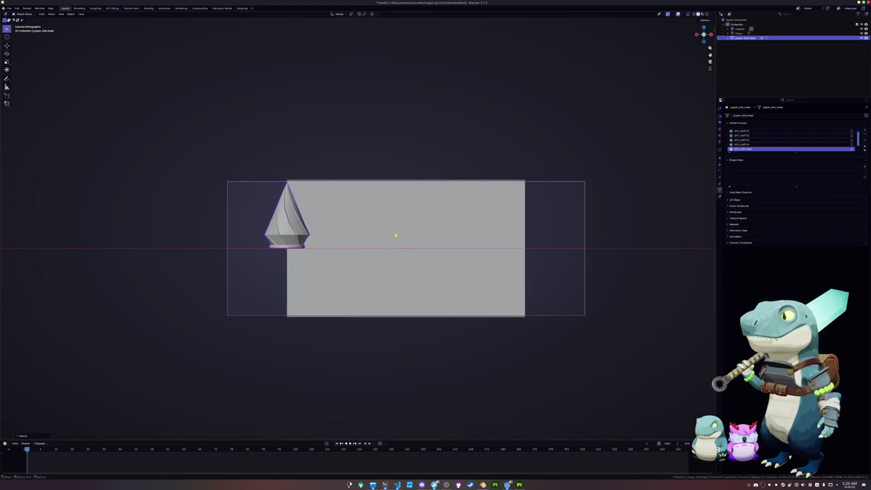
key(s)
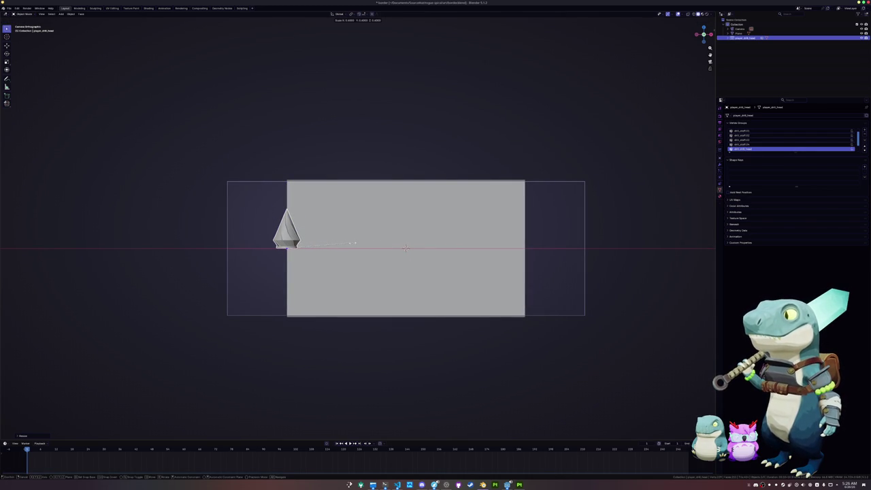
click(340, 244)
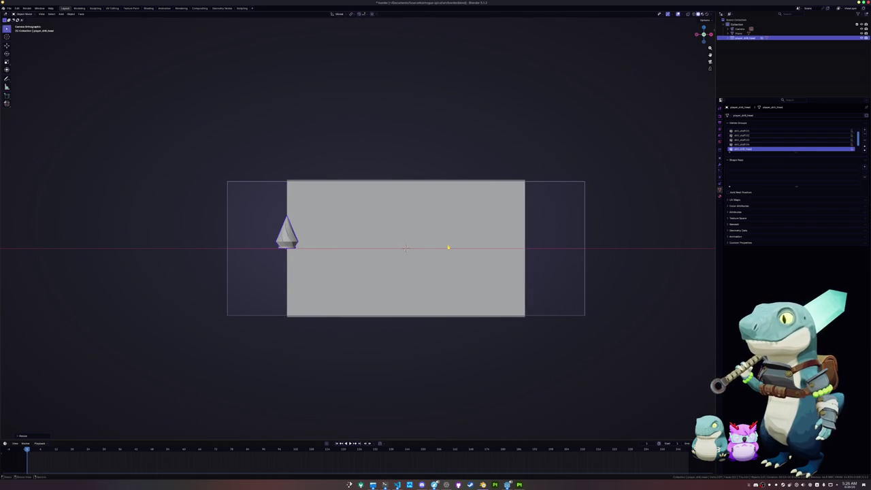
click(561, 182)
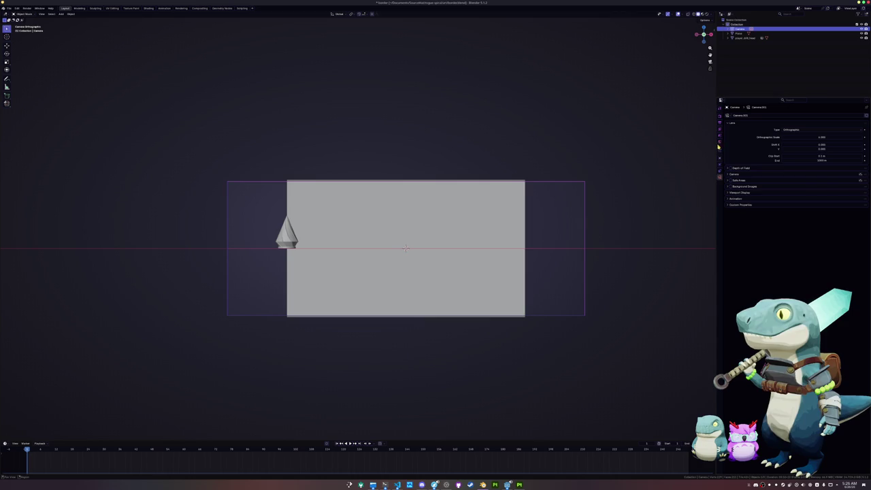
click(719, 117)
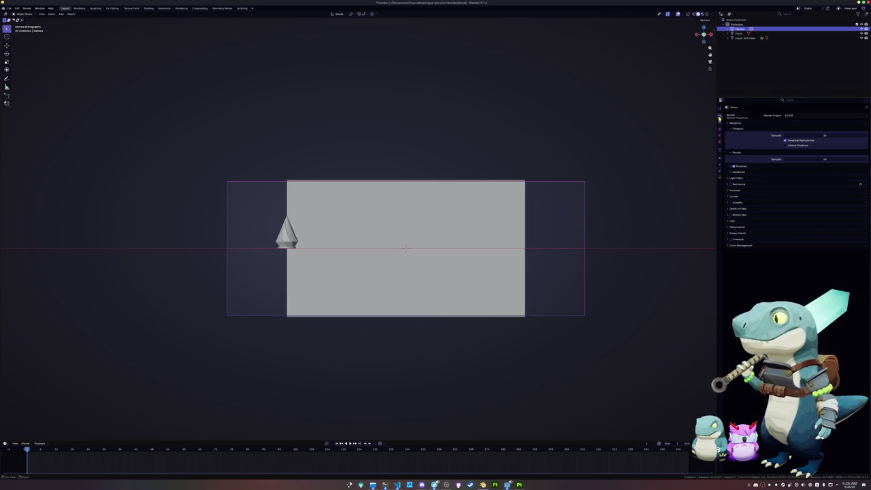
Lower the Output Resolution Y to make the render shorter
click(719, 123)
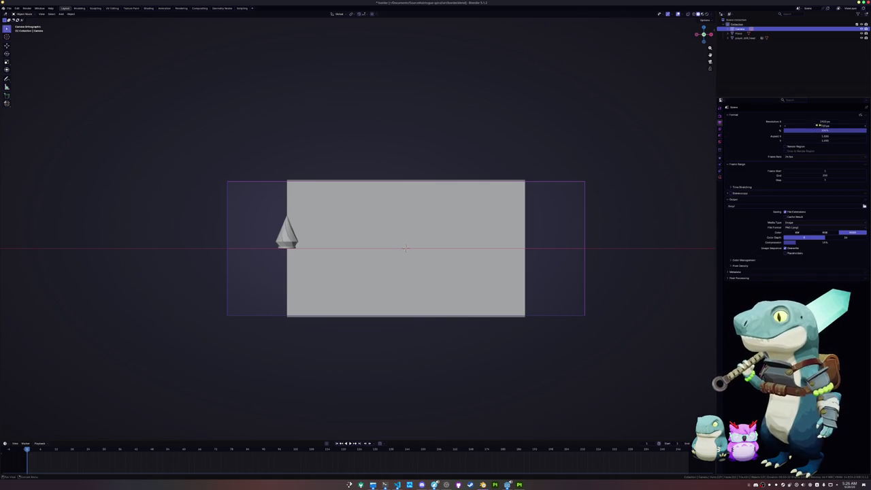
drag(824, 127, 789, 127)
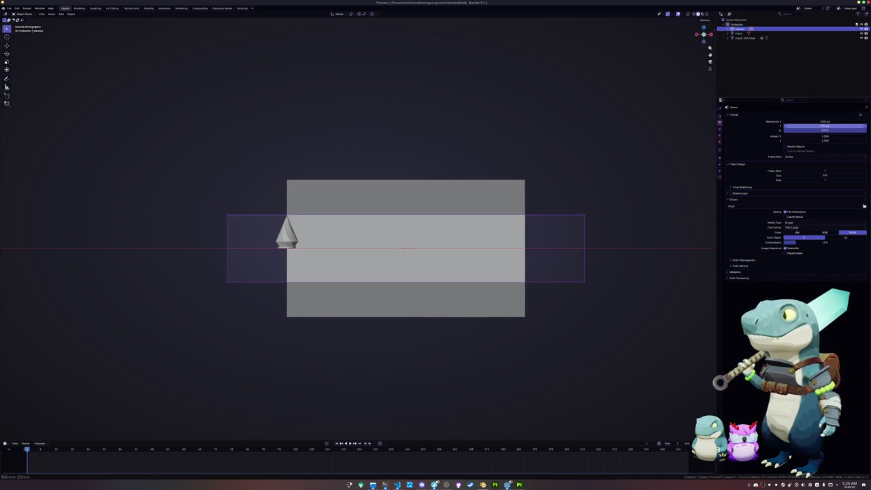
scroll(281, 238, up, 5)
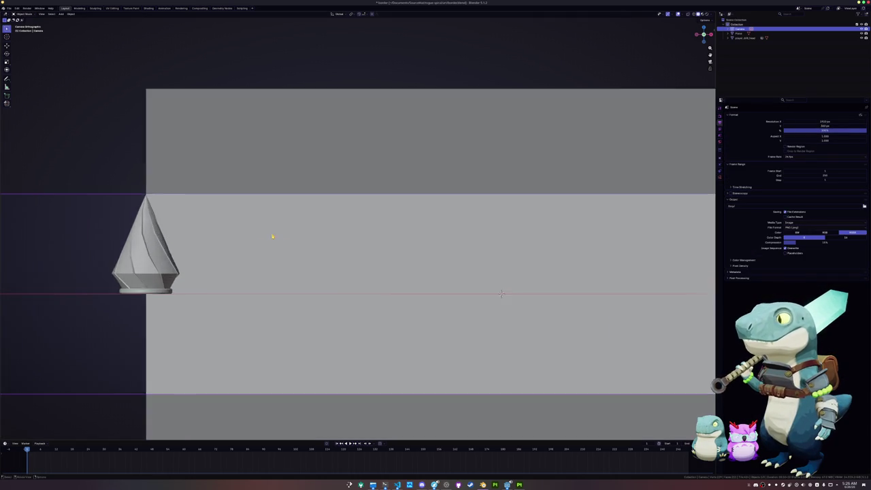
Duplicate the crystal and rotate the copy so it sits flipped beneath the original
shift+middle_drag(281, 238, 439, 194)
click(321, 217)
scroll(429, 239, down, 3)
key(shift+d)
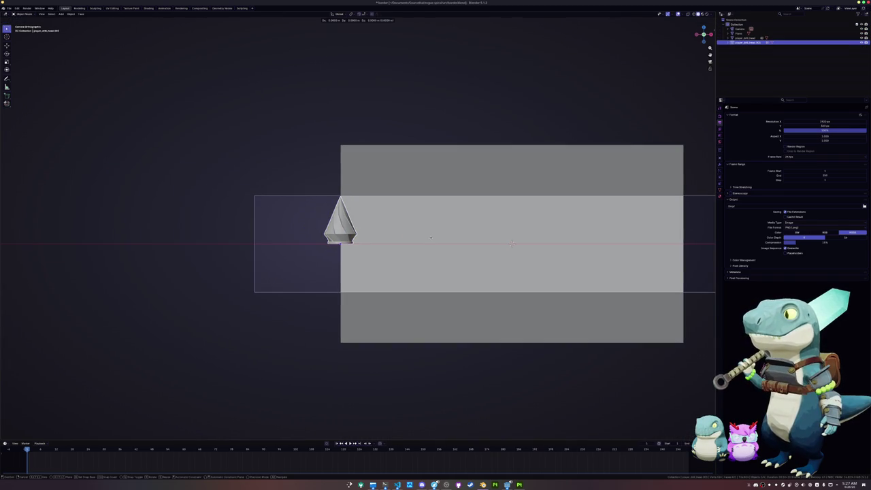
key(r)
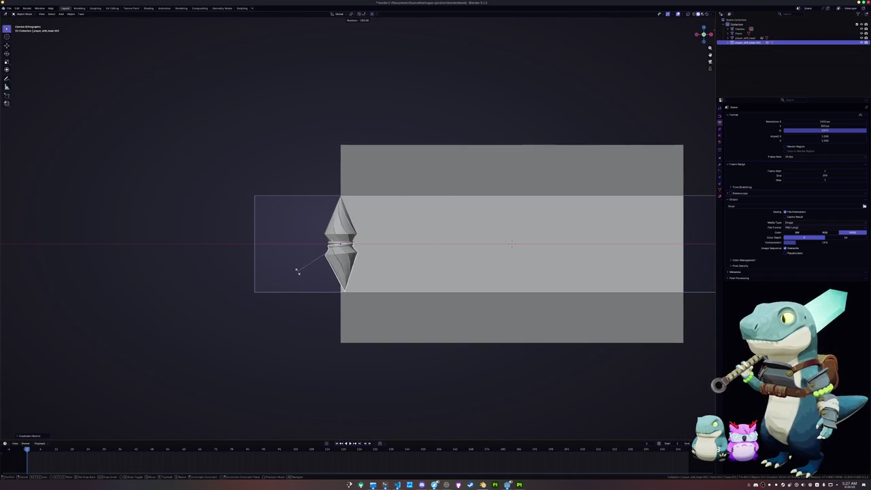
click(293, 271)
scroll(384, 249, down, 2)
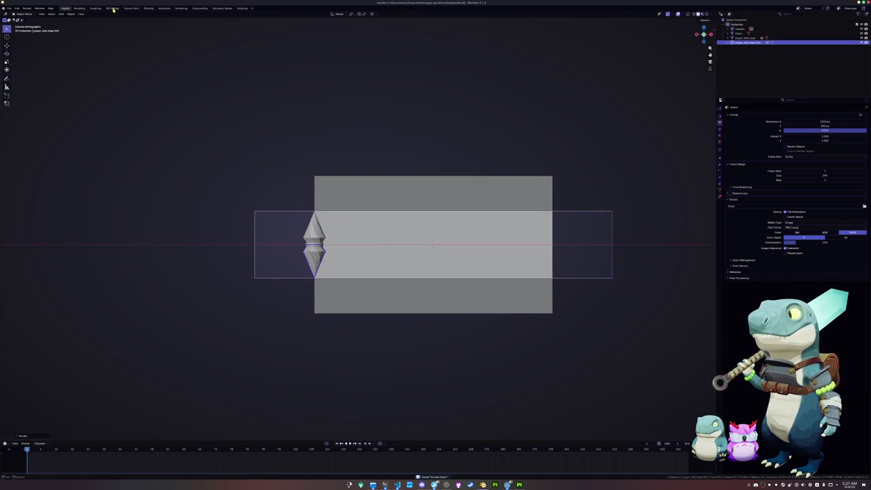
Overwrite itch_background.png with the new render and return to the itch.io page
click(181, 7)
click(41, 14)
click(52, 58)
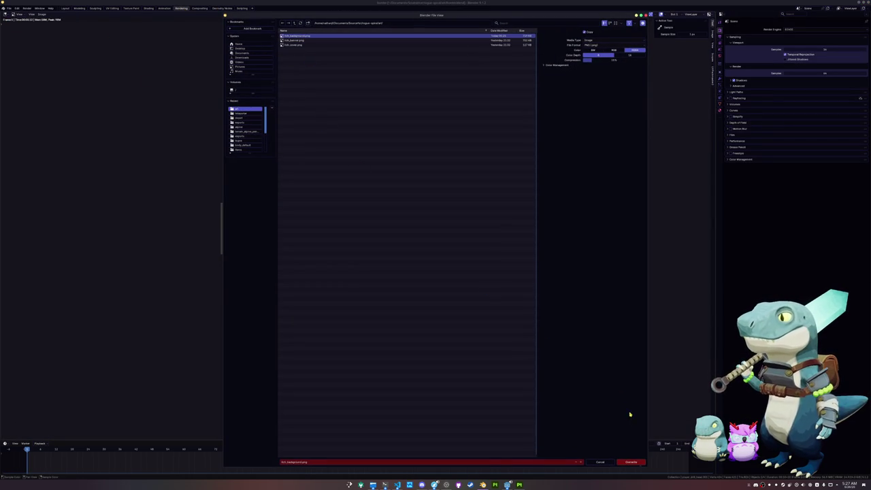
click(629, 462)
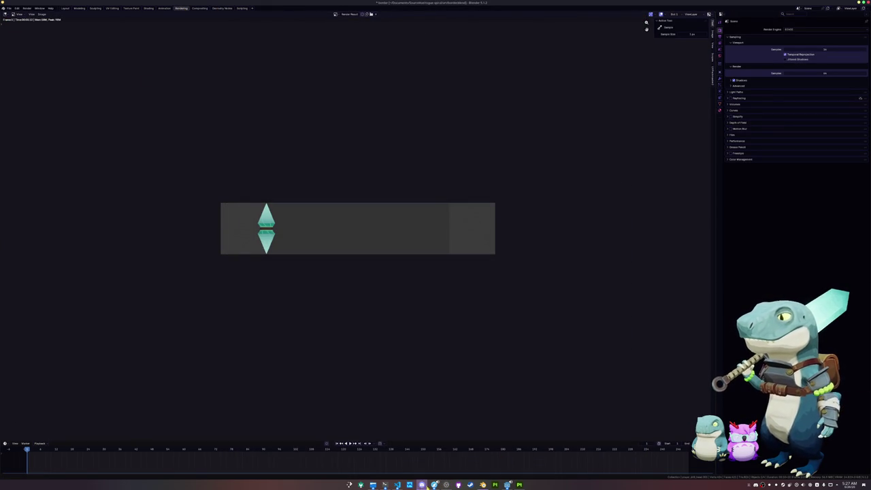
click(434, 485)
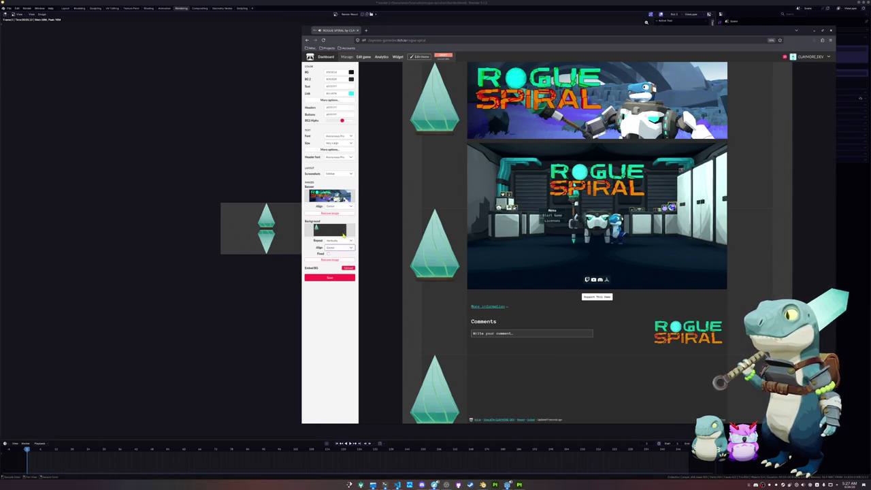
Remove the old page background and upload the new itch_background.png in its place
click(328, 260)
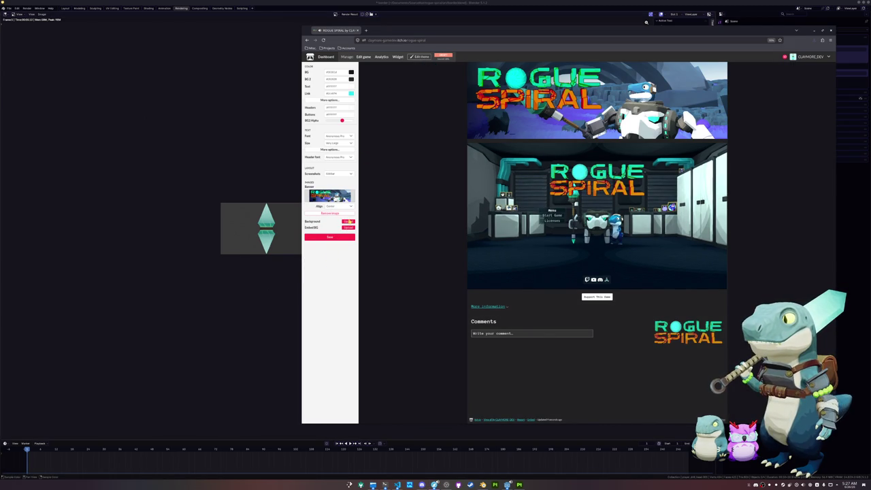
click(348, 222)
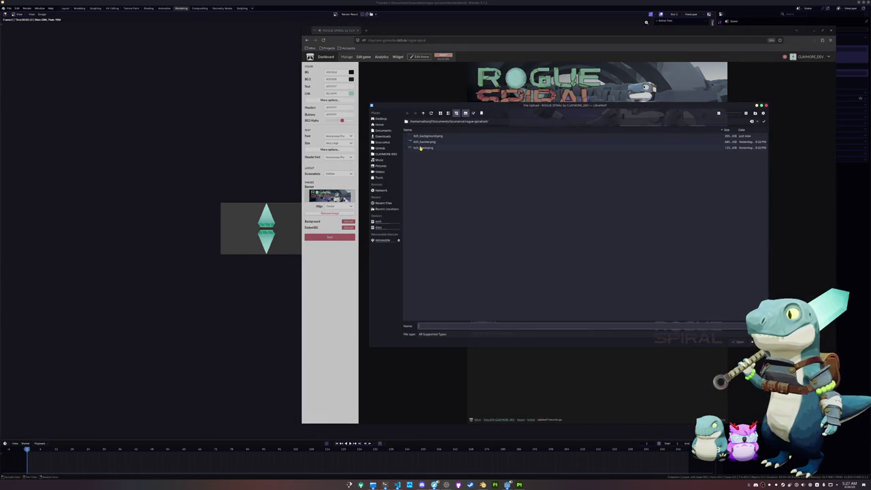
double_click(424, 136)
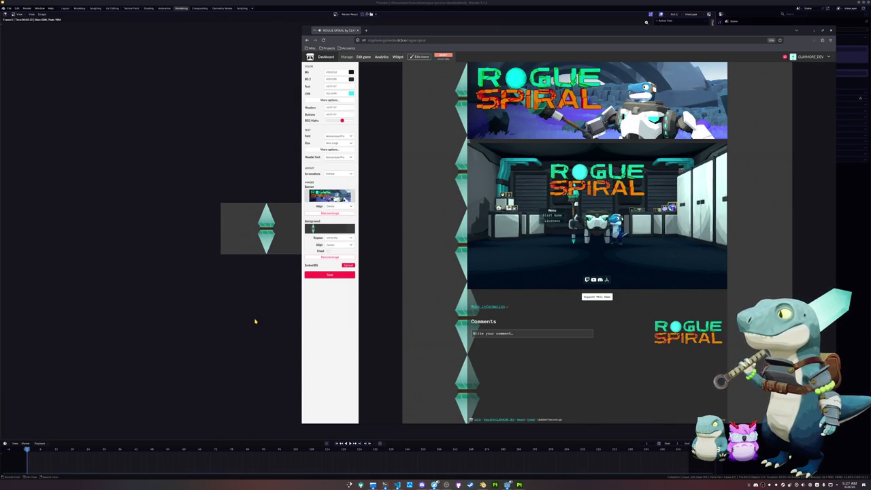
scroll(247, 321, up, 3)
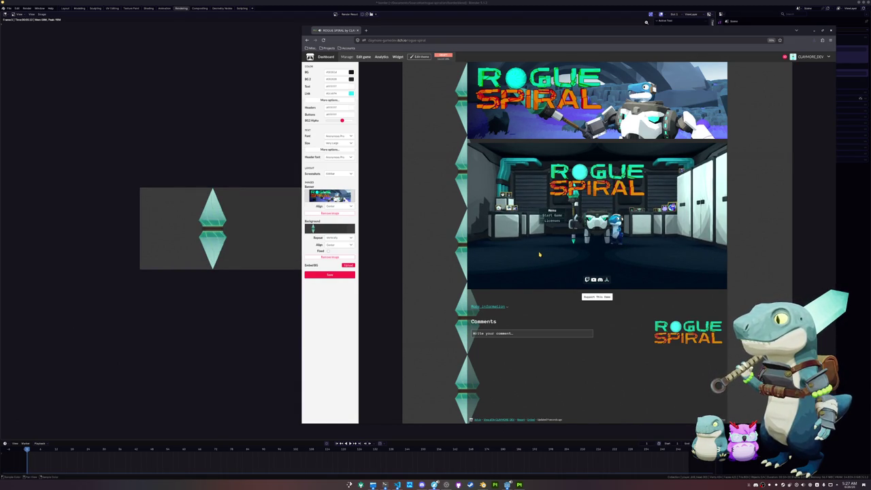
click(363, 56)
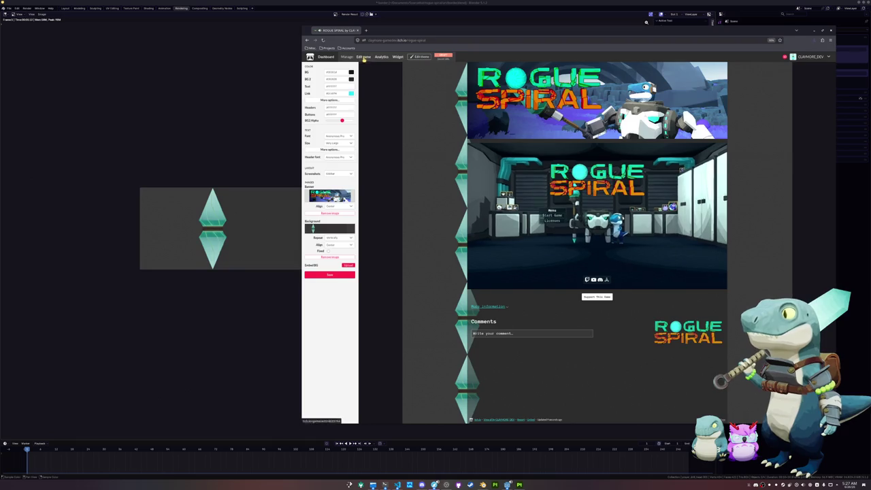
Preview the public Rogue Spiral page, open Edit theme, then switch back to Blender
scroll(454, 240, down, 5)
scroll(454, 242, down, 3)
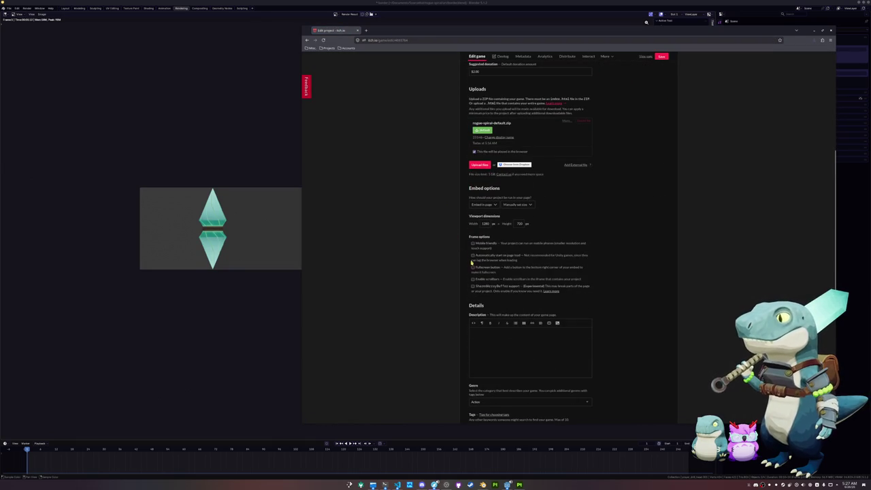
scroll(610, 246, up, 6)
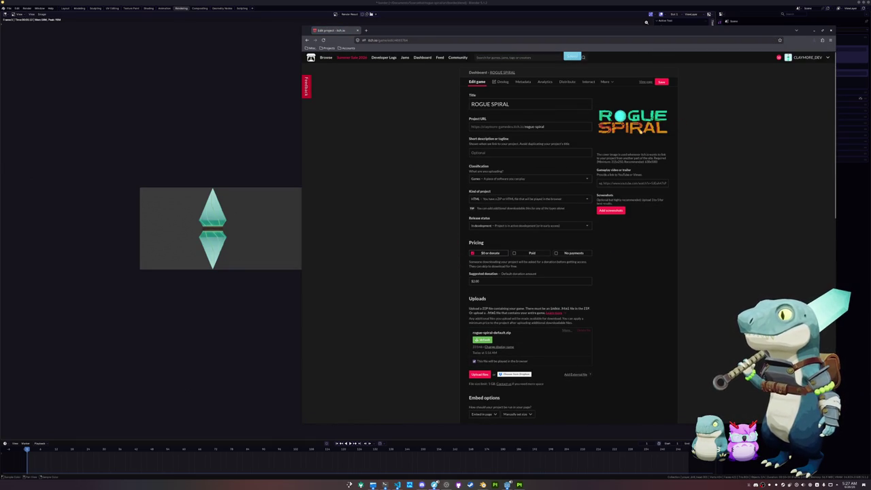
click(646, 82)
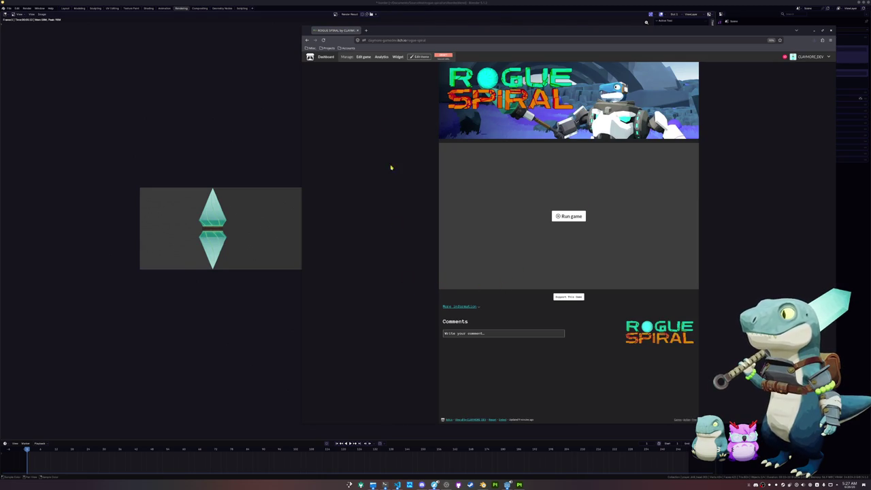
click(364, 57)
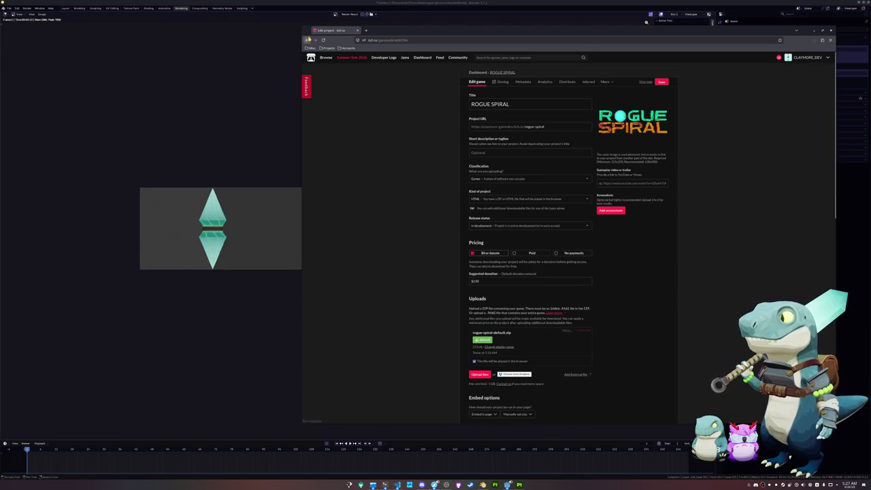
click(420, 57)
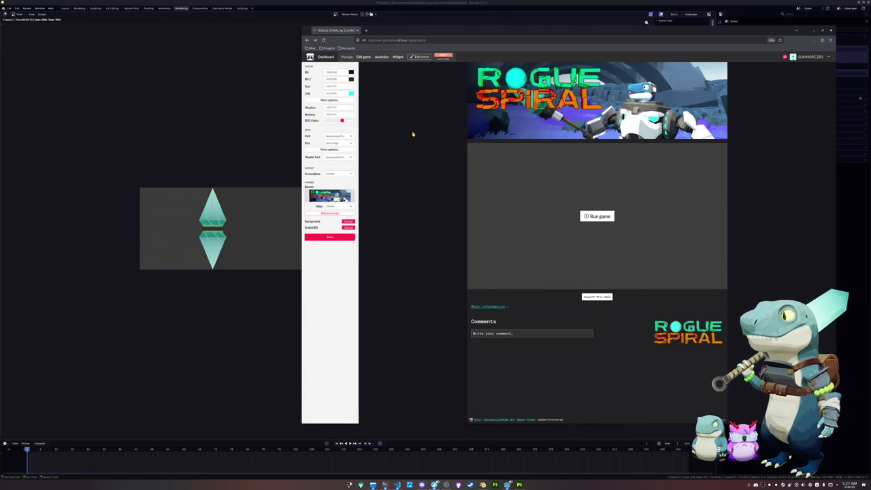
click(262, 241)
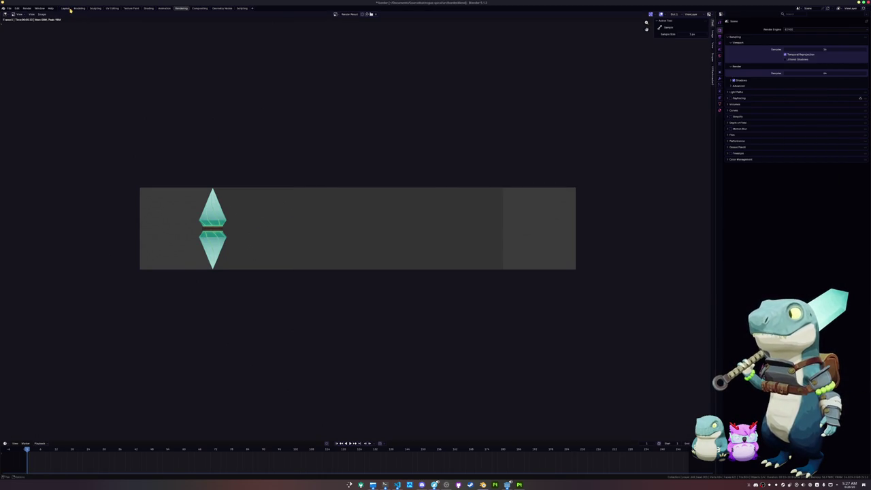
In Layout, reset the drill head crystal's X offset to 0
click(65, 8)
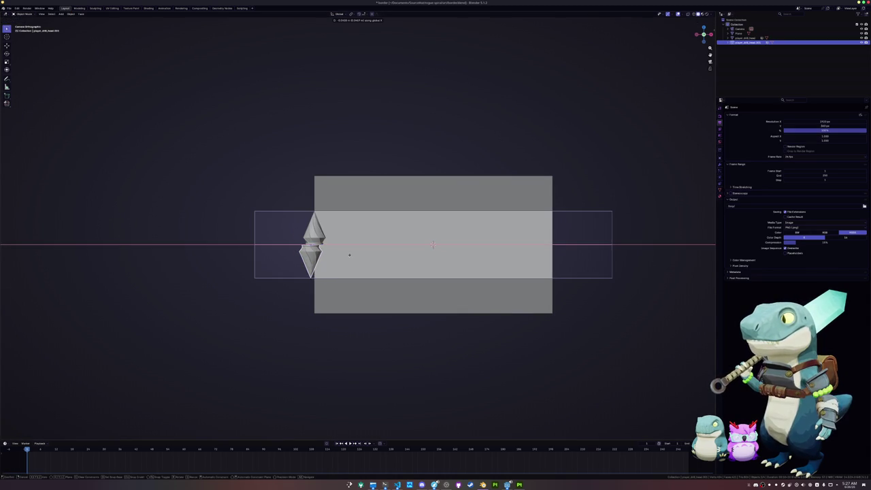
click(323, 244)
key(g)
key(x)
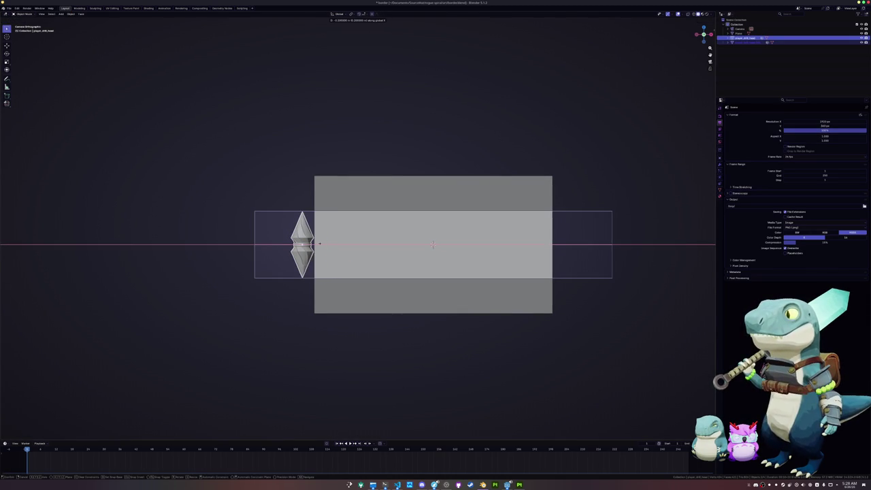
key(BackSpace)
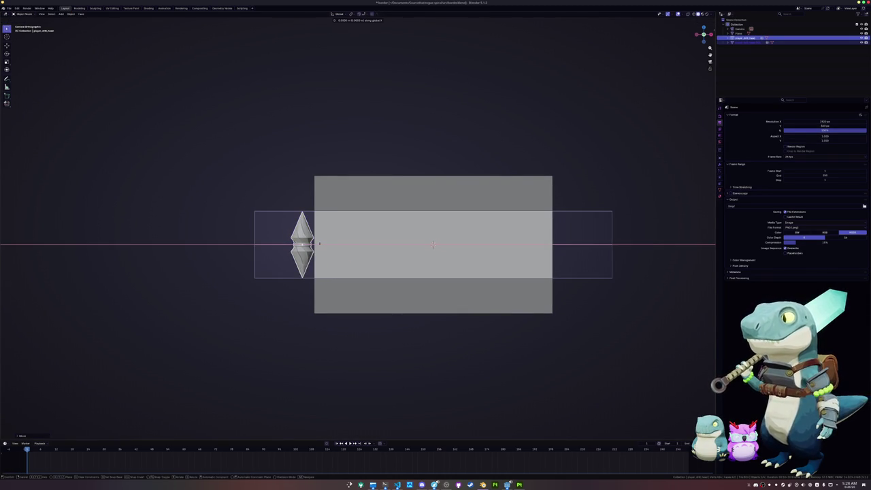
key(Return)
Widen the background plane slightly along X and save the blend file
click(349, 252)
key(s)
key(x)
click(470, 274)
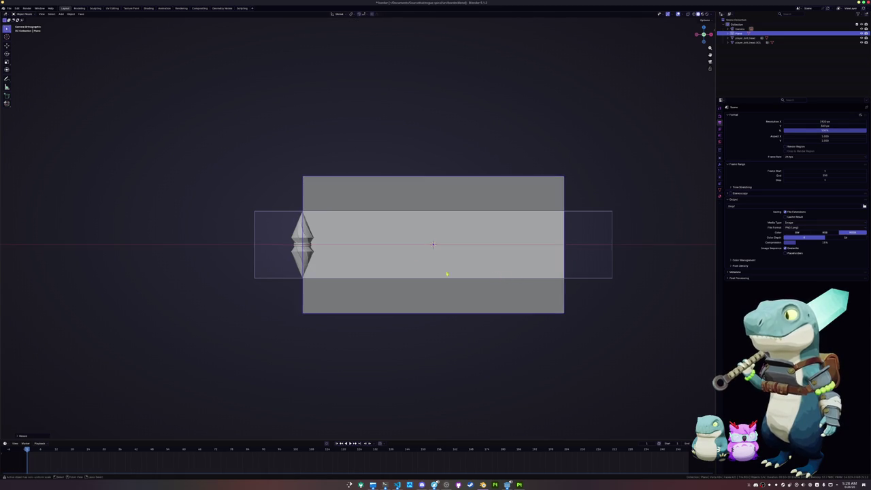
scroll(358, 231, up, 3)
shift+click(245, 238)
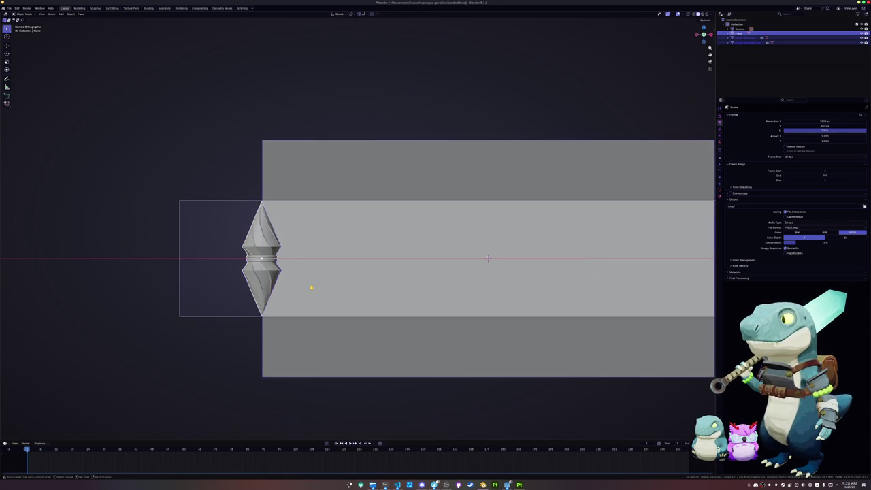
scroll(311, 287, down, 3)
key(ctrl+s)
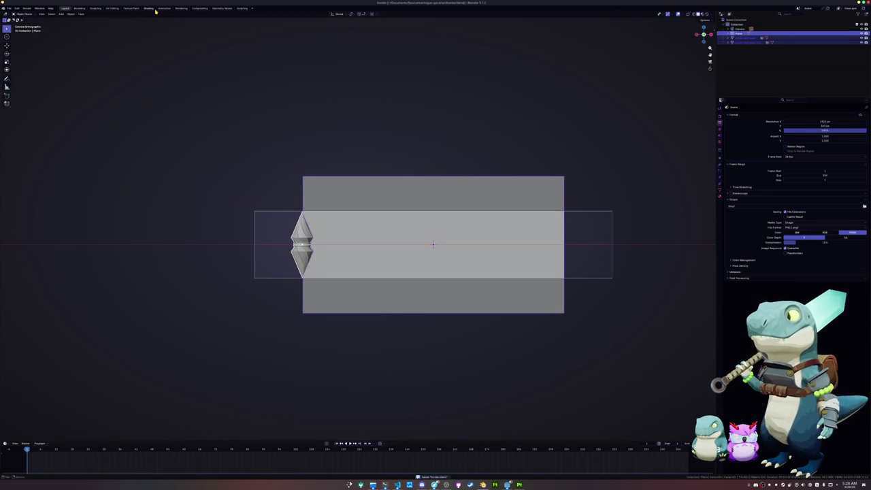
click(181, 9)
Overwrite itch_background.png with the widened crystal render and return to the itch.io page
click(27, 9)
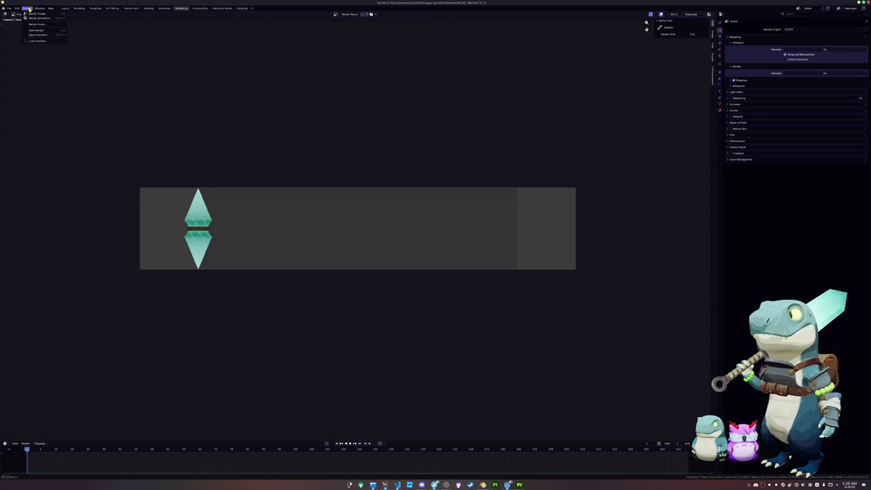
click(42, 14)
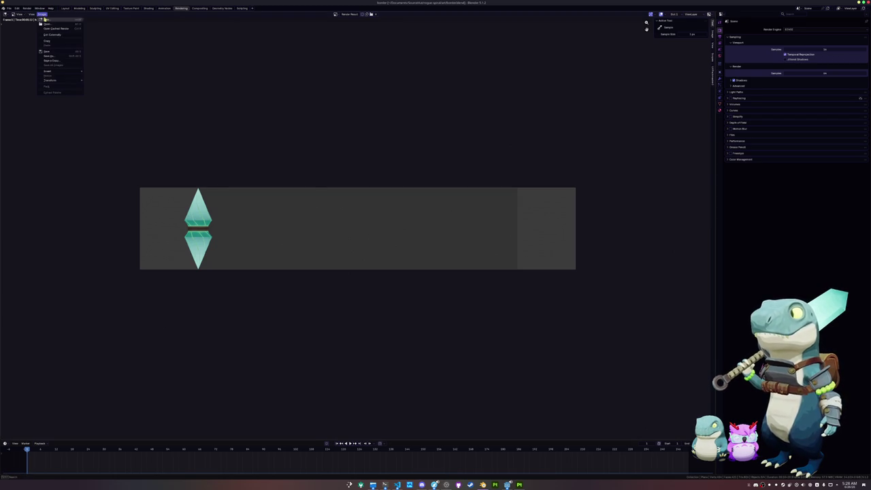
click(51, 56)
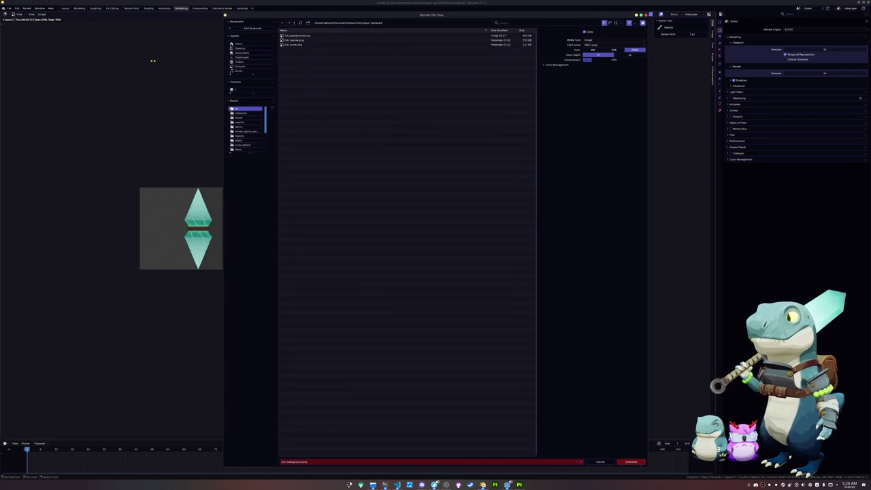
click(293, 35)
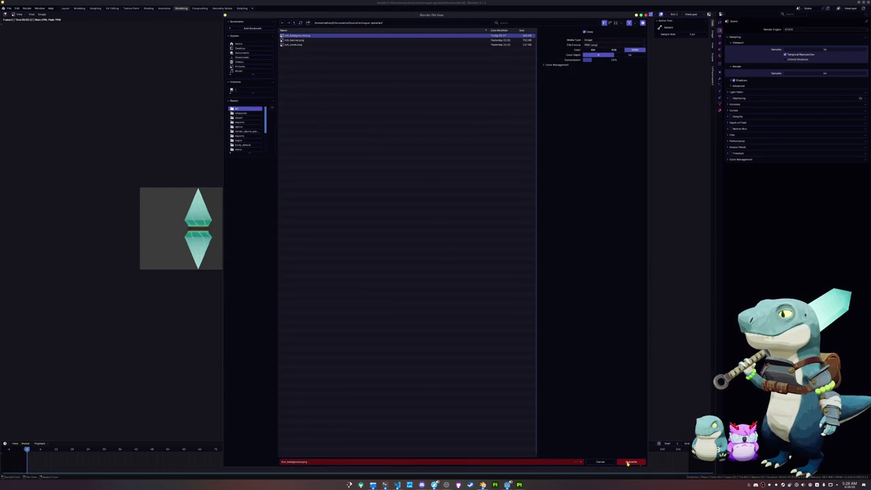
click(631, 461)
click(434, 485)
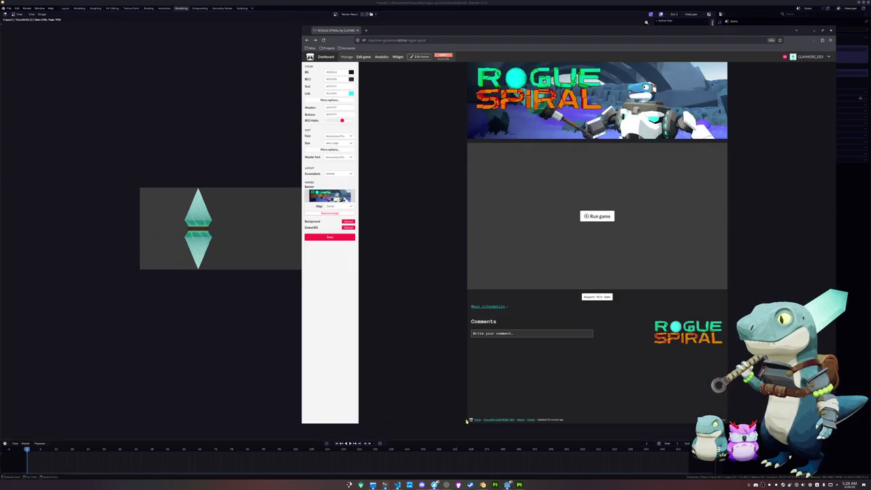
Upload itch_background.png as the page background and set it to repeat vertically
click(348, 222)
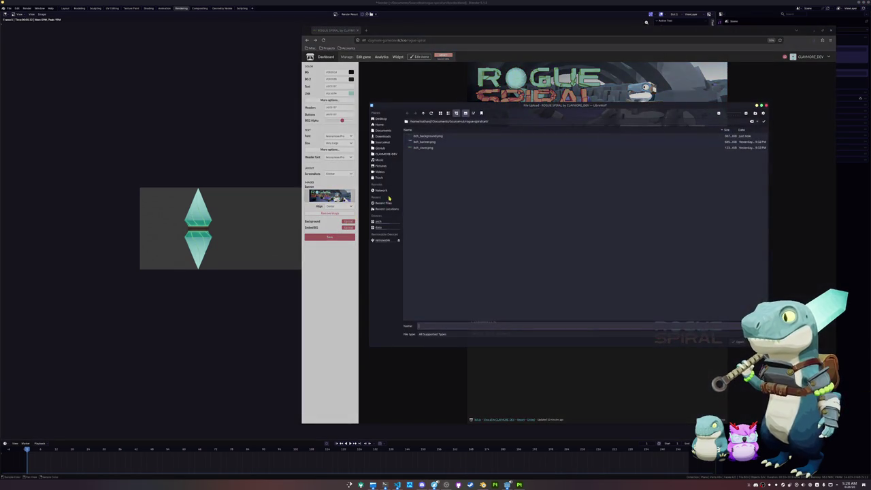
double_click(432, 136)
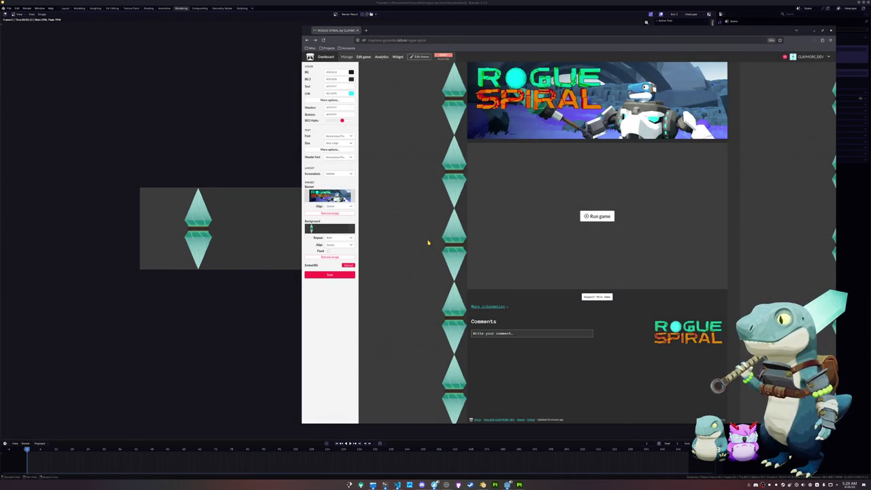
click(334, 241)
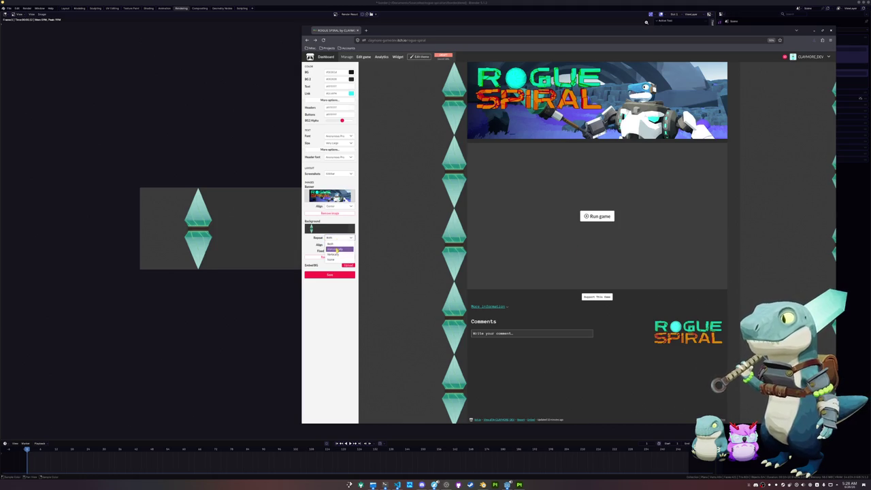
click(336, 249)
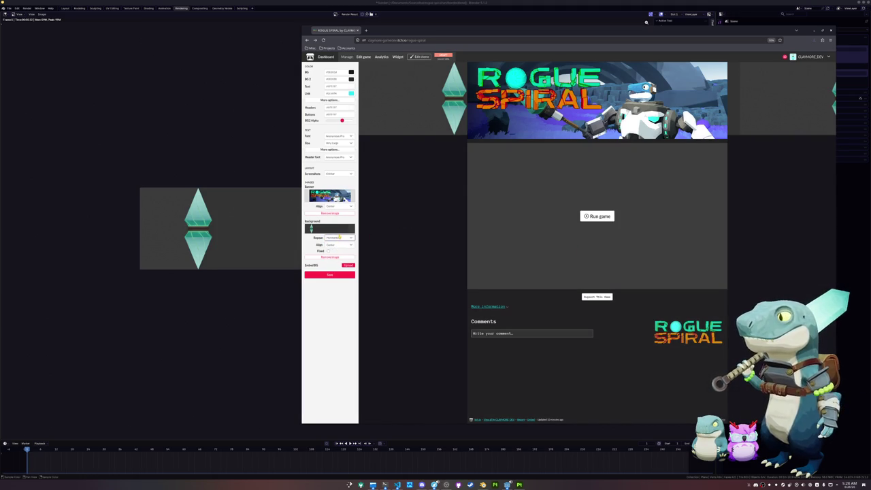
click(330, 237)
click(334, 249)
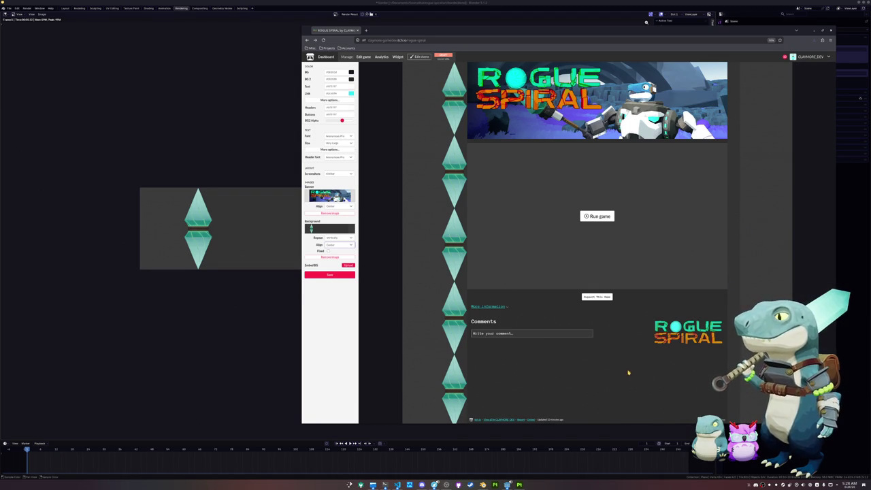
Shrink the browser window, open the background colour picker, and switch back to Blender
mouse_move(600, 424)
mouse_down()
mouse_move(553, 147)
mouse_move(490, 381)
mouse_up()
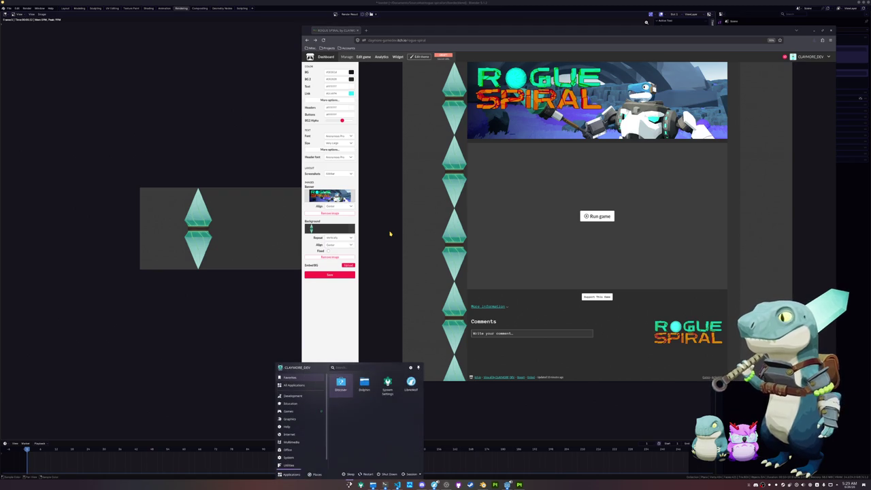
click(338, 72)
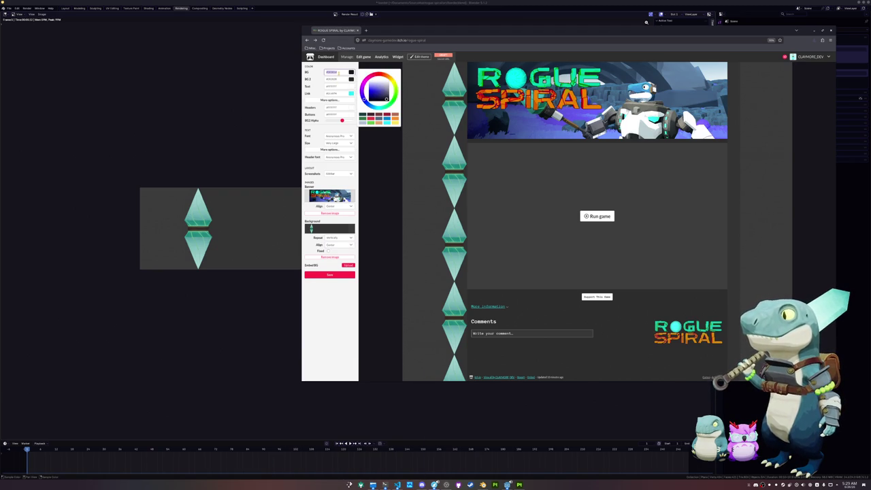
click(235, 119)
Close the render view and discard a trial duplicate of the crystal spike
key(Escape)
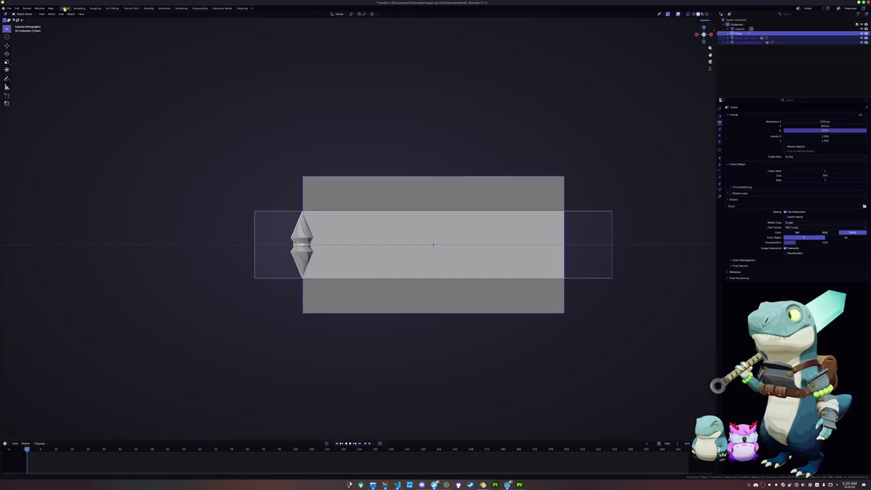
click(295, 261)
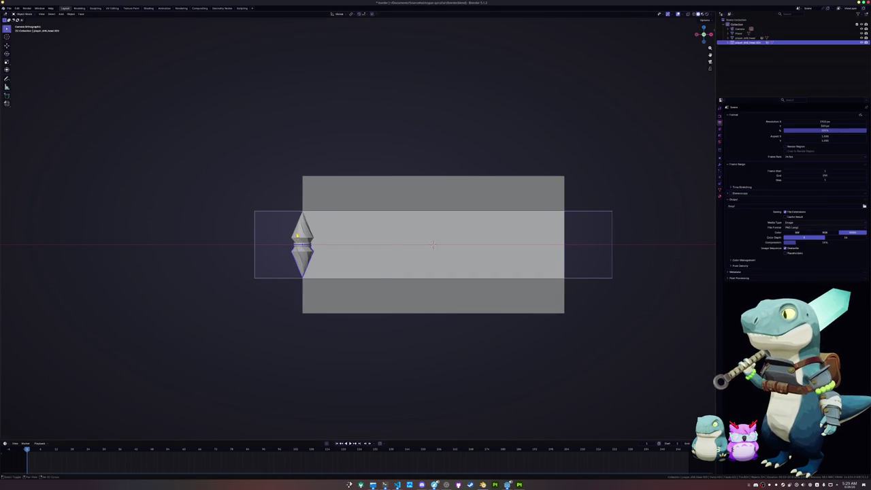
key(shift+d)
key(x)
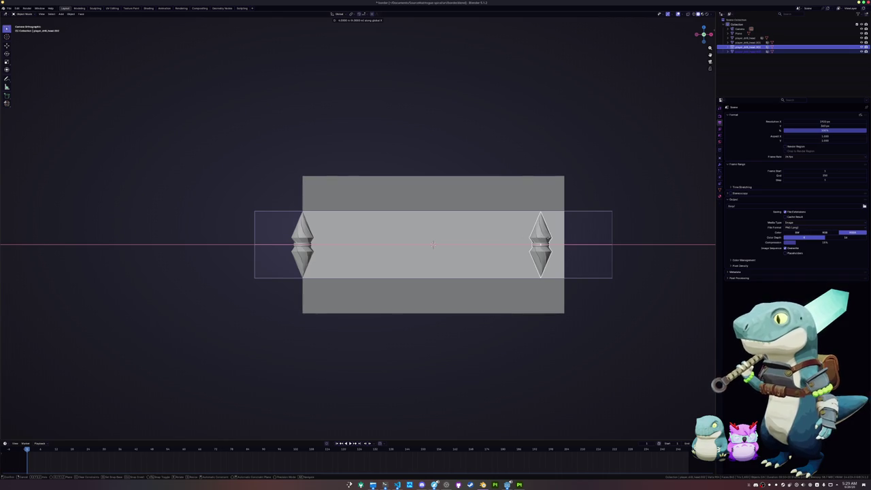
right_click(574, 237)
key(x)
click(573, 235)
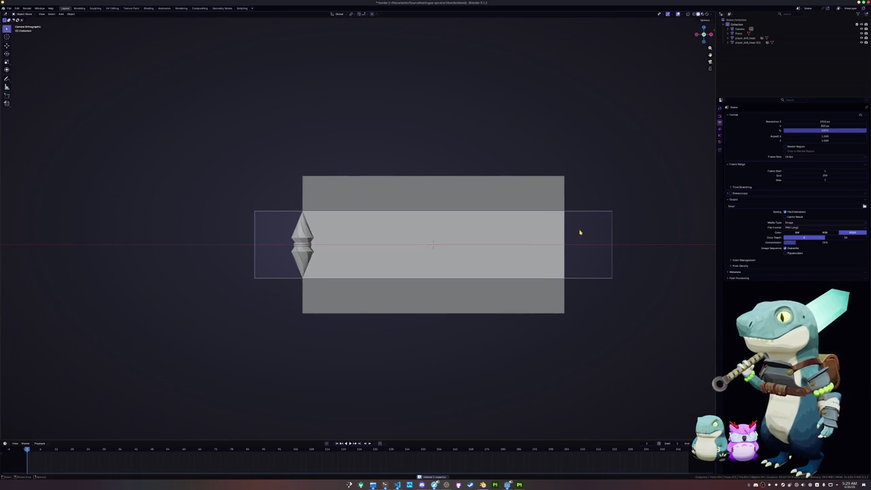
Add a Mirror modifier to the crystal spike, mirrored across the Plane
click(300, 230)
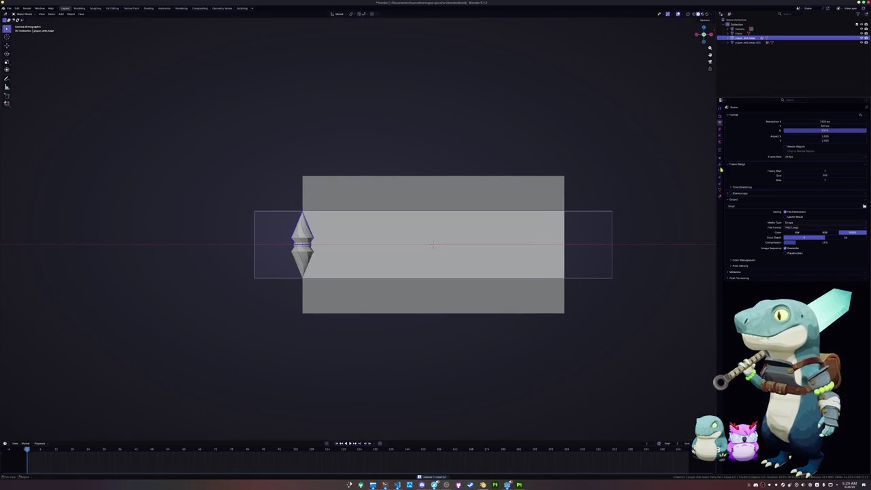
click(720, 173)
click(777, 116)
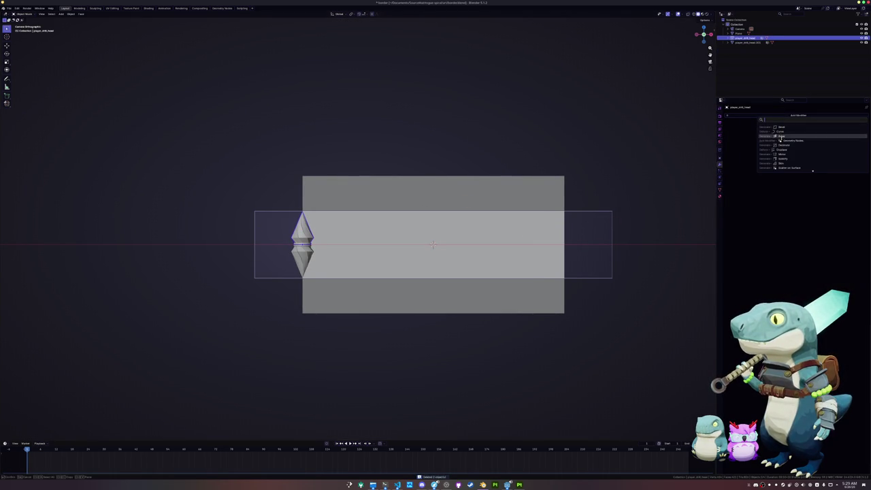
click(852, 154)
click(859, 146)
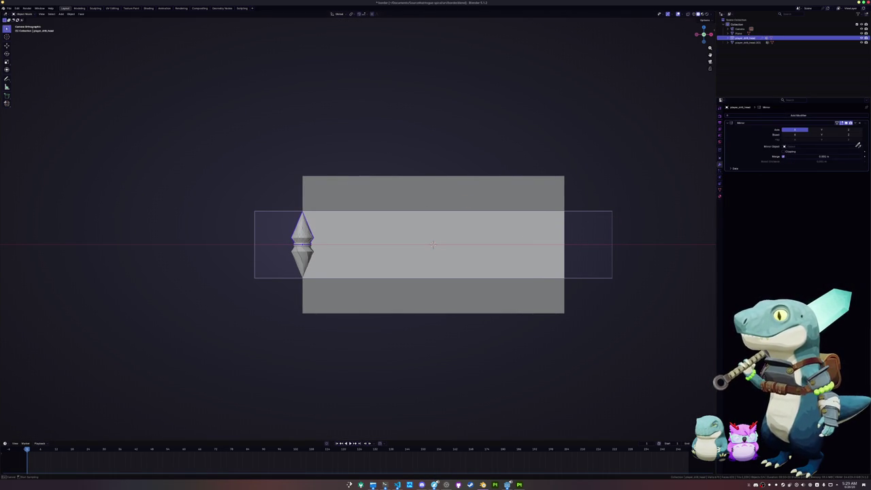
click(527, 224)
click(854, 124)
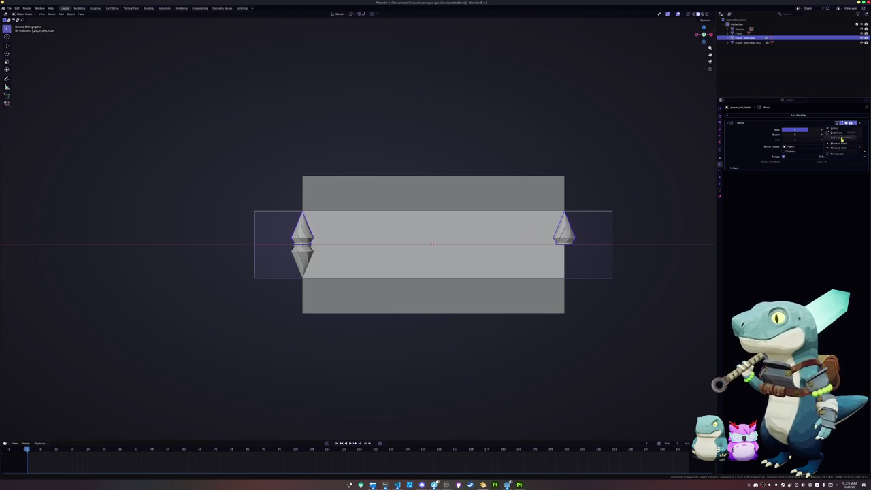
click(841, 136)
key(ctrl+x)
click(854, 123)
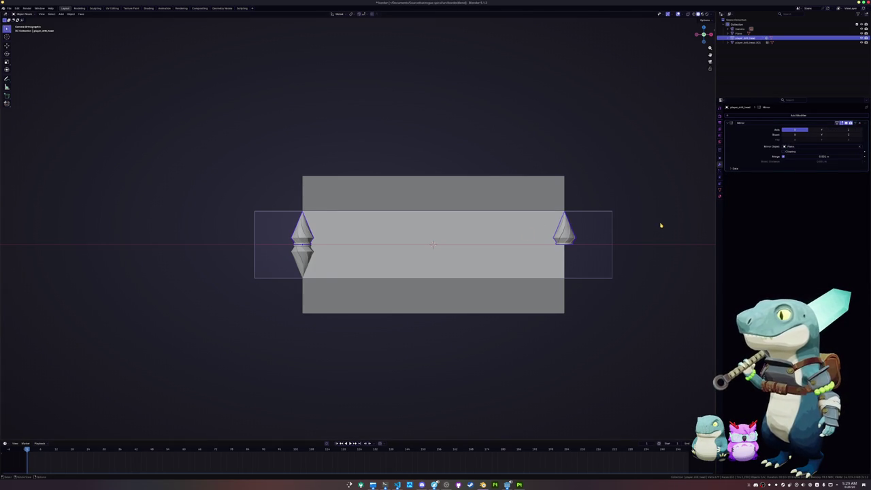
Copy the mirror setup onto the right spike and assign it player_drill_head.001, then show Shading
shift+click(306, 266)
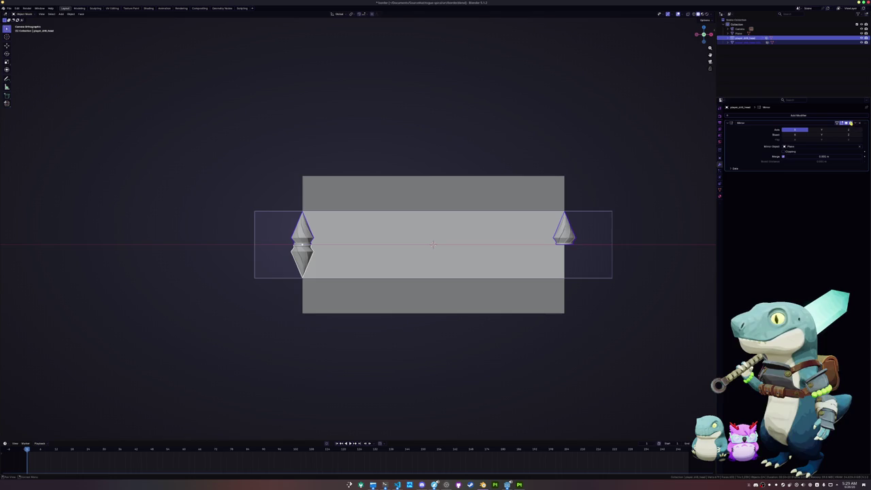
click(566, 255)
click(566, 255)
click(719, 196)
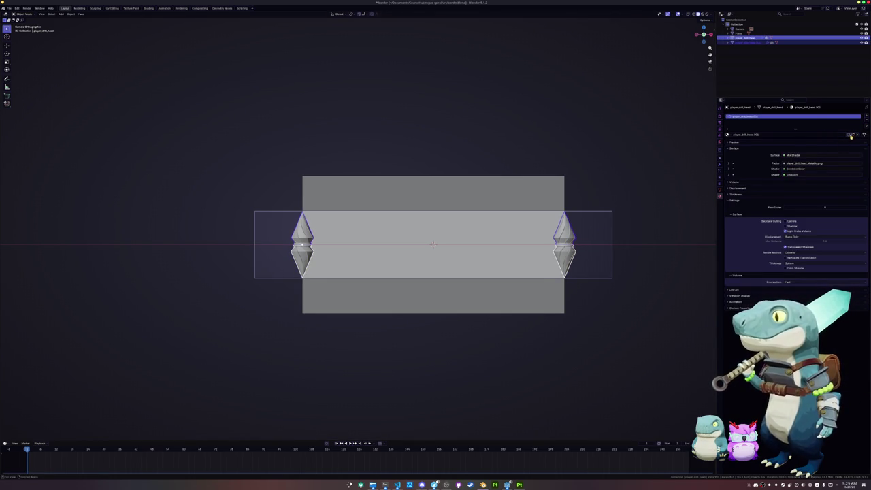
click(565, 242)
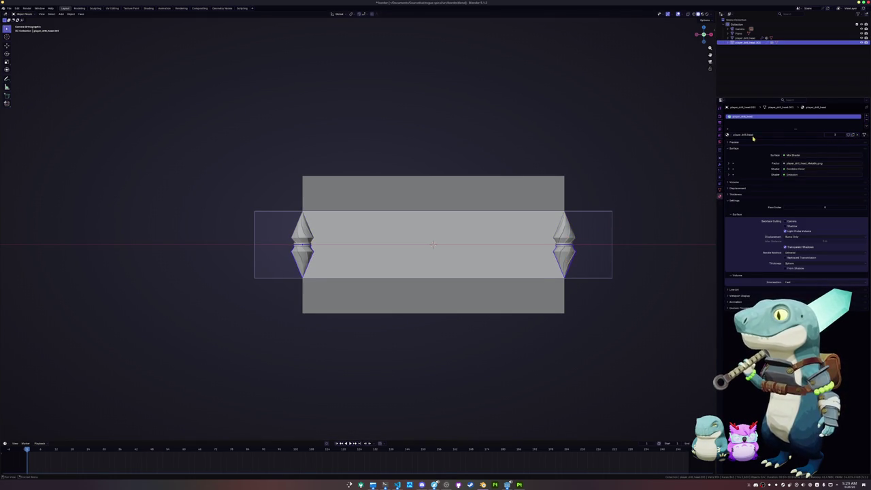
click(727, 135)
click(749, 149)
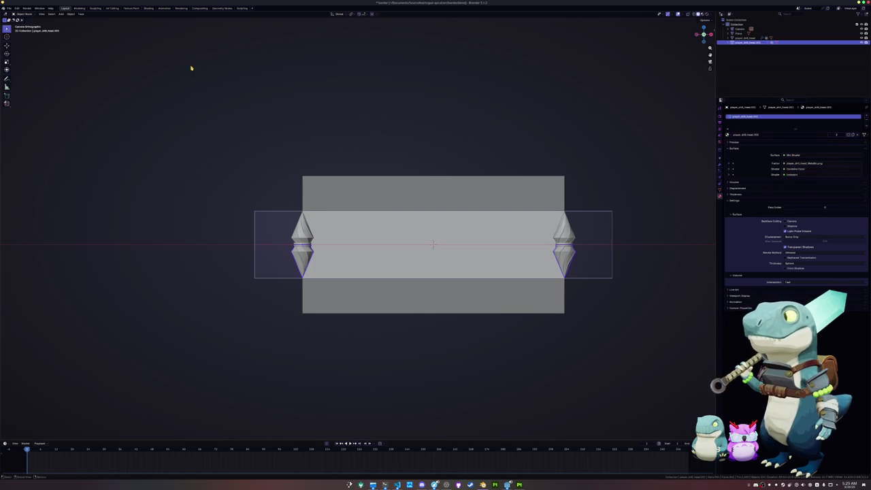
click(149, 8)
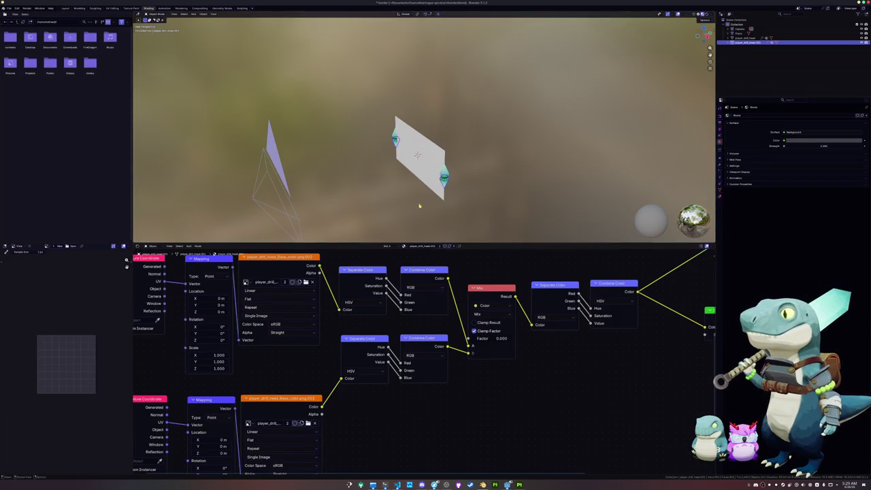
Frame the colour-mixing nodes and box-select the objects around the right crystal
scroll(450, 326, up, 1)
middle_drag(500, 333, 449, 348)
mouse_move(435, 349)
mouse_down()
mouse_move(477, 349)
mouse_move(429, 348)
mouse_up()
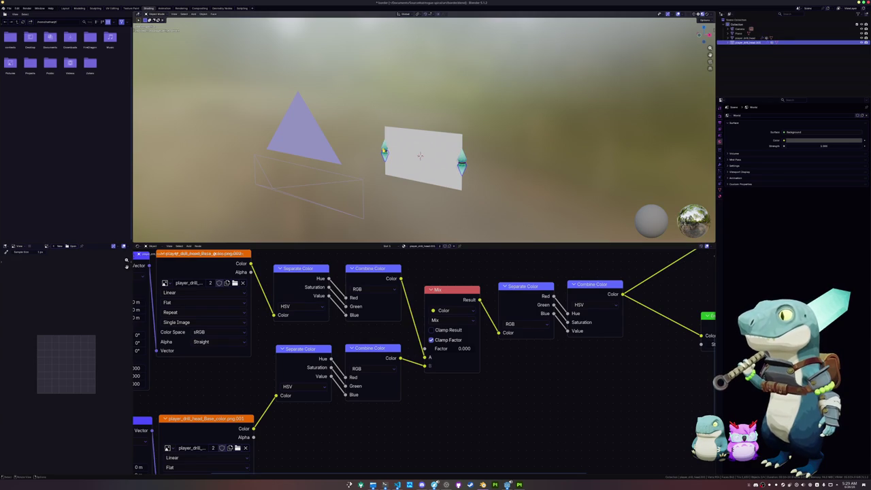
click(461, 159)
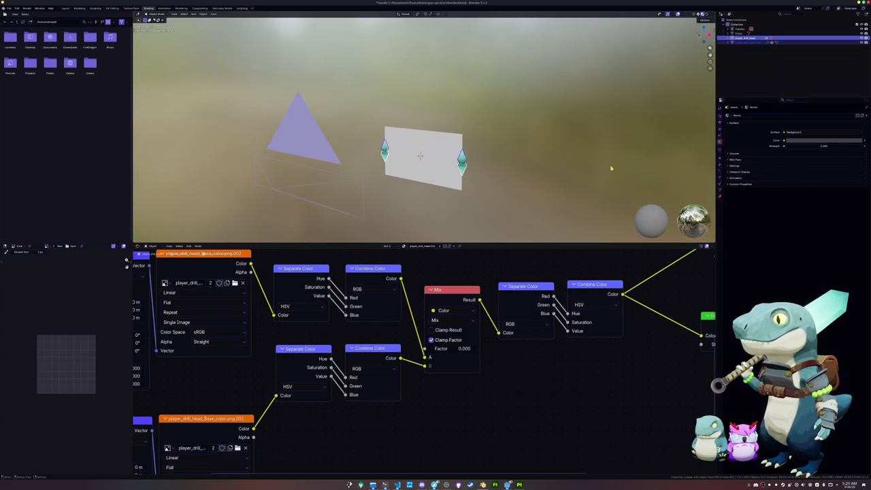
scroll(583, 175, up, 3)
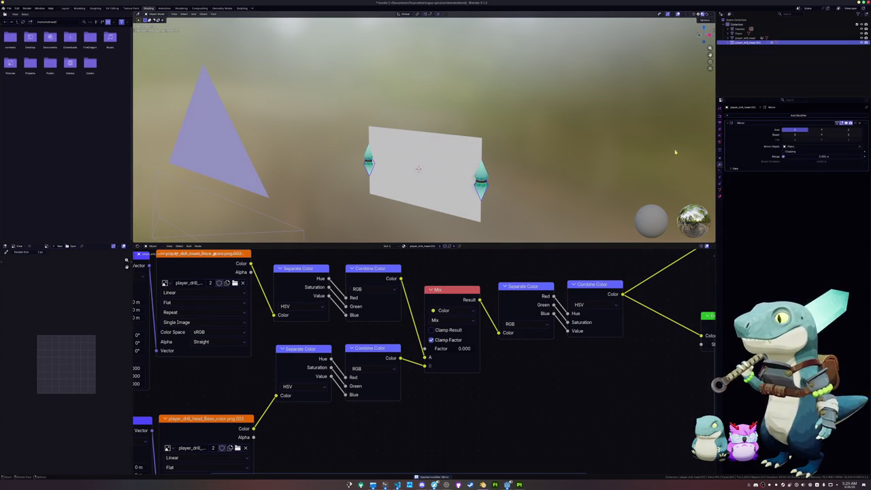
drag(544, 150, 484, 223)
key(Tab)
right_click(503, 140)
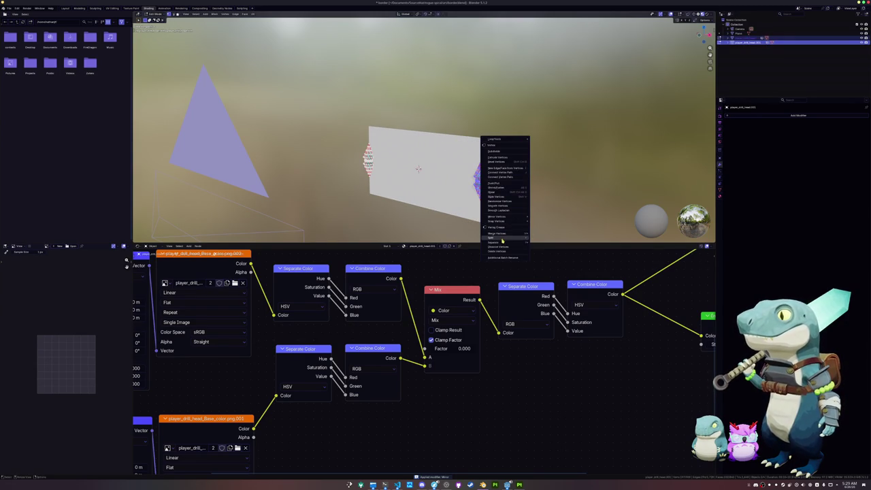
key(Escape)
key(Tab)
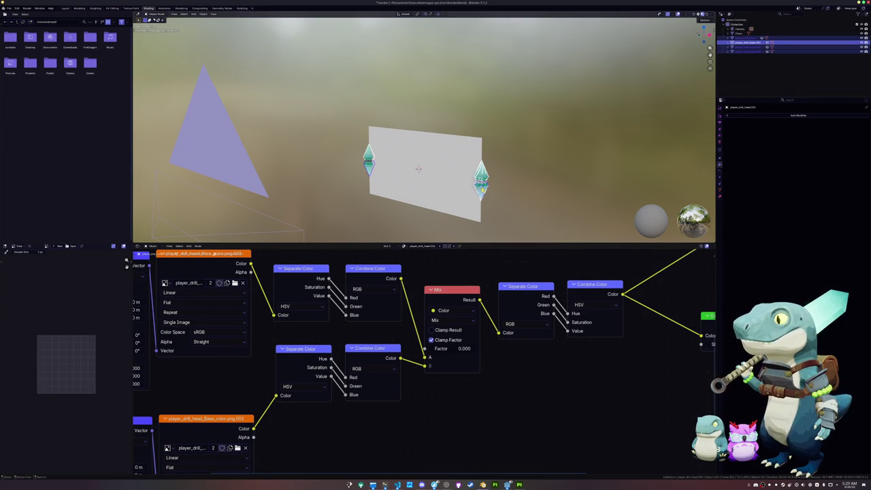
Select the drill heads and undo a couple of trial drill-head duplicates
click(481, 179)
click(481, 178)
click(481, 178)
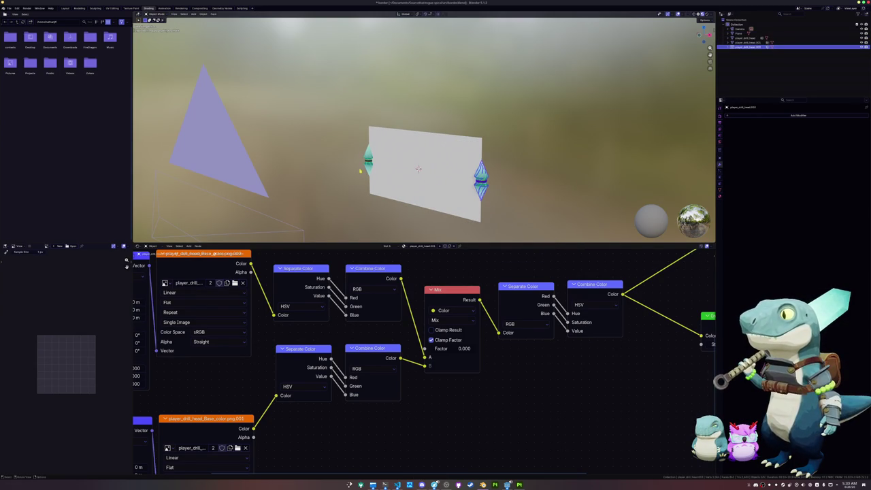
click(368, 159)
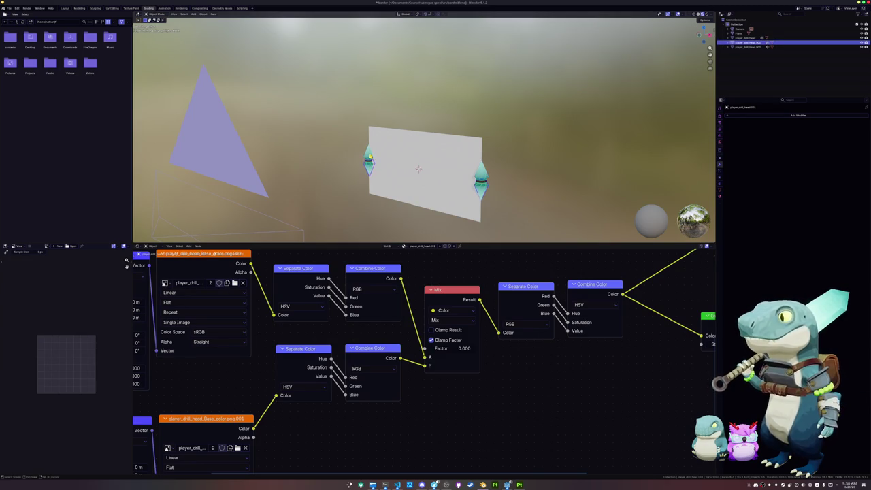
key(shift+d)
key(Escape)
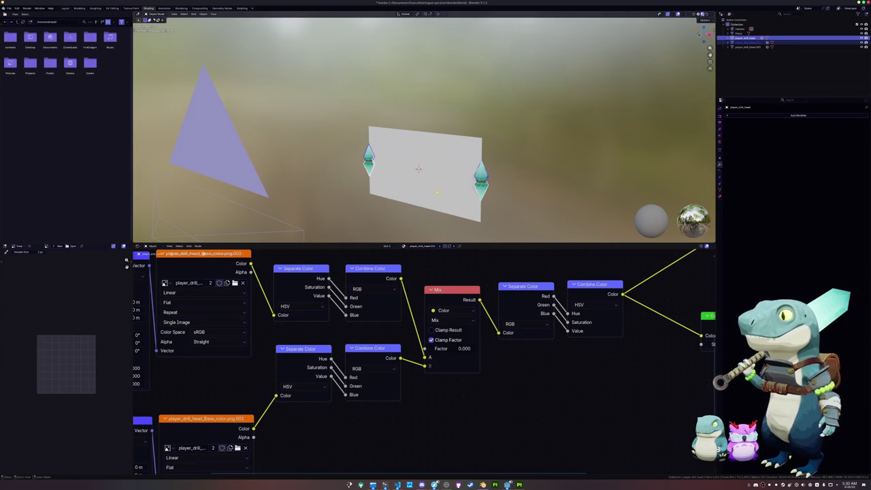
key(shift+d)
key(ctrl+z)
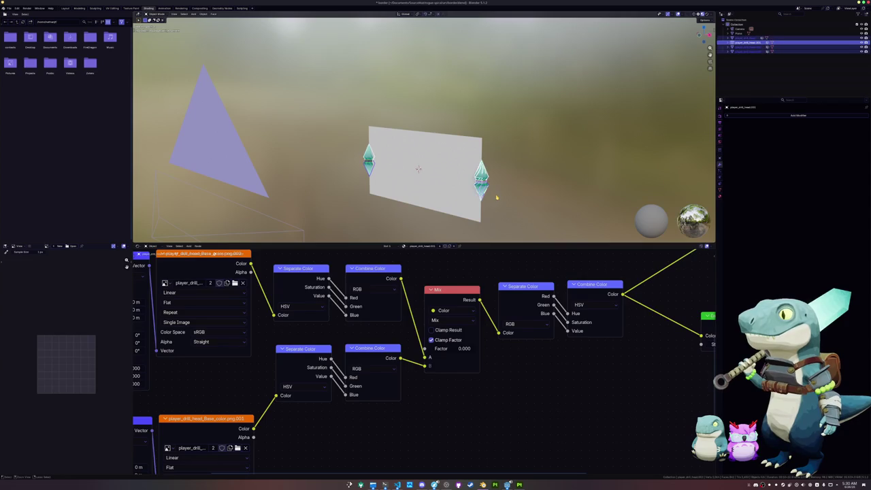
key(ctrl+z)
Separate the linked right drill head into its own object and check its material
key(Tab)
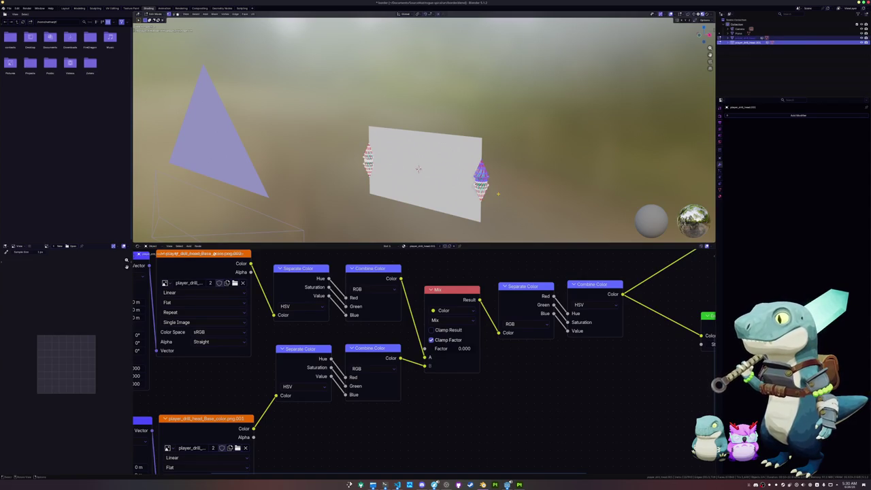
key(l)
right_click(500, 123)
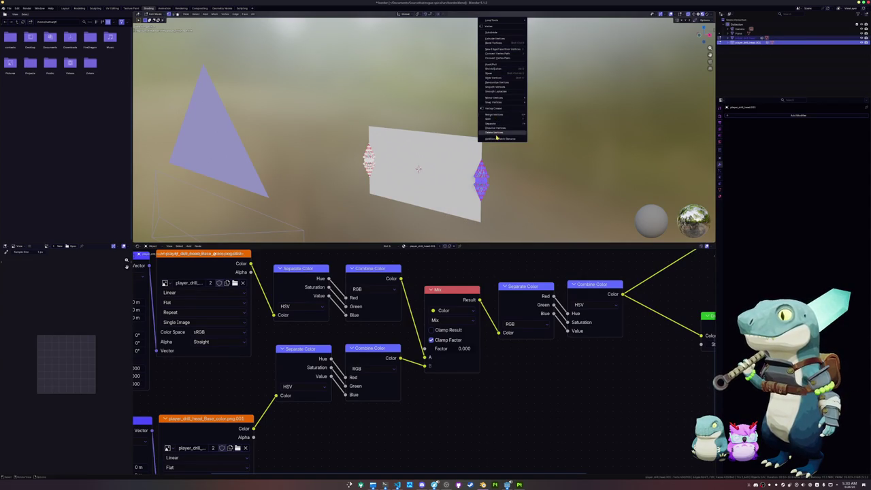
click(537, 124)
key(Tab)
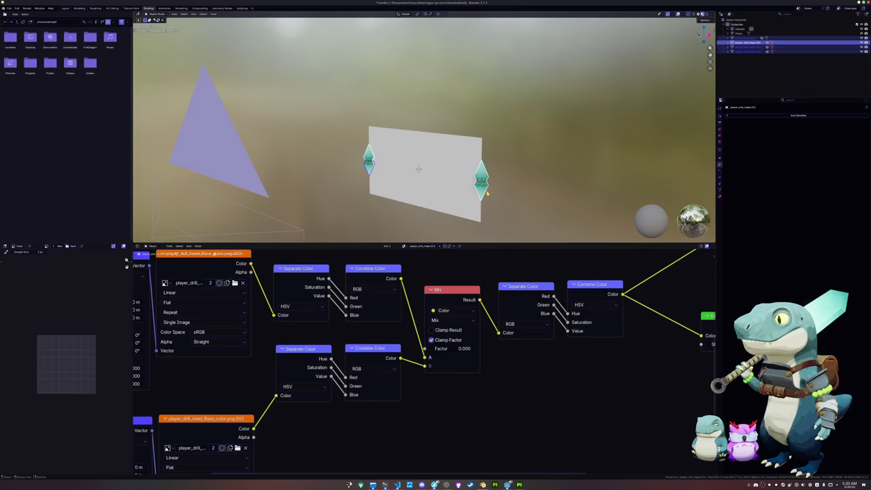
click(480, 178)
key(ctrl+j)
key(ctrl+z)
key(ctrl+z)
key(ctrl+z)
click(719, 196)
key(ctrl+shift+z)
key(ctrl+shift+z)
key(ctrl+shift+z)
Keep player_drill_head.001 on the right drill and set its Mix factor to 1.000 for orange
click(725, 135)
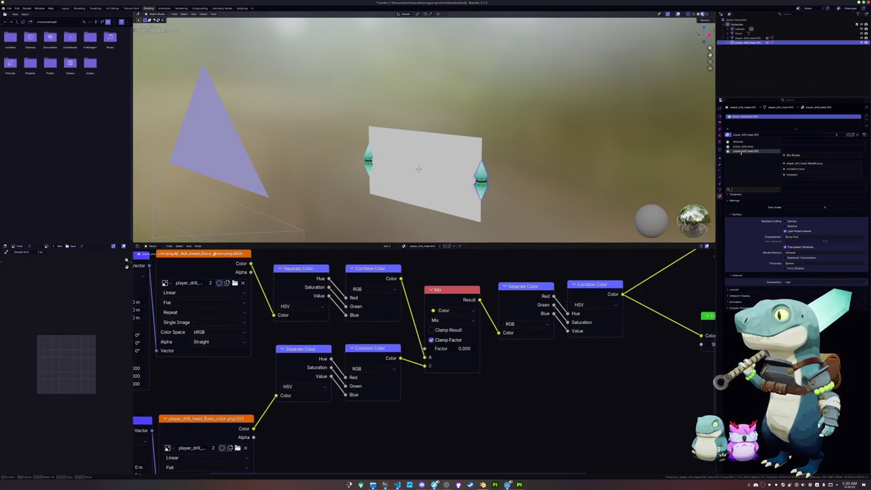
click(743, 151)
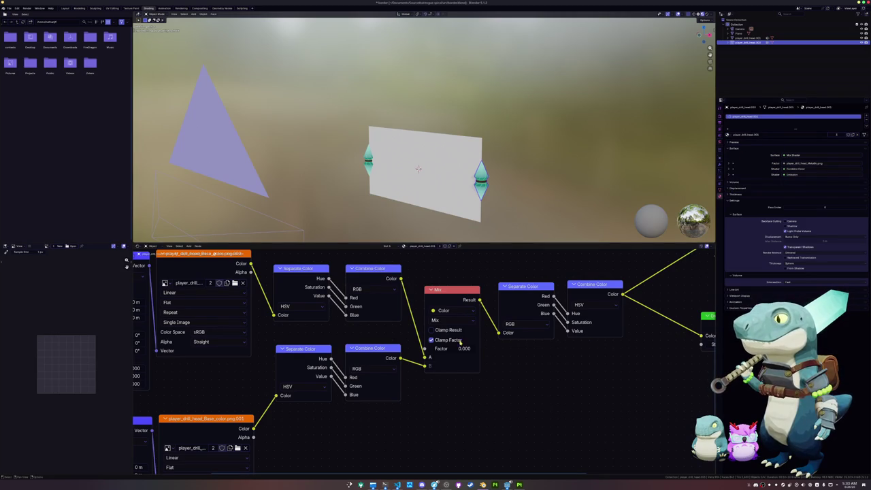
drag(468, 348, 503, 348)
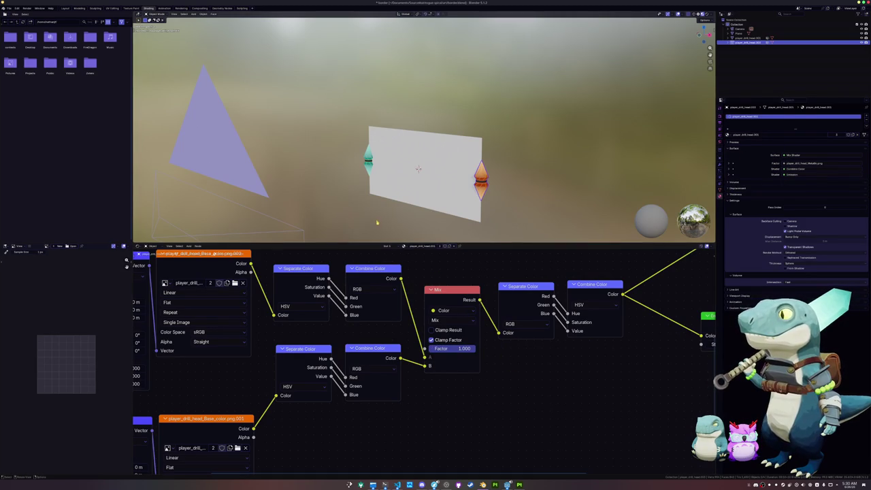
Give the Plane a new material and clear out its Principled BSDF and texture nodes
click(436, 184)
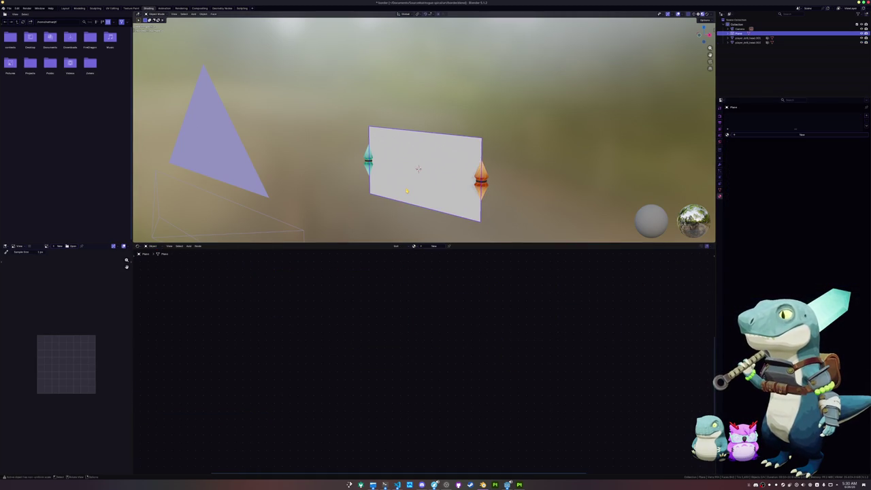
click(433, 246)
key(x)
click(515, 328)
key(ctrl+t)
click(452, 350)
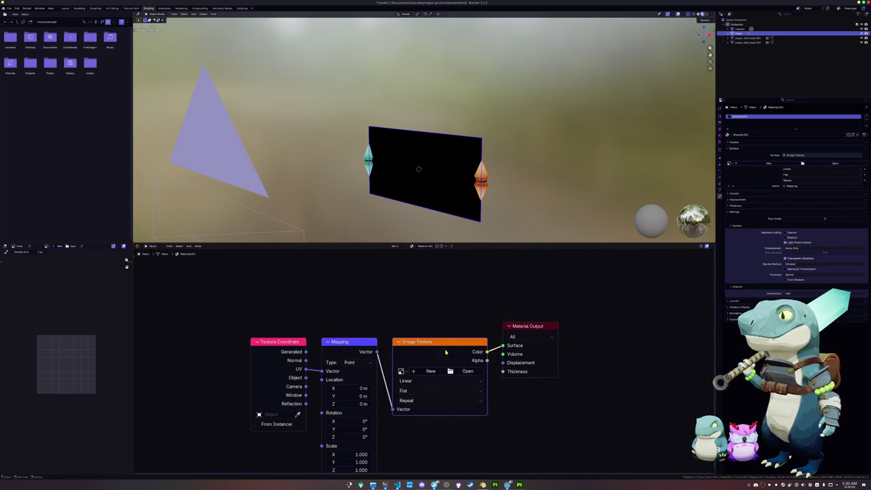
key(x)
click(340, 367)
key(x)
click(279, 348)
key(x)
Wire an Emission node into the Plane's surface with hex colour #16161D
key(shift+a)
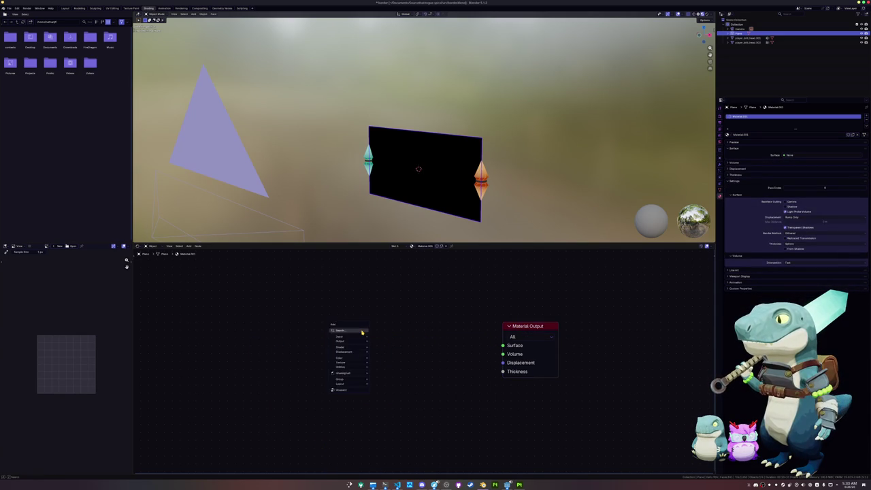
text(e)
key(Return)
click(407, 332)
drag(434, 325, 503, 345)
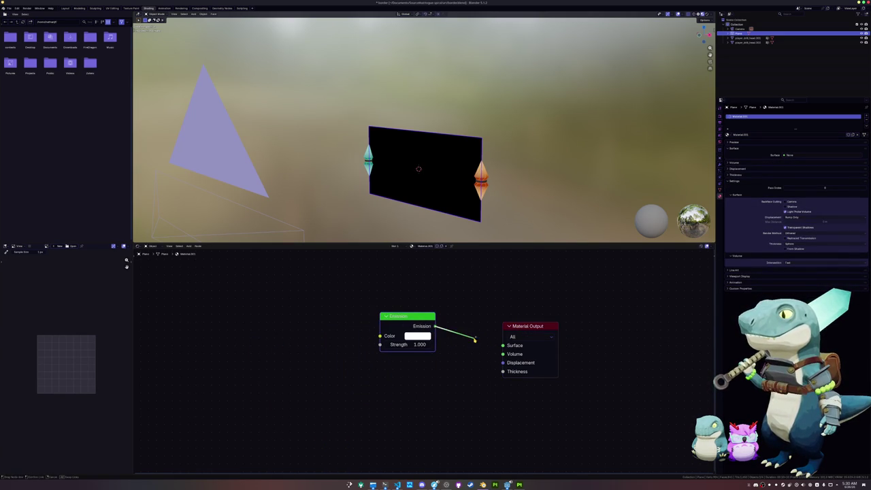
click(417, 336)
click(418, 336)
click(434, 324)
key(ctrl+v)
key(Return)
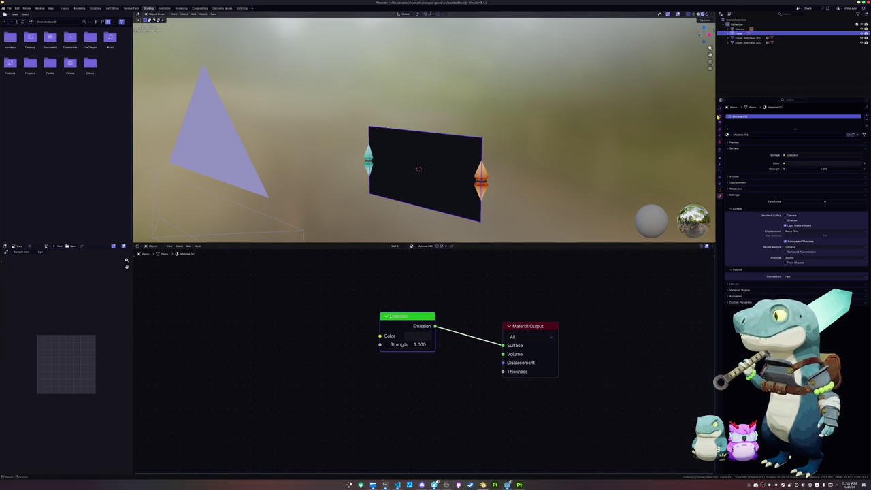
click(720, 117)
click(738, 246)
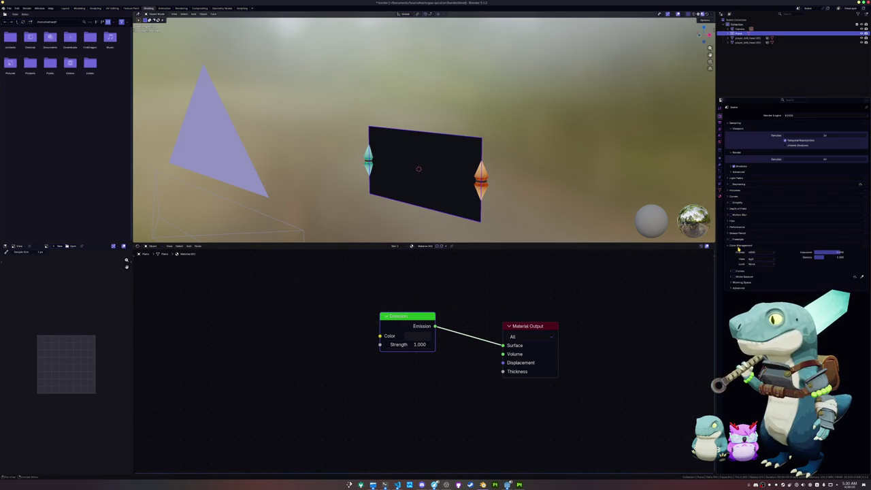
Set the colour management view transform to Standard and browse the settings pages
click(751, 258)
click(755, 266)
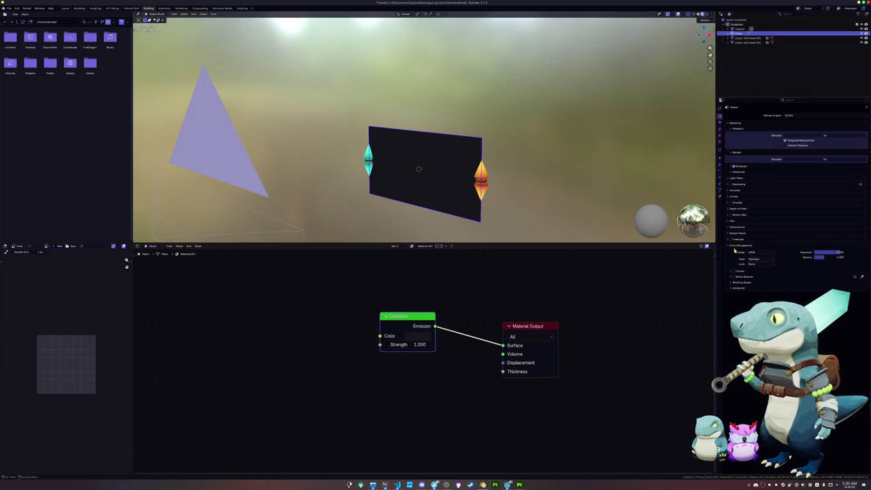
click(719, 123)
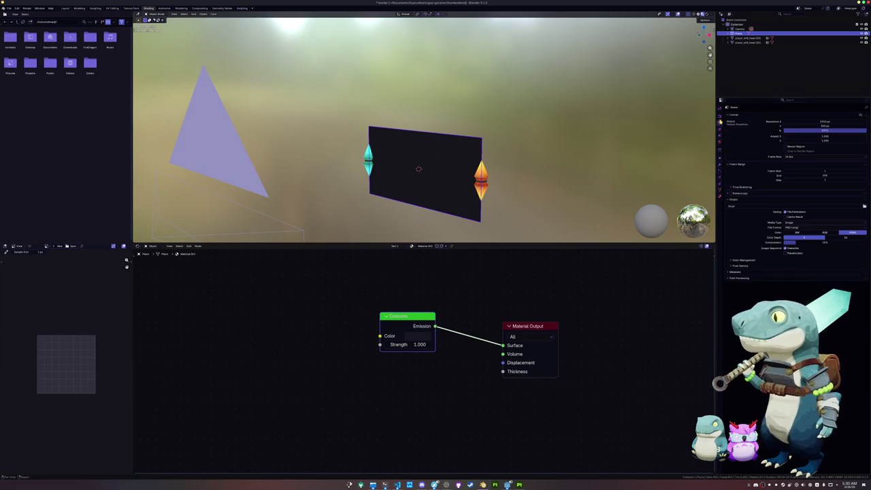
click(720, 132)
click(720, 123)
Check the output format, expand the Film panel, and switch to camera view
click(720, 131)
click(720, 123)
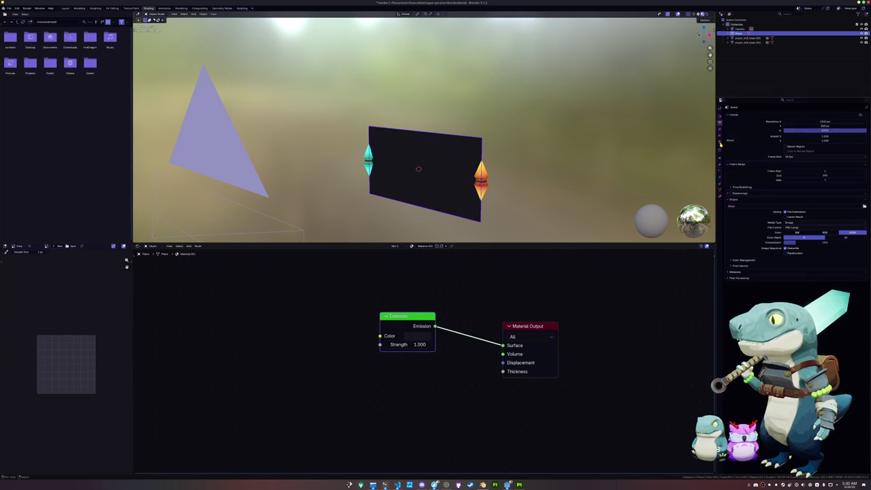
click(719, 118)
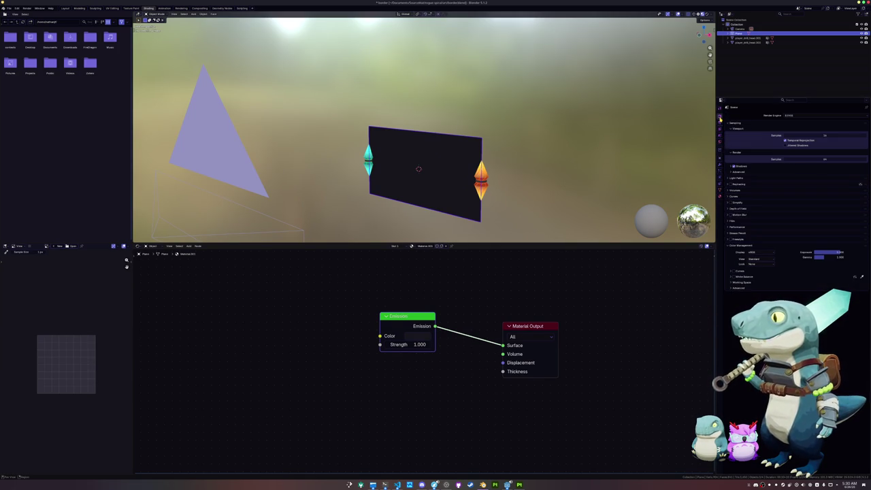
click(734, 221)
key(KP_0)
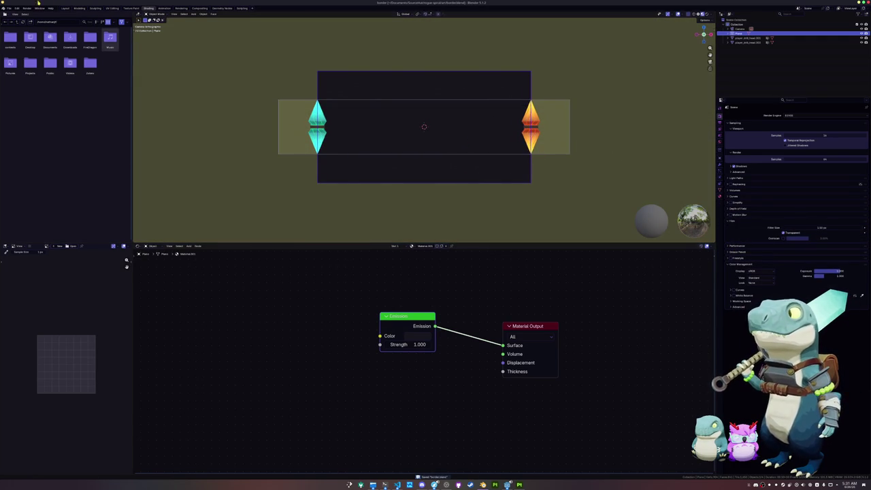
Save the render over itch_background.png via Image > Save As, then return to the itch.io editor
click(197, 8)
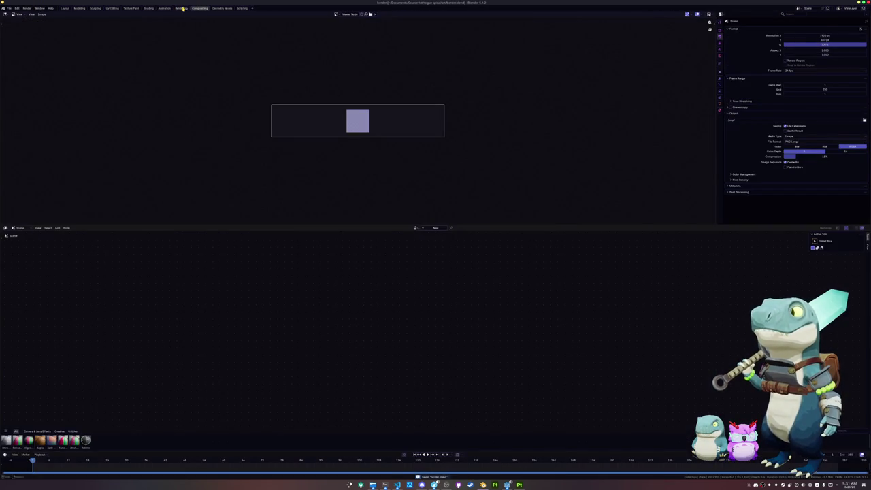
click(181, 8)
scroll(174, 135, up, 1)
click(42, 14)
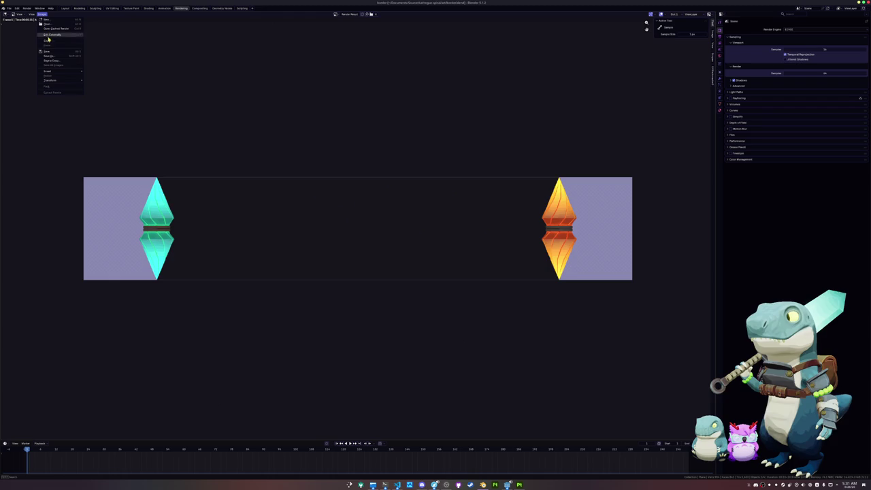
click(54, 56)
click(297, 35)
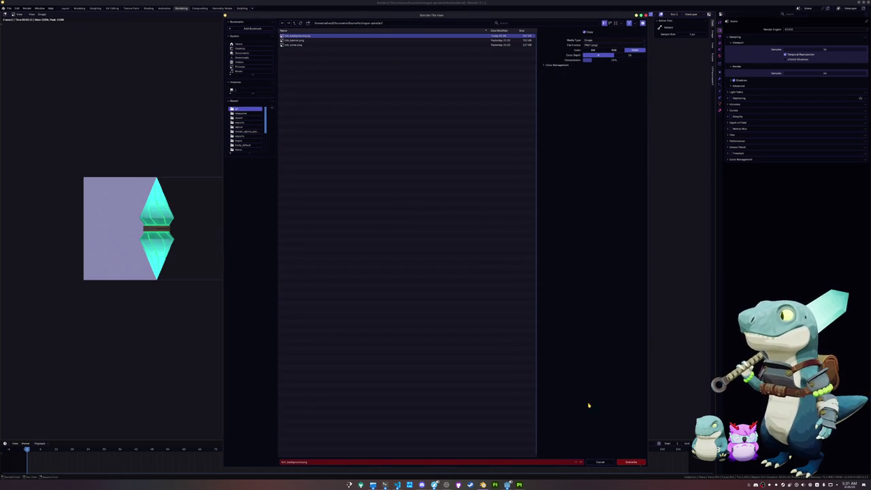
key(Return)
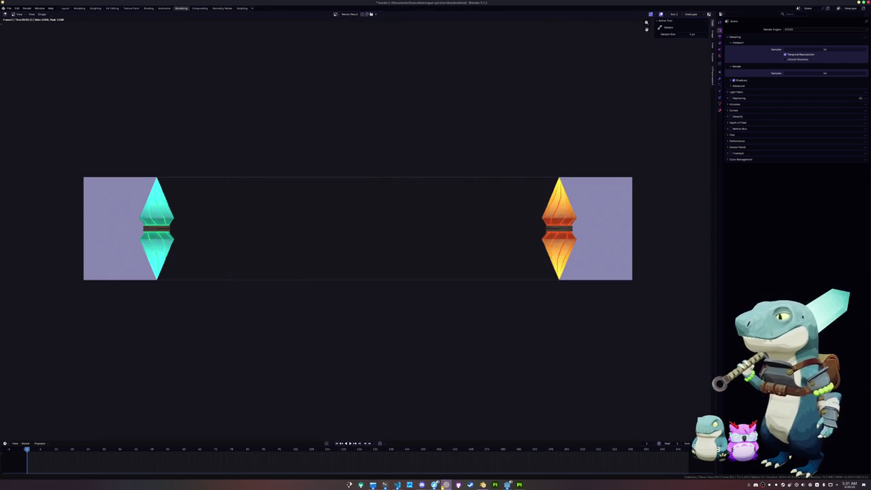
click(434, 484)
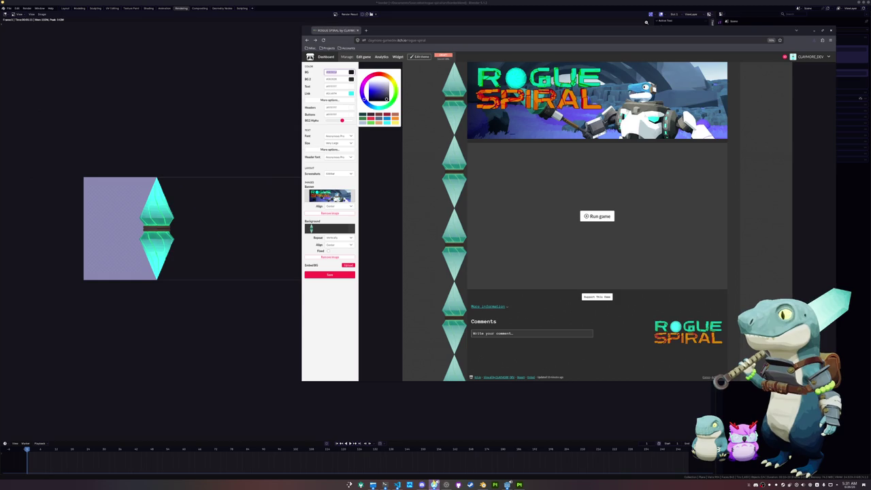
Remove the old page background image and upload itch_background.png in its place
click(345, 233)
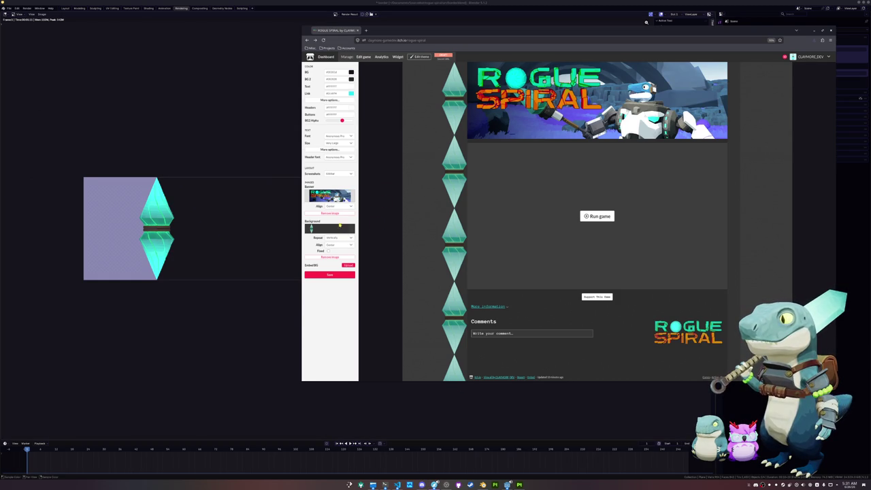
click(330, 257)
click(348, 221)
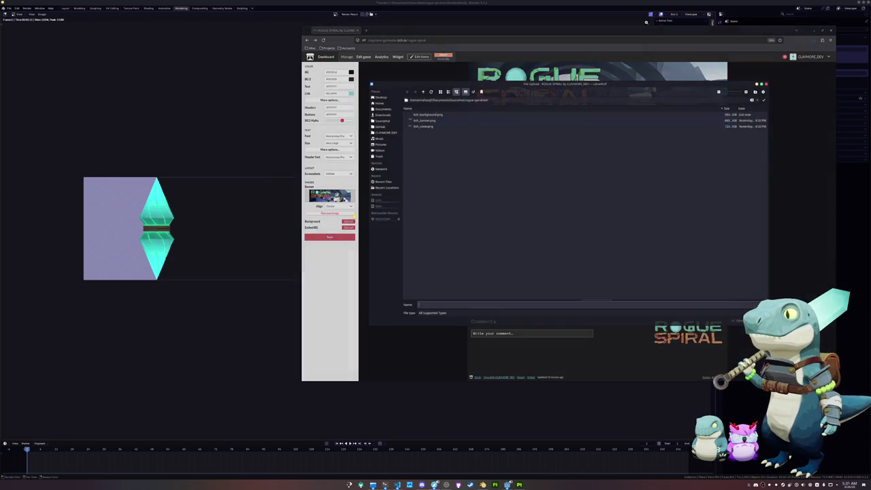
double_click(427, 115)
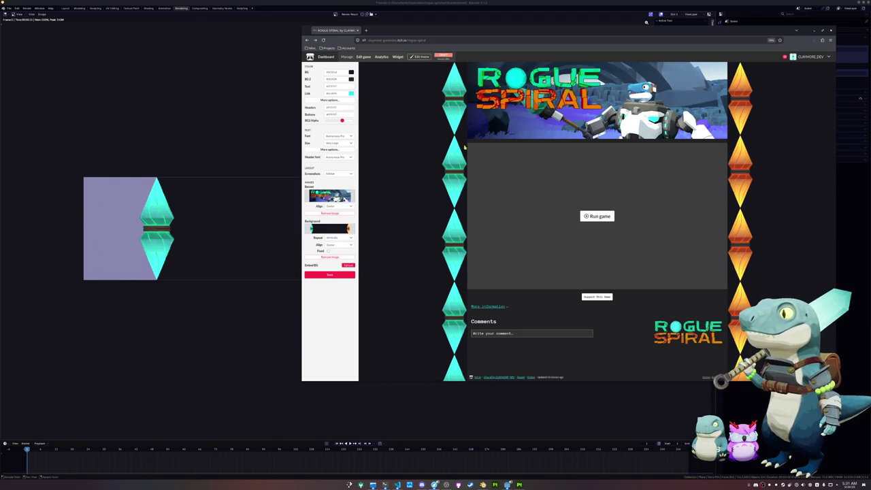
Drag the BG2 Alpha slider left to make the secondary background transparent, then return to Blender
click(351, 80)
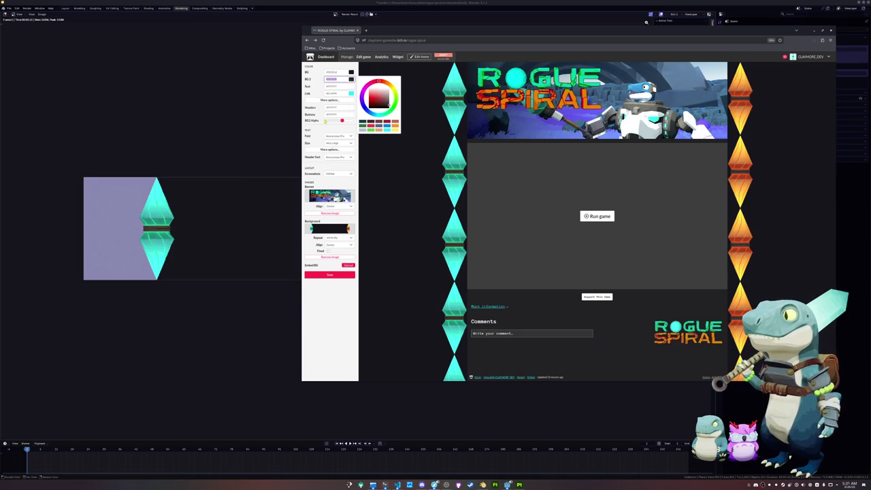
click(342, 122)
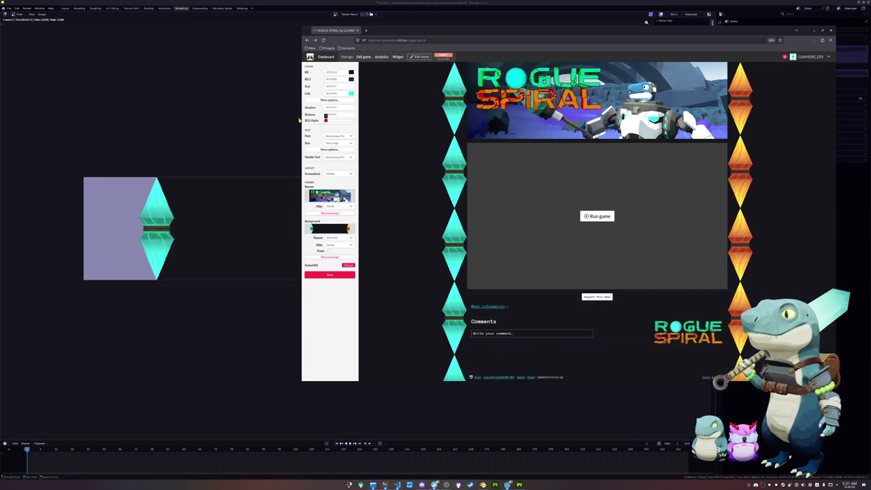
mouse_move(353, 121)
mouse_down()
mouse_move(300, 126)
mouse_move(340, 123)
mouse_up()
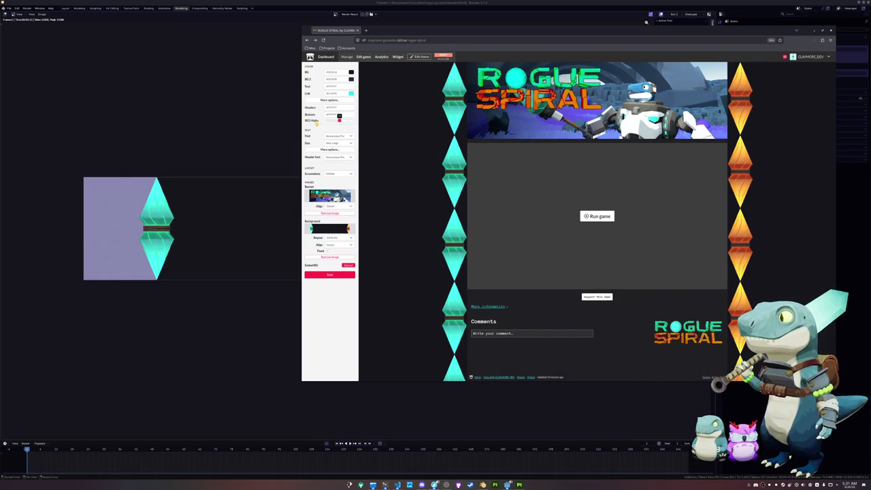
click(336, 80)
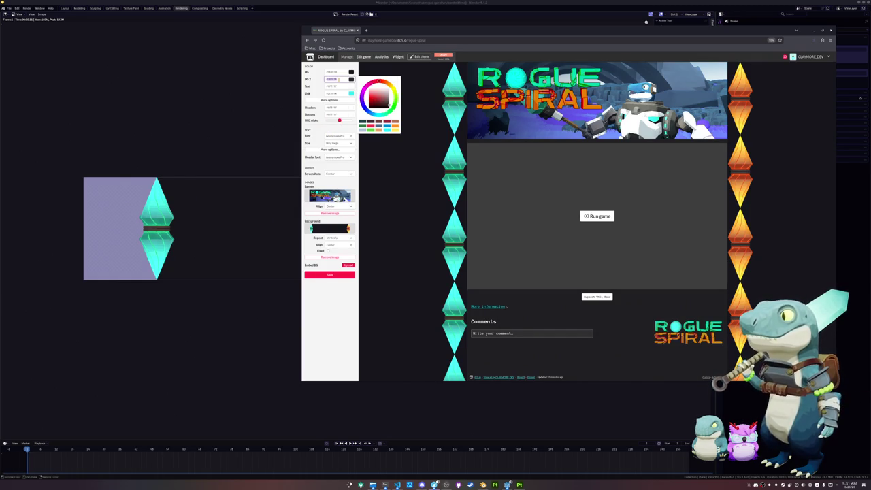
click(271, 122)
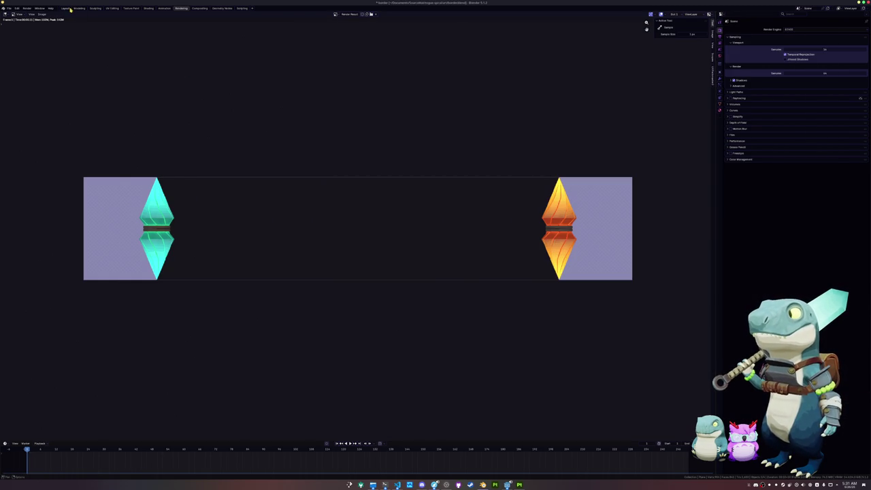
In Shading, change the plane's Emission colour to #282828
click(65, 8)
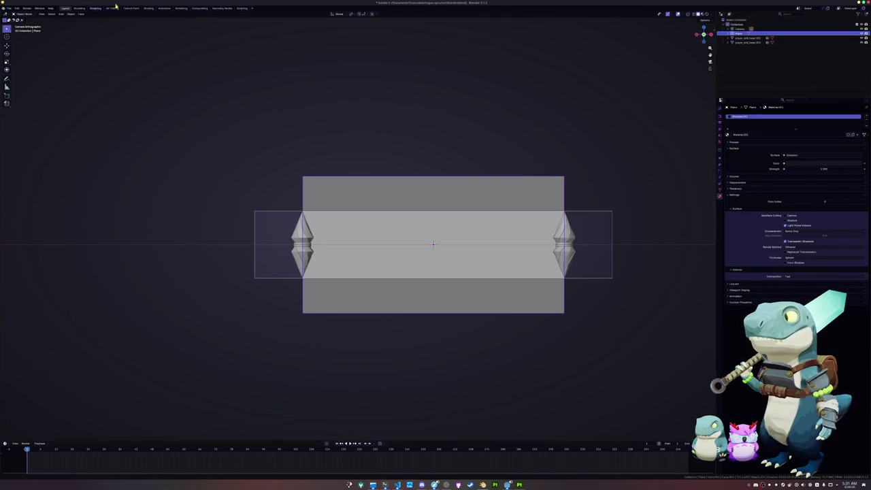
click(148, 8)
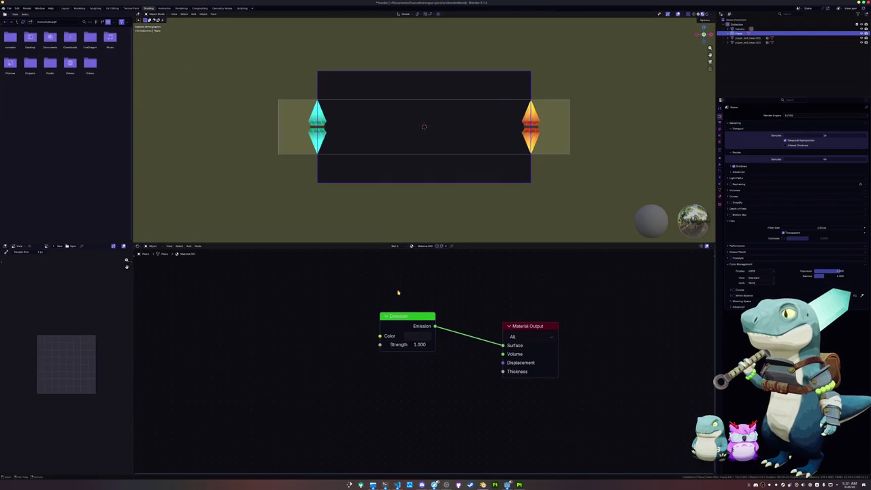
drag(405, 319, 326, 297)
click(350, 314)
click(370, 302)
text(#282828)
key(Return)
Insert a Mix Shader before the output and feed its second input a Transparent BSDF
drag(356, 305, 435, 358)
text(mix)
key(Return)
click(421, 358)
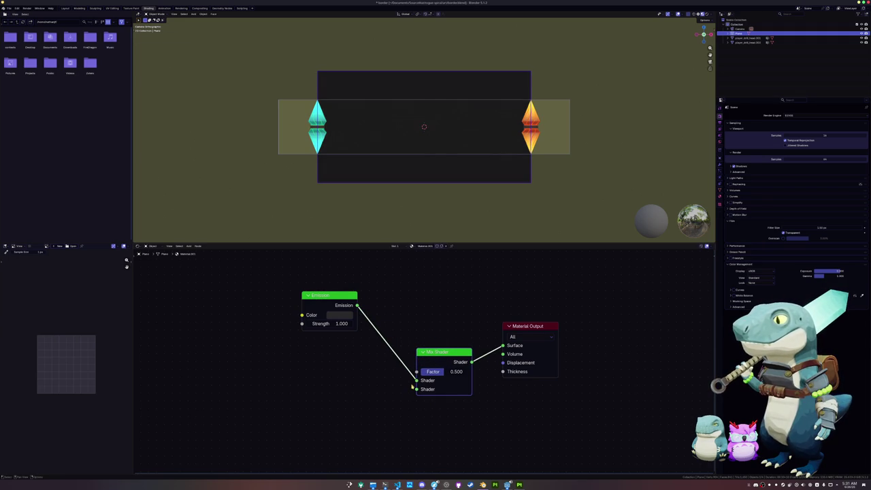
drag(416, 388, 343, 397)
text(transp)
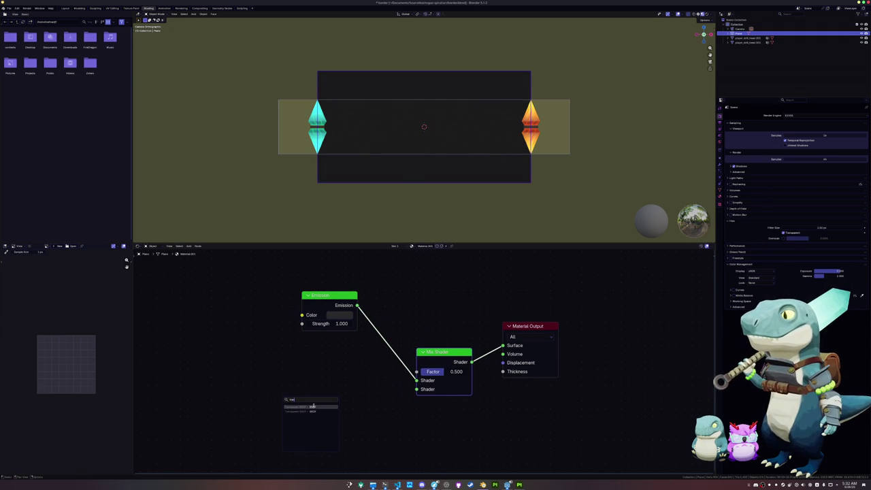
key(Return)
click(323, 416)
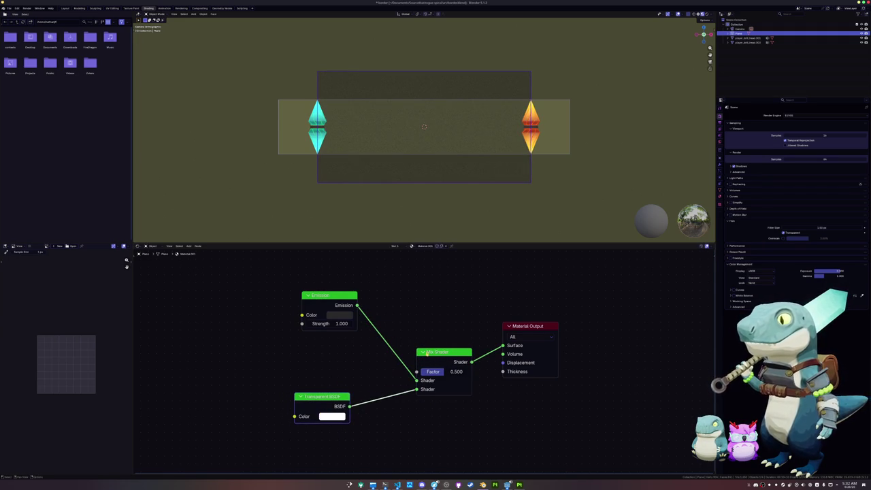
Set the material's Render Method to Blended and view the render result
key(n)
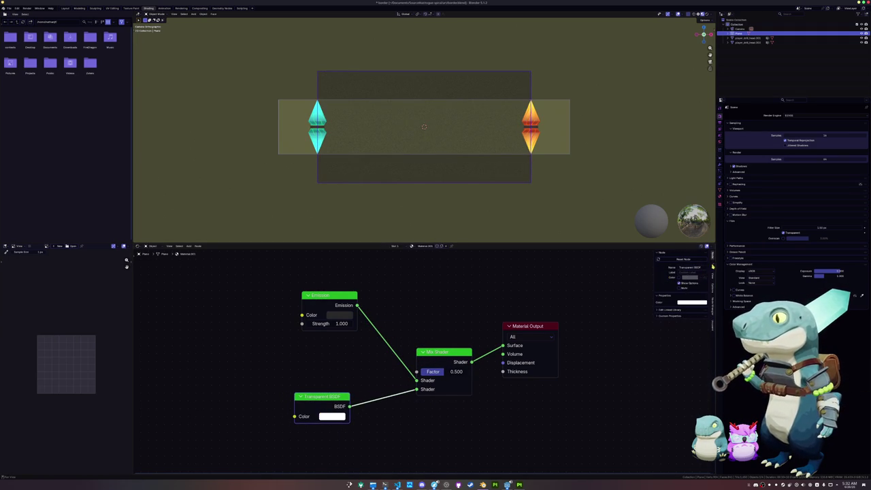
click(713, 286)
click(686, 304)
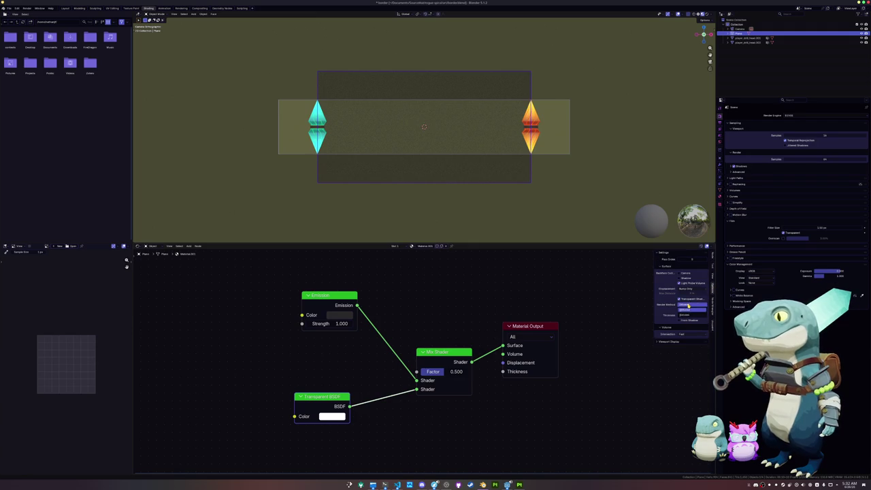
click(691, 315)
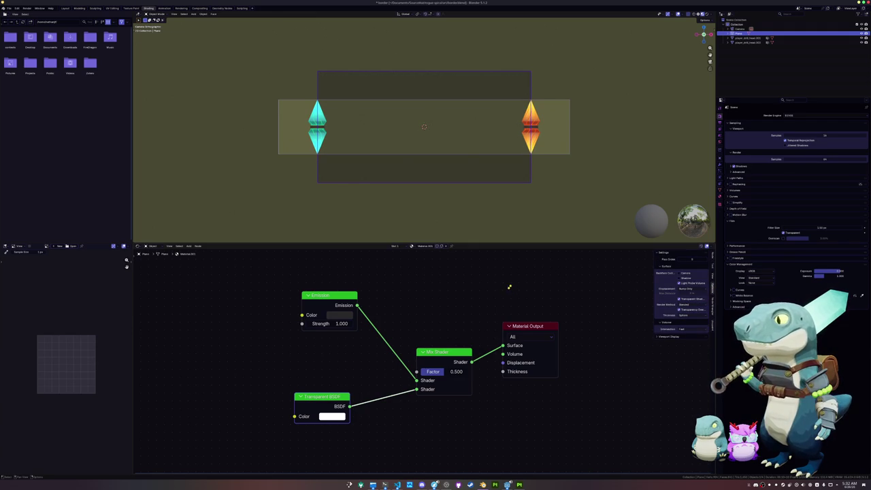
click(181, 9)
click(42, 14)
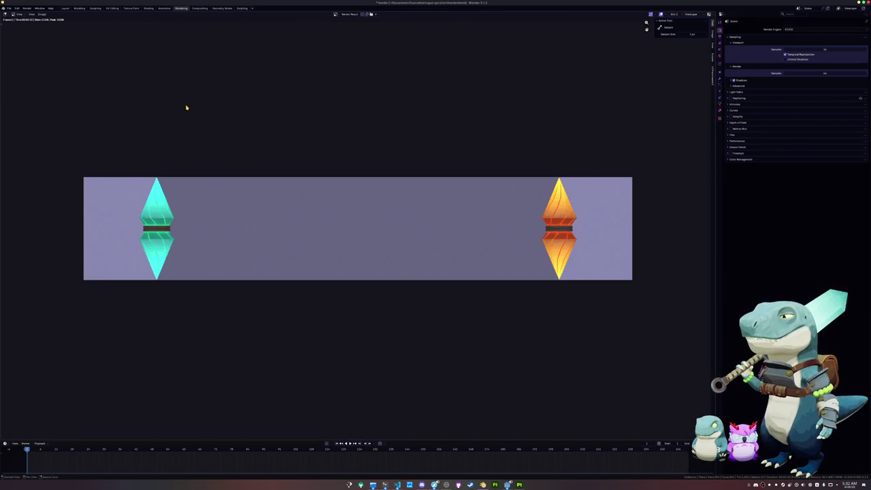
Drag itch.io's BG2 Alpha slider back to full, then return to Blender's Shading workspace
key(alt+Tab)
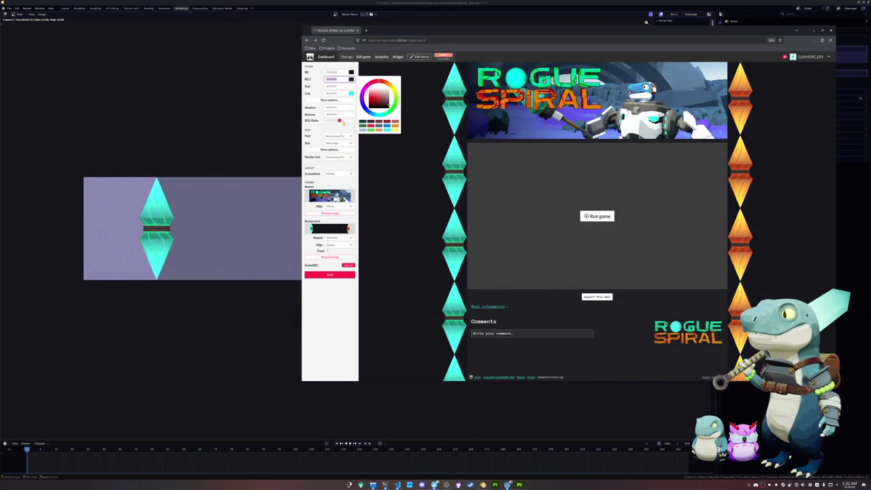
drag(339, 120, 353, 121)
click(173, 294)
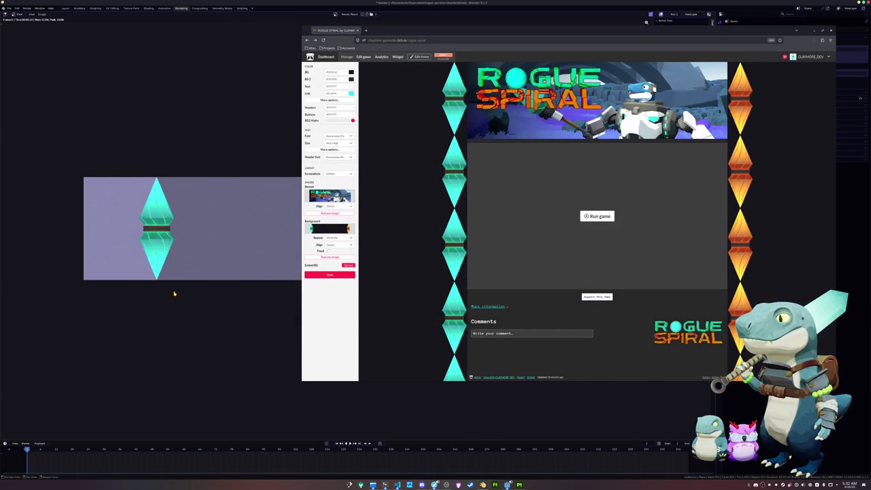
click(66, 8)
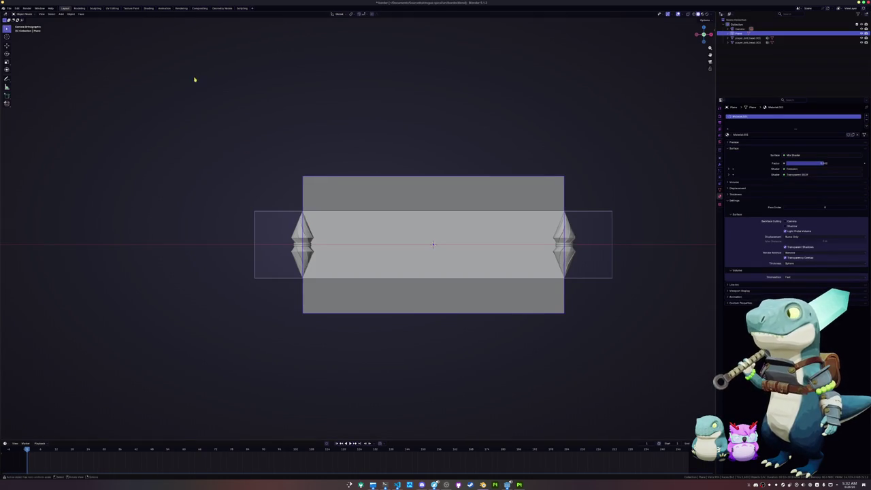
click(163, 8)
click(150, 9)
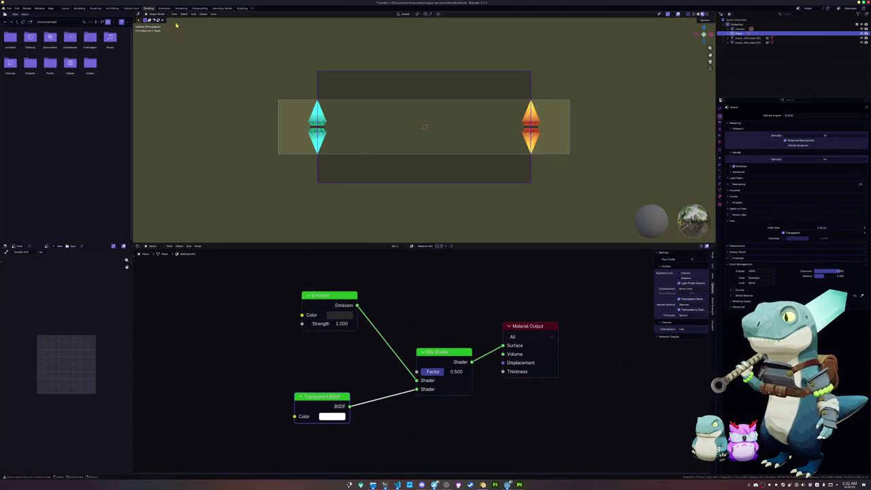
Wire Emission straight to the output and overwrite itch_background.png with the new render
drag(415, 379, 503, 344)
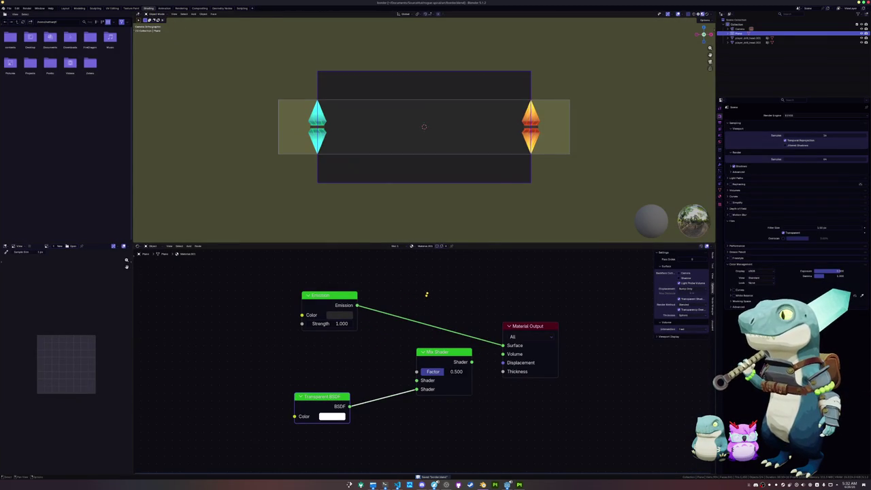
click(181, 9)
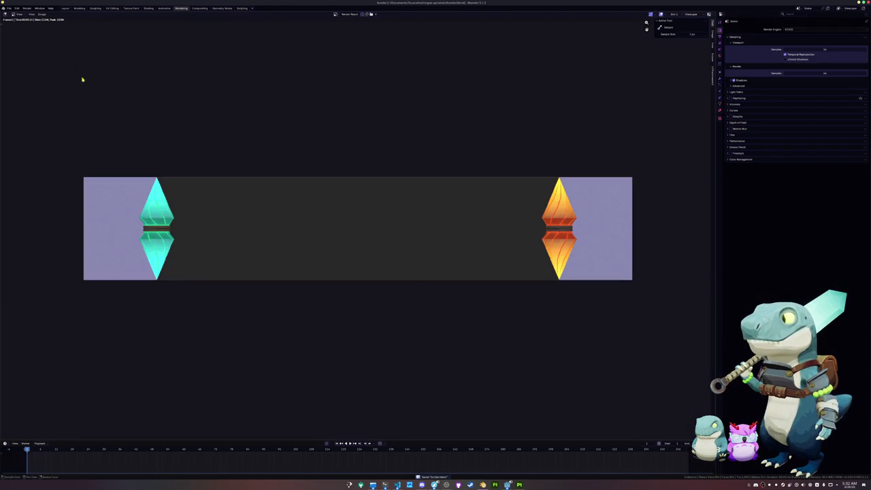
click(43, 14)
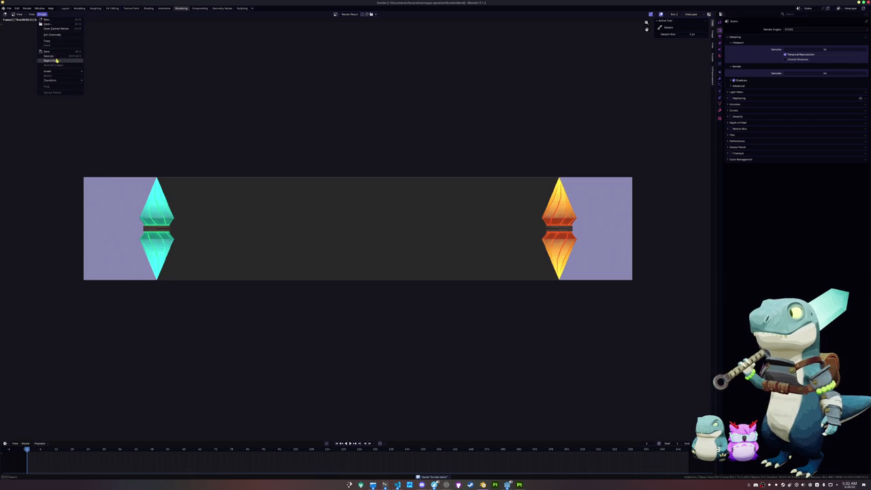
click(72, 60)
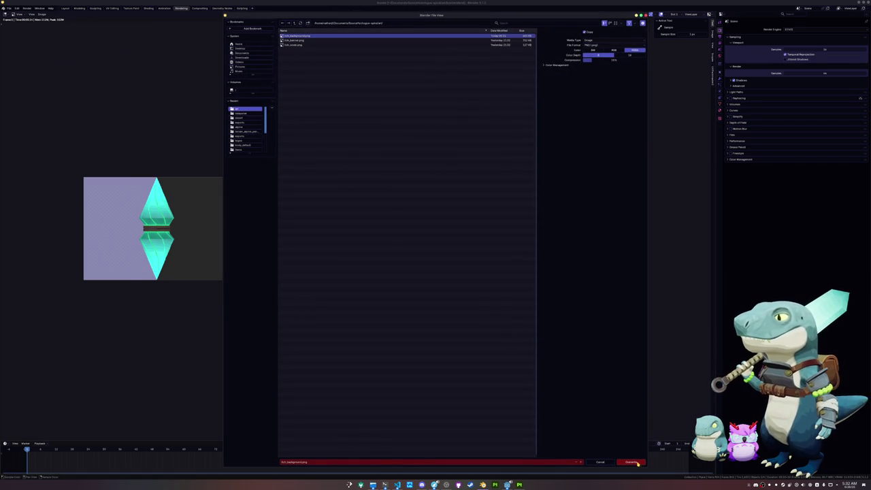
click(631, 455)
click(434, 484)
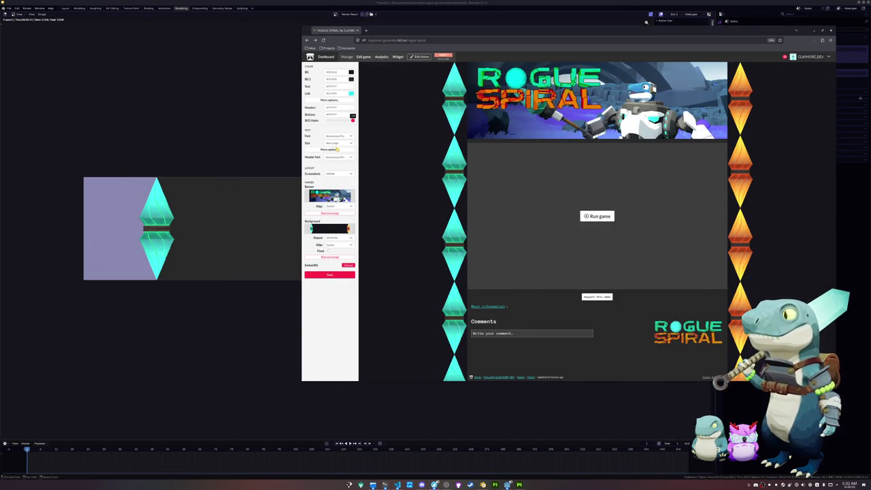
Remove the old page background and upload the newly rendered crystal-column PNG
click(338, 256)
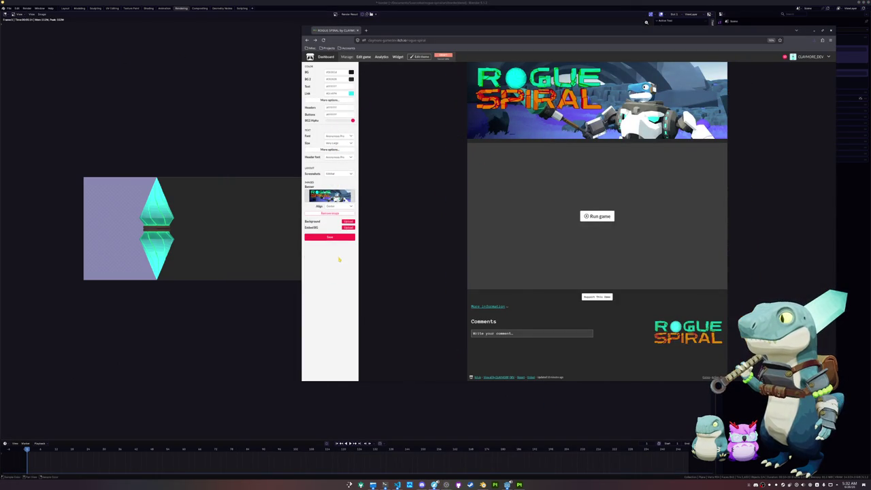
click(347, 222)
double_click(424, 115)
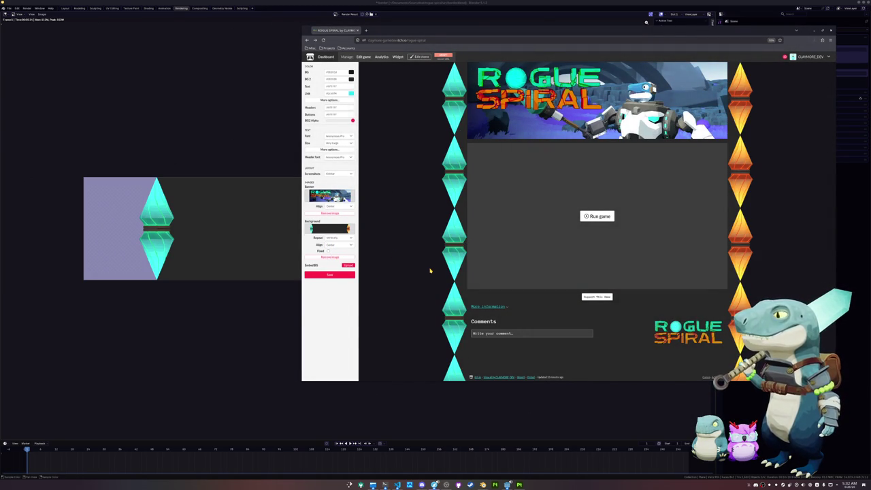
Toggle the Fixed background setting and narrow the browser window to check the column tiling
click(328, 251)
click(328, 251)
click(328, 251)
click(328, 251)
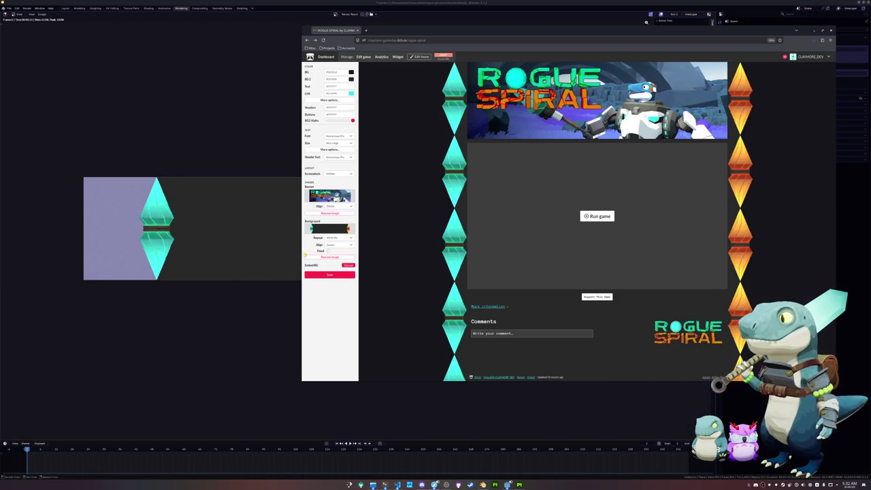
mouse_move(300, 251)
mouse_down()
mouse_move(494, 241)
mouse_move(347, 247)
mouse_up()
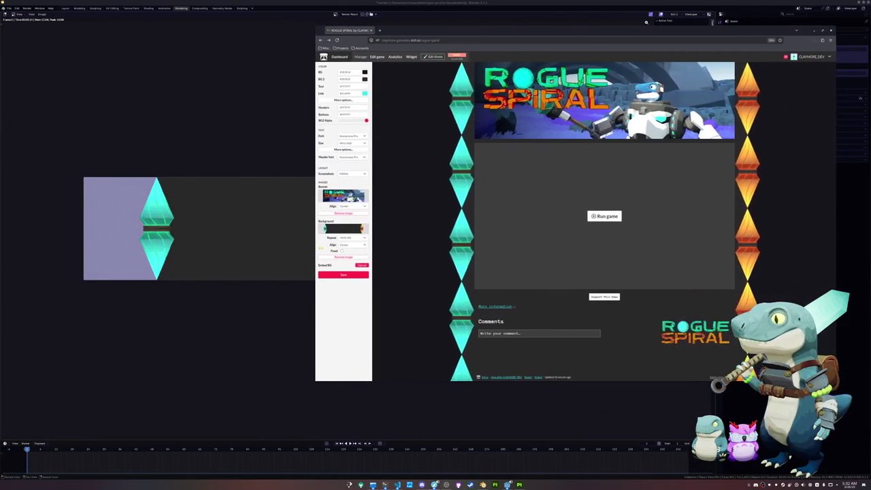
drag(347, 247, 368, 247)
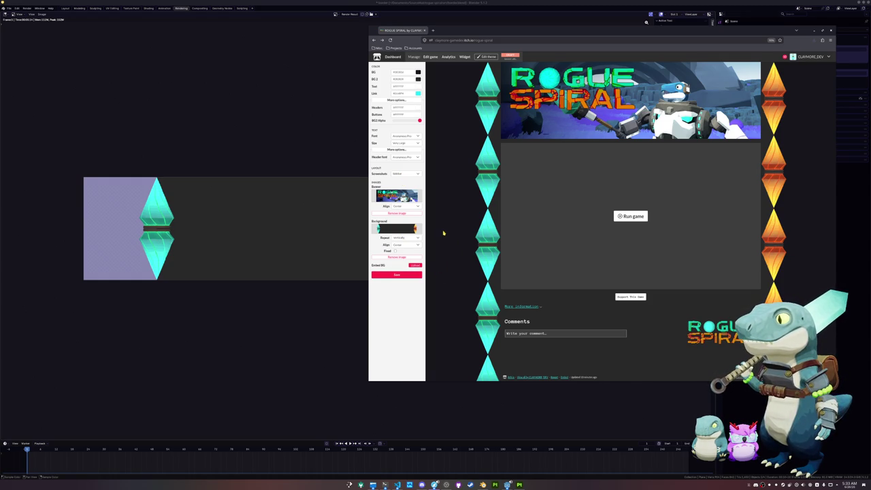
click(431, 57)
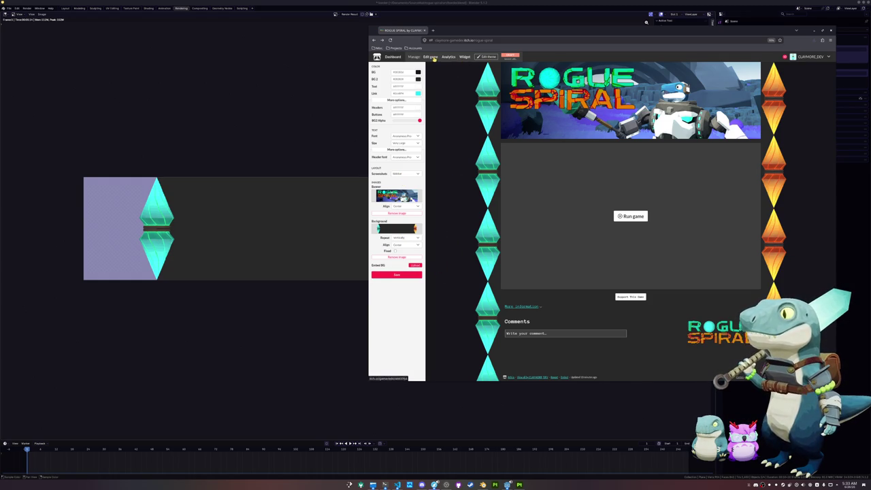
Scroll through the Rogue Spiral project settings, then return to the public game page
scroll(460, 197, down, 4)
scroll(481, 277, down, 3)
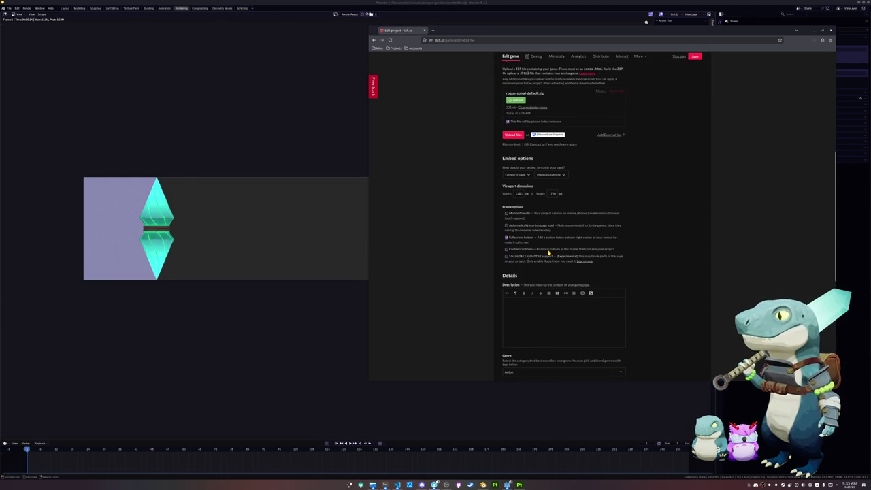
scroll(521, 253, down, 2)
scroll(498, 254, down, 3)
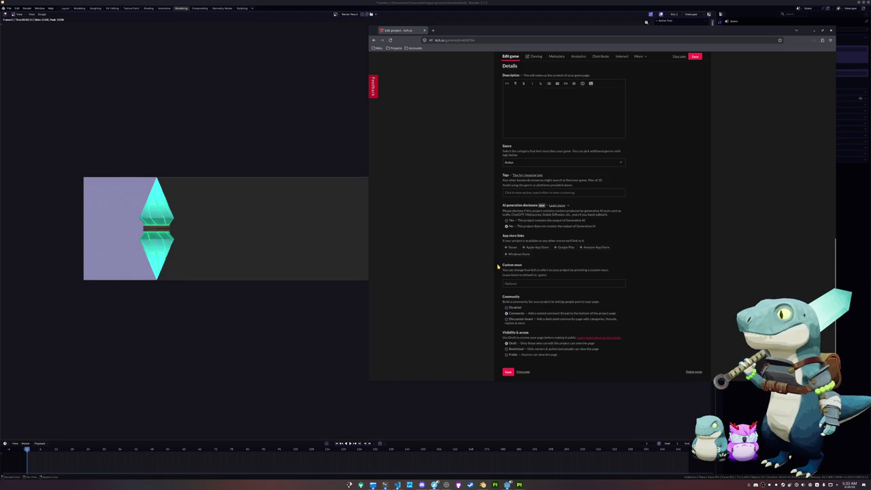
scroll(498, 267, down, 1)
scroll(498, 267, up, 5)
scroll(498, 266, up, 5)
scroll(498, 267, up, 3)
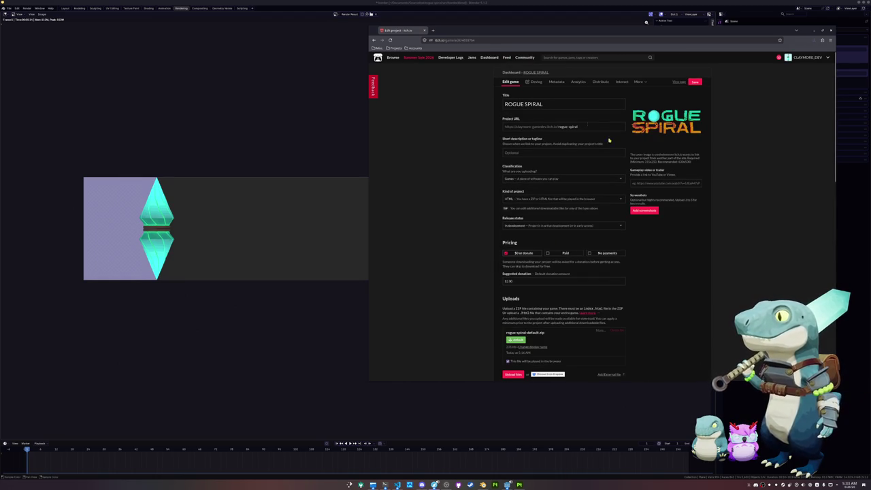
click(679, 81)
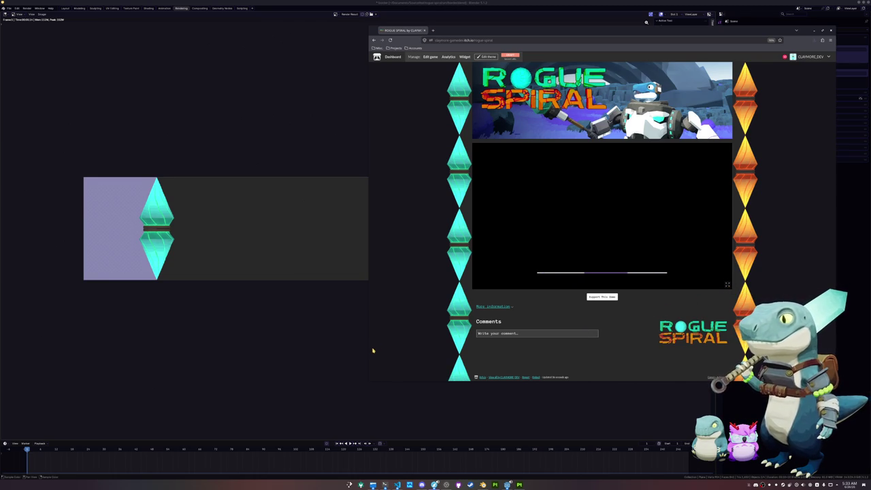
Save the Blender project, open teleporter.blend from recent files, and switch back to the game page
click(296, 355)
key(ctrl+s)
click(10, 9)
mouse_move(20, 27)
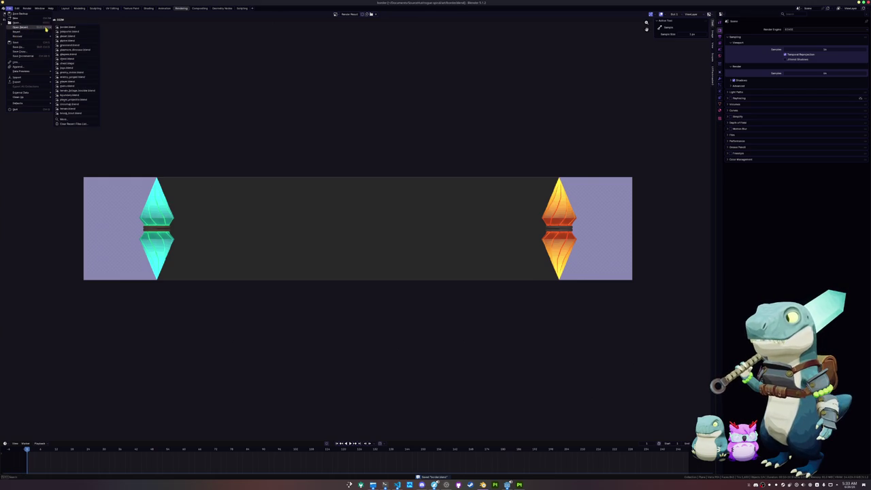
click(68, 27)
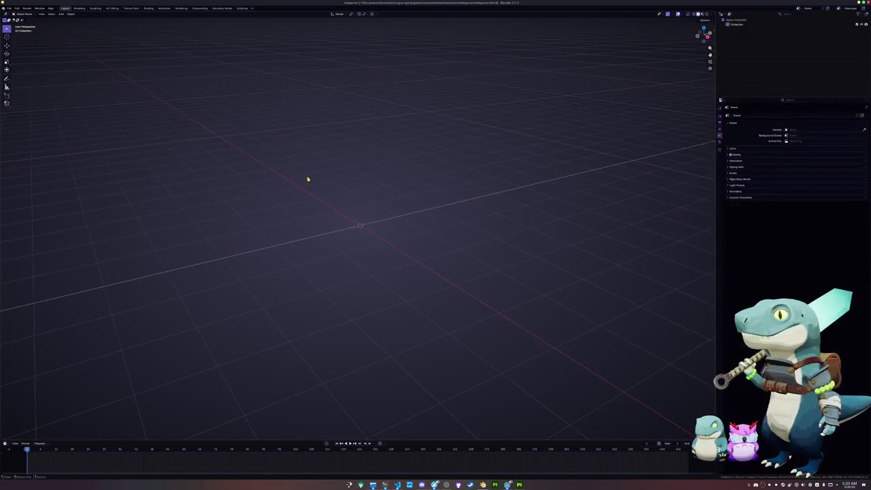
key(alt+Tab)
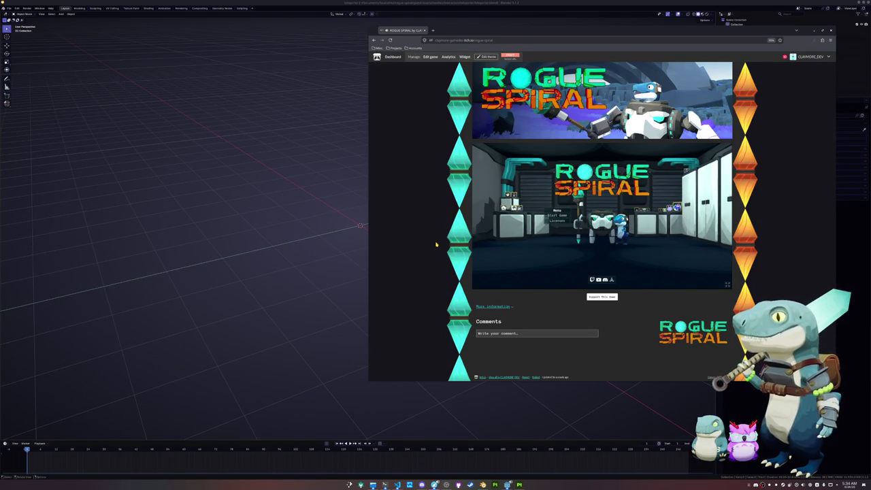
View the game's Licenses screen, go back to the menu, and start a run moving forward with W
click(559, 221)
click(599, 285)
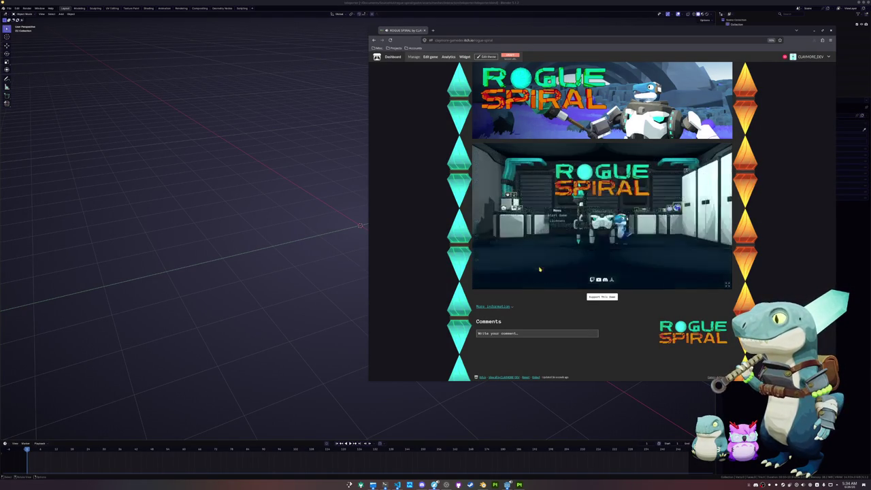
click(559, 216)
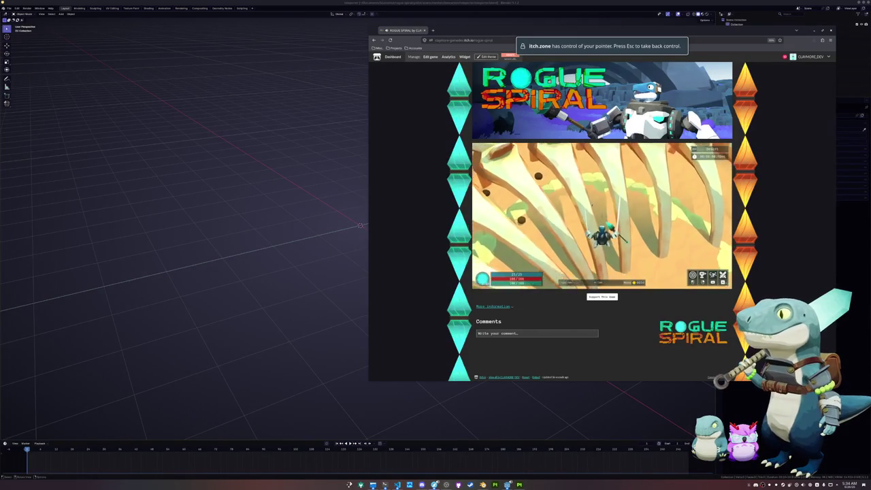
key(w)
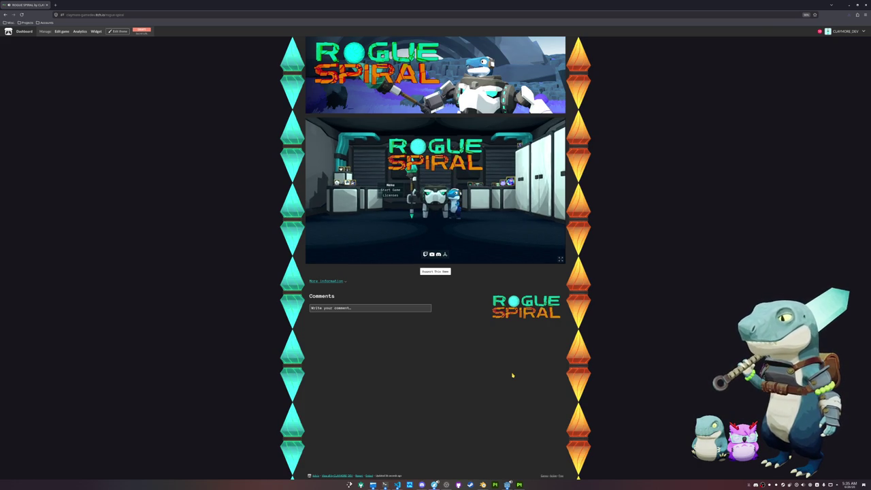
click(390, 190)
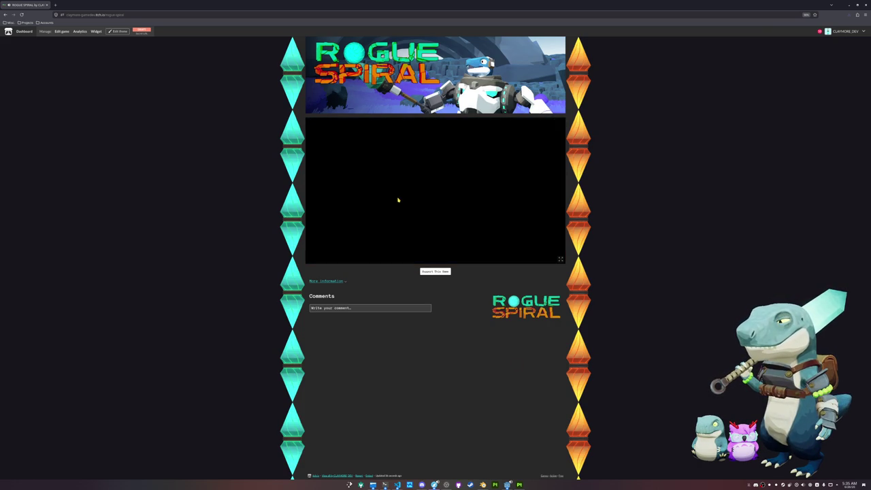
click(398, 200)
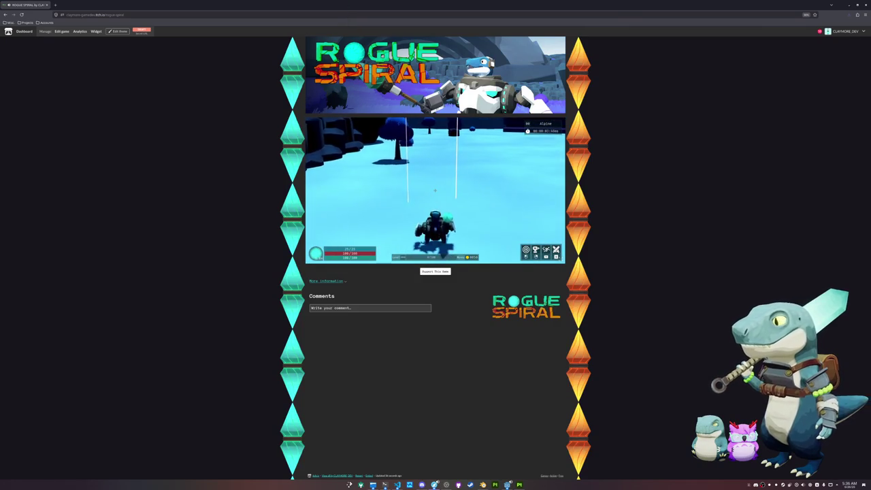
key(w)
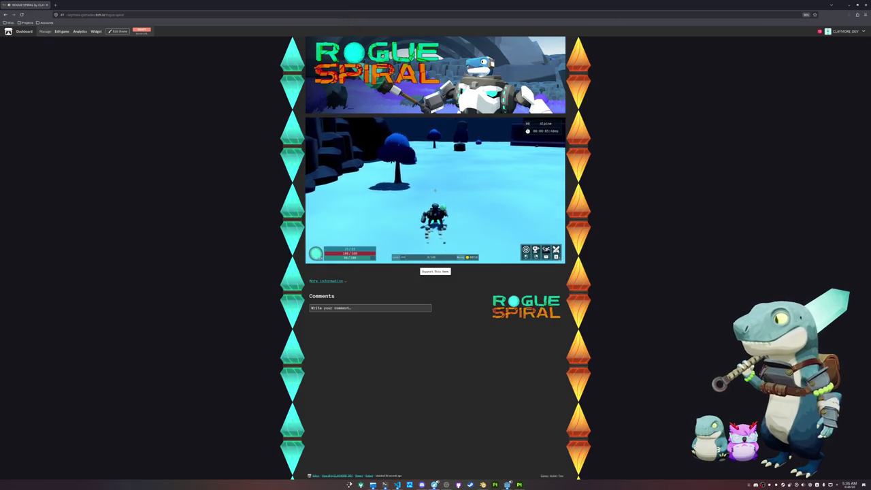
key(w)
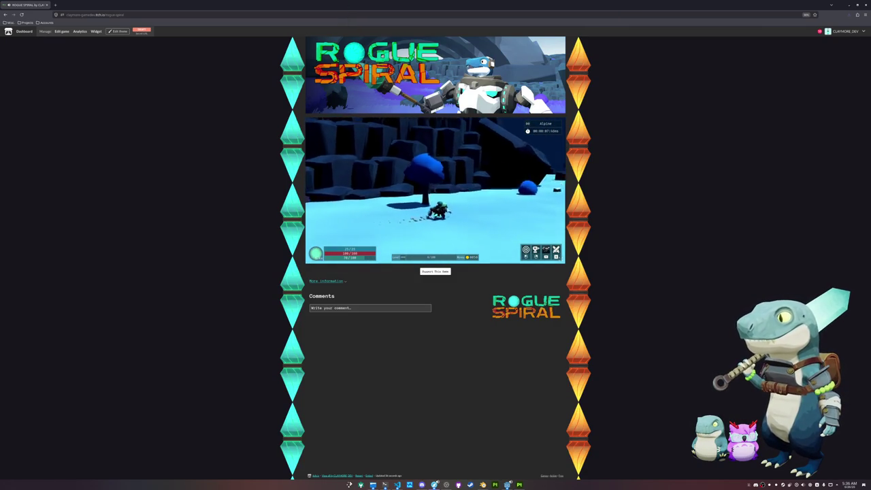
key(w)
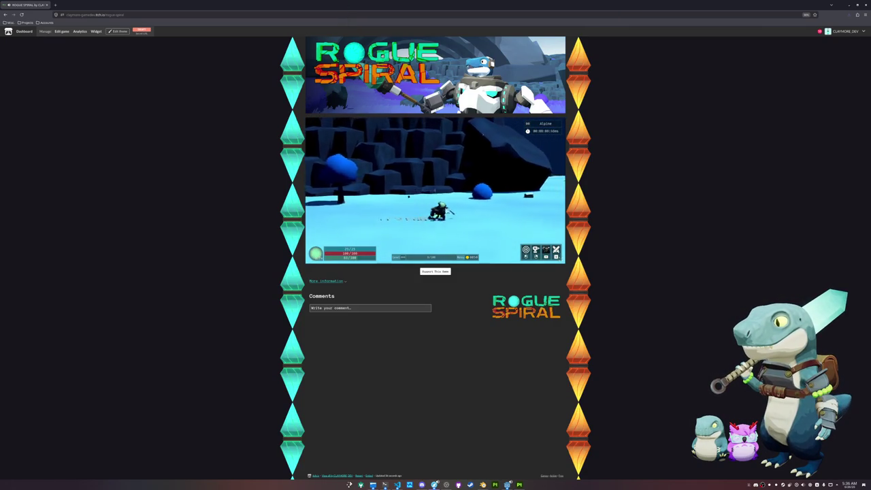
key(w)
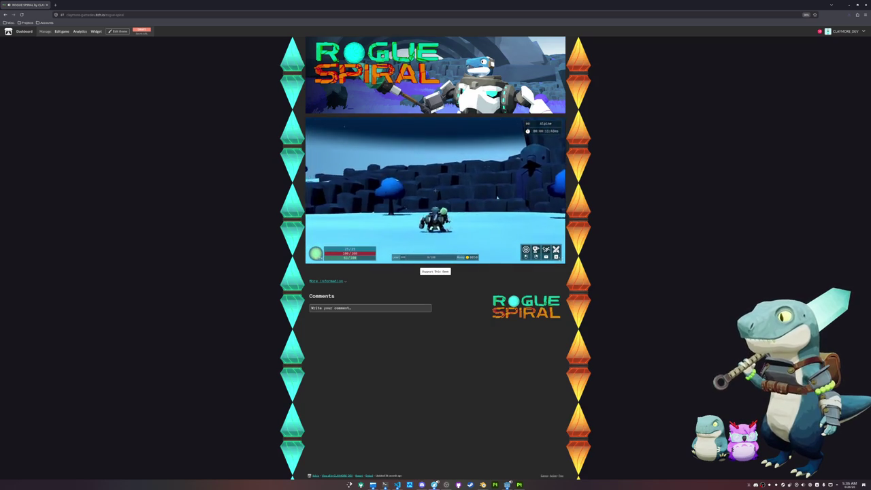
key(w)
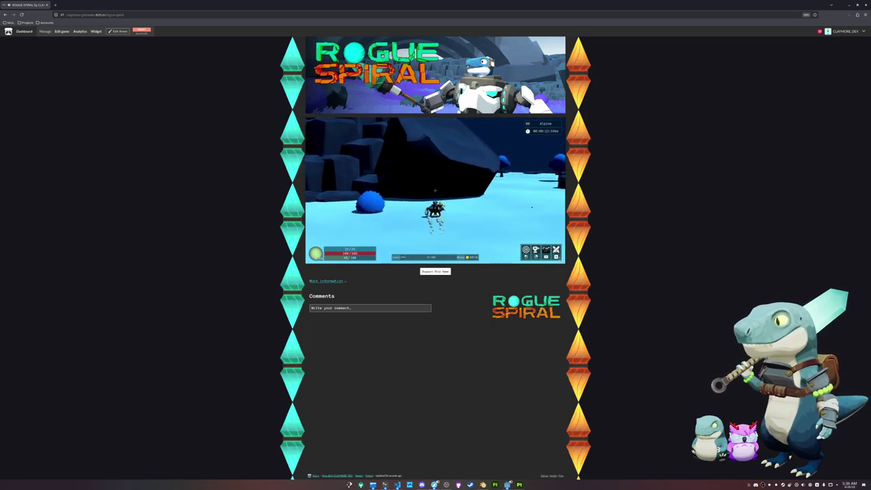
key(w)
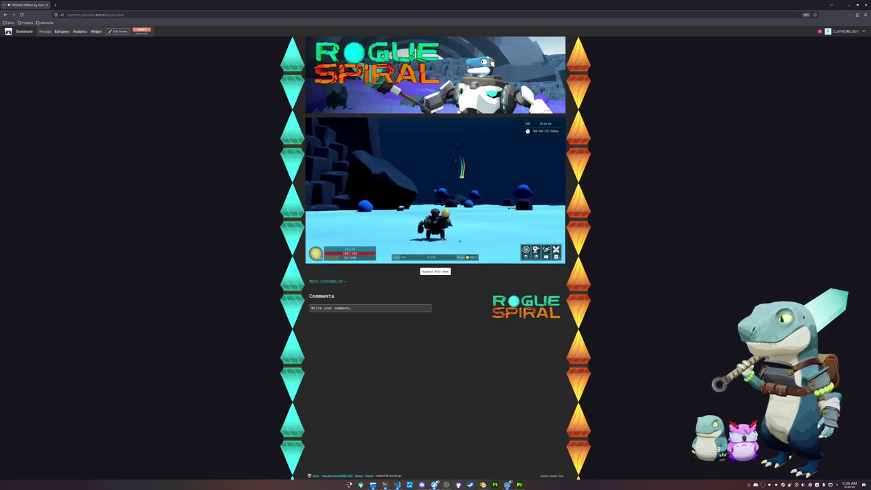
key(Escape)
click(434, 197)
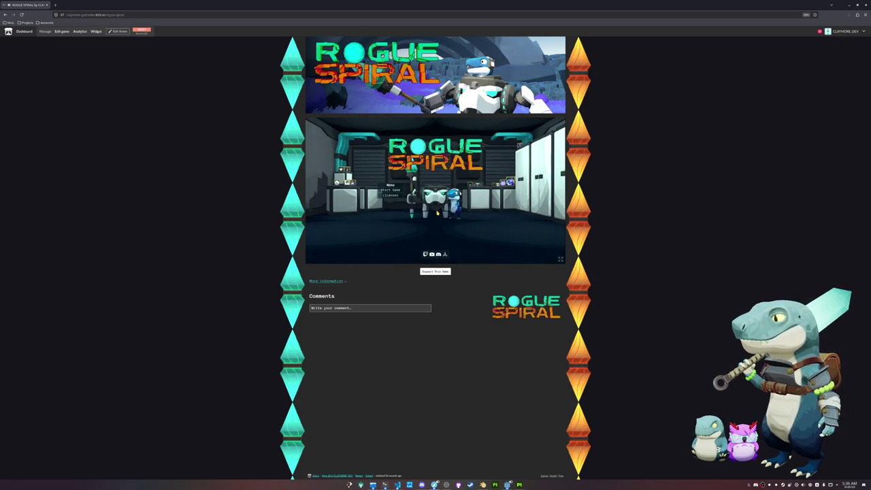
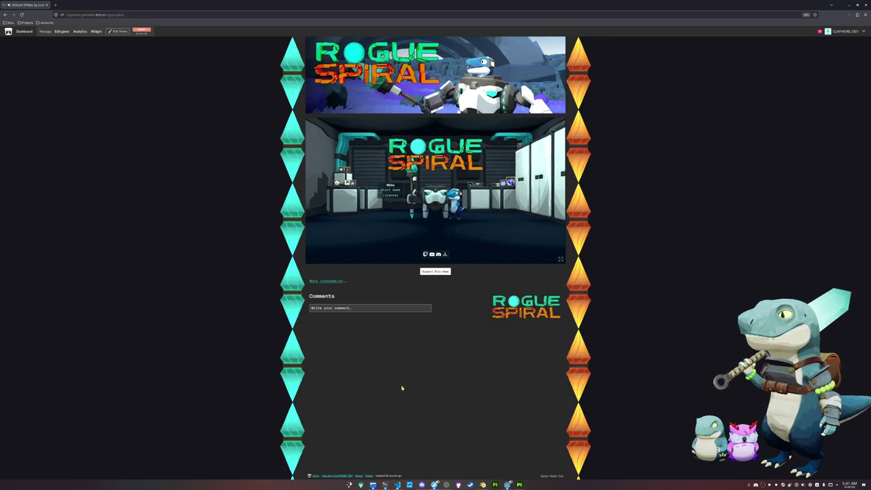
Raise the OBS Studio window from the taskbar, then hide it to reveal the Rogue Spiral game page
click(446, 484)
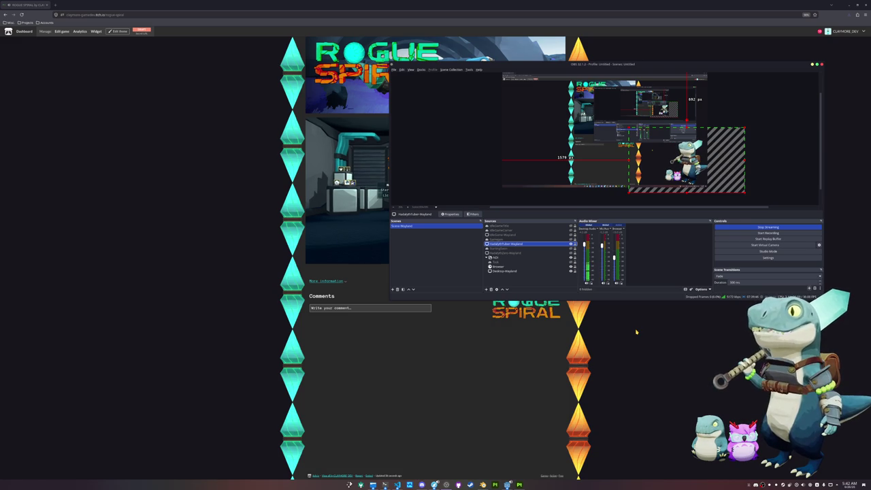
click(636, 332)
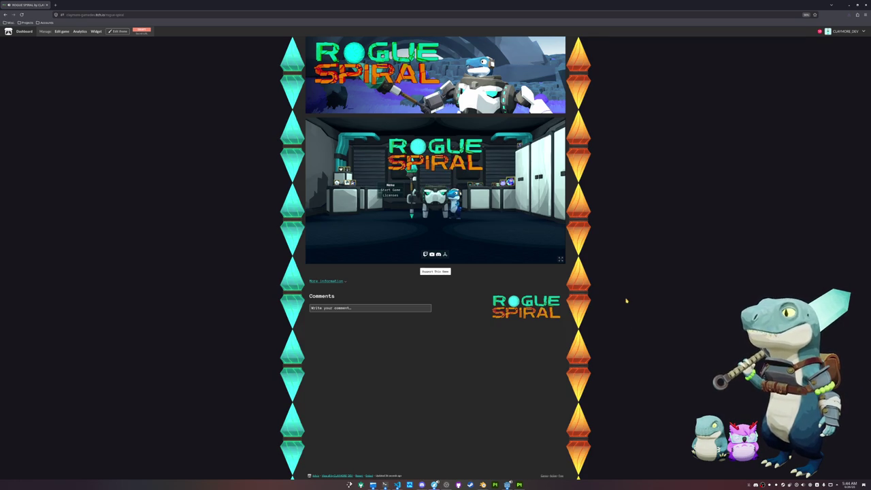
Zoom the Rogue Spiral page in and out, reset it to 100% with Ctrl+0, and minimize the browser
ctrl+scroll(625, 302, up, 1)
ctrl+scroll(667, 272, up, 1)
ctrl+scroll(705, 243, down, 1)
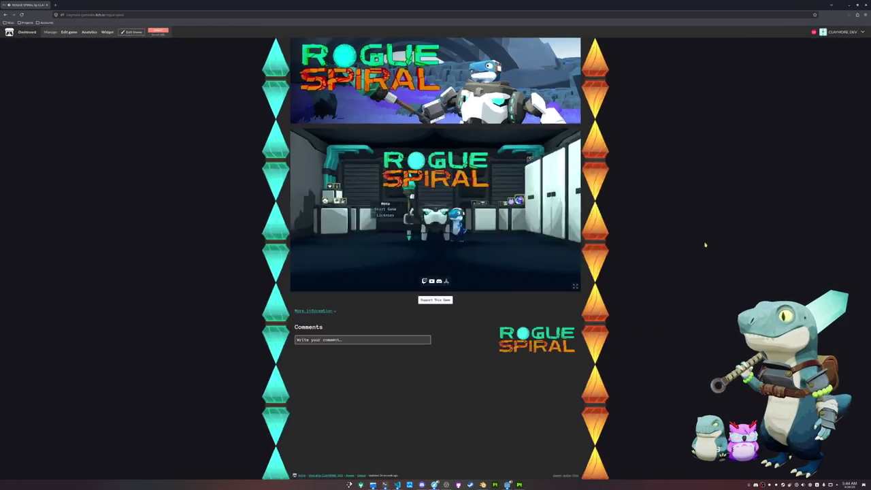
ctrl+scroll(701, 243, down, 3)
ctrl+scroll(697, 243, up, 5)
ctrl+scroll(697, 243, up, 1)
ctrl+scroll(697, 243, up, 1)
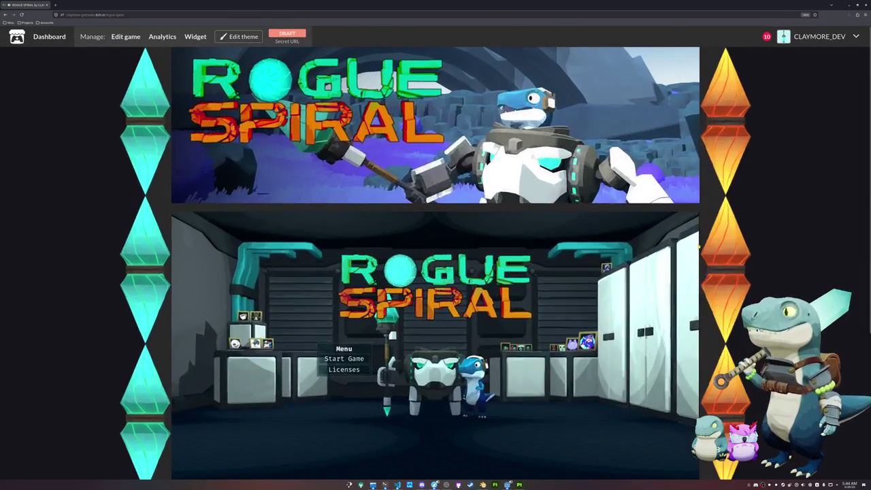
ctrl+scroll(714, 255, down, 3)
ctrl+scroll(747, 272, down, 2)
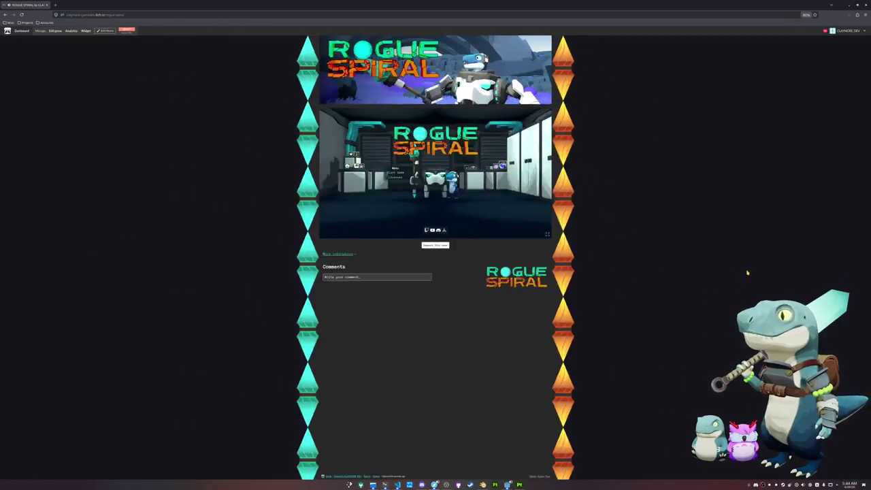
ctrl+scroll(747, 272, down, 1)
ctrl+scroll(747, 270, down, 1)
ctrl+scroll(747, 270, down, 2)
ctrl+scroll(748, 270, up, 3)
ctrl+scroll(749, 270, up, 5)
key(ctrl+0)
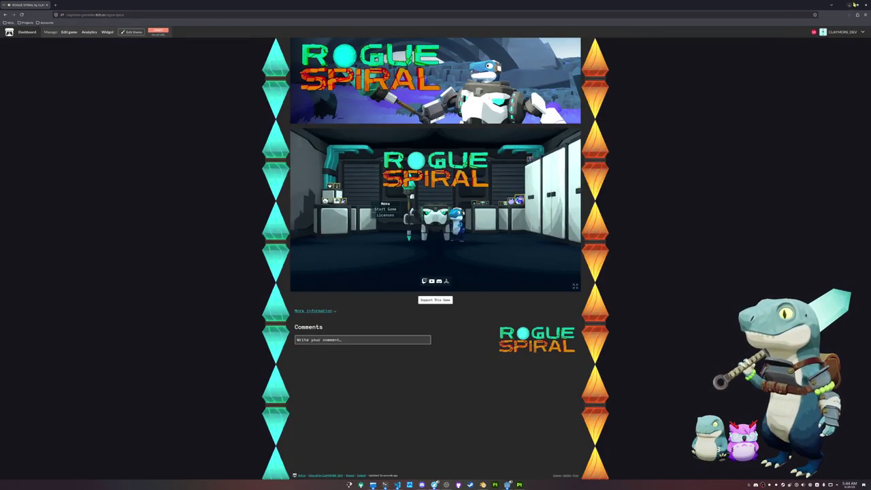
click(846, 5)
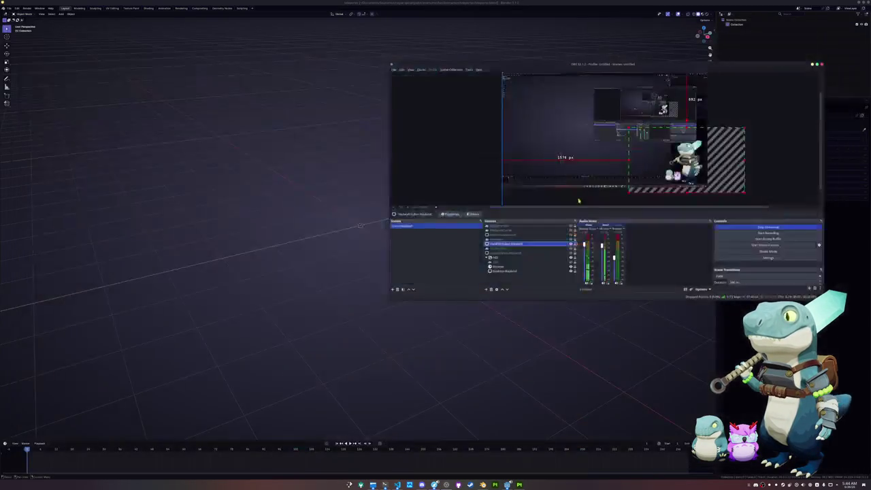
Hide OBS and append the crystal head object from another blend file via File > Append
click(490, 303)
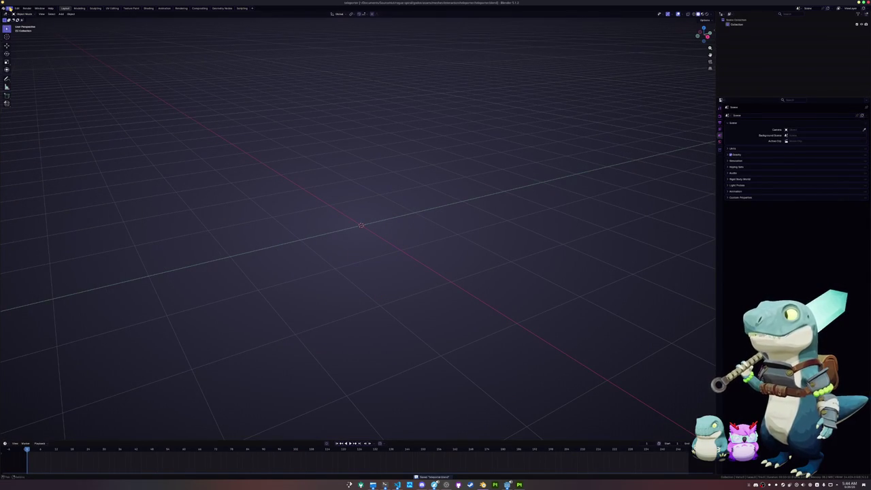
click(9, 8)
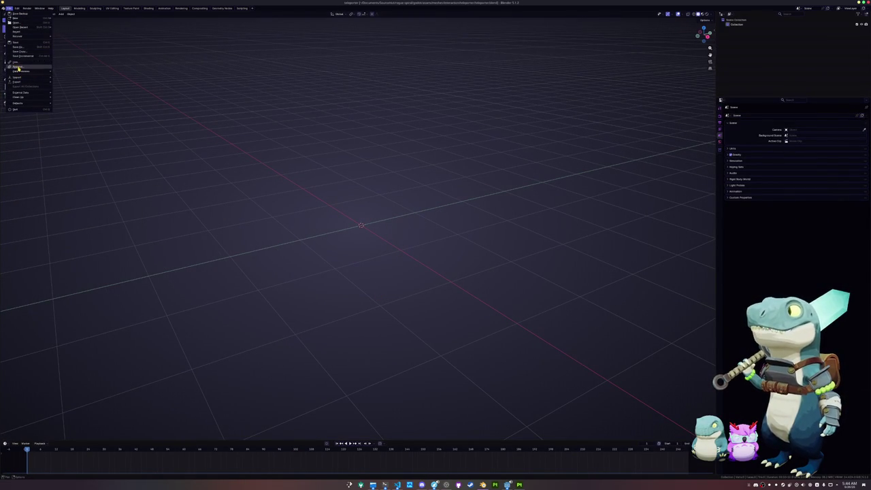
click(18, 67)
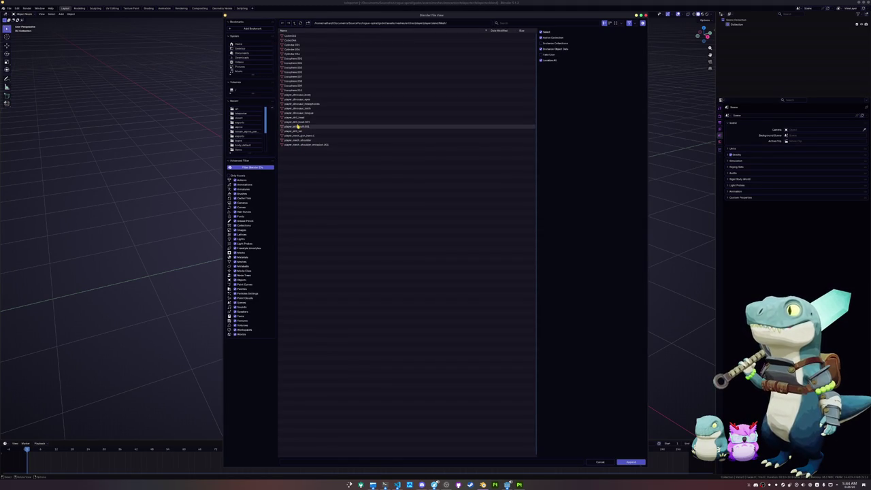
double_click(297, 118)
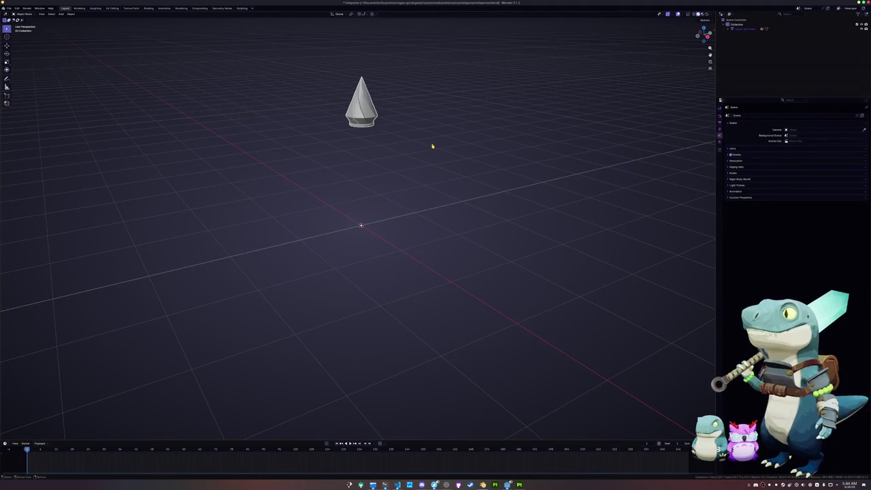
Clear the head's rotation, flip it 180° around X, and move it along Z
key(alt+r)
key(z)
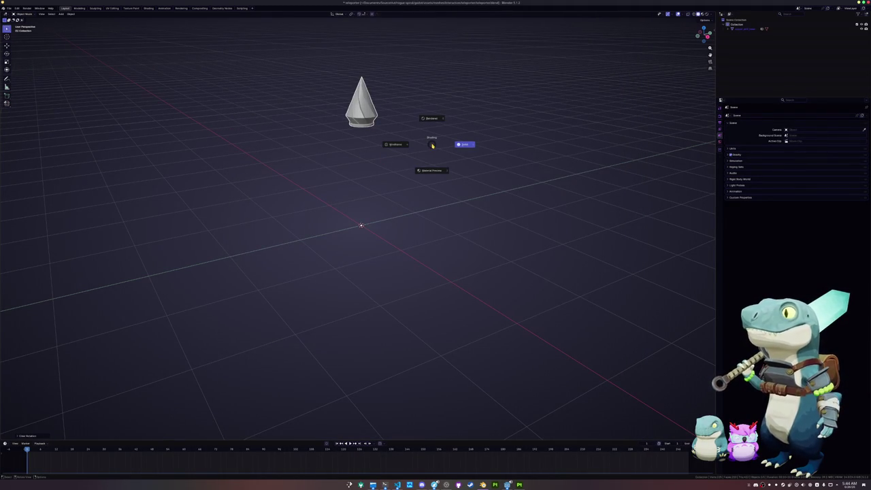
text(rx18)
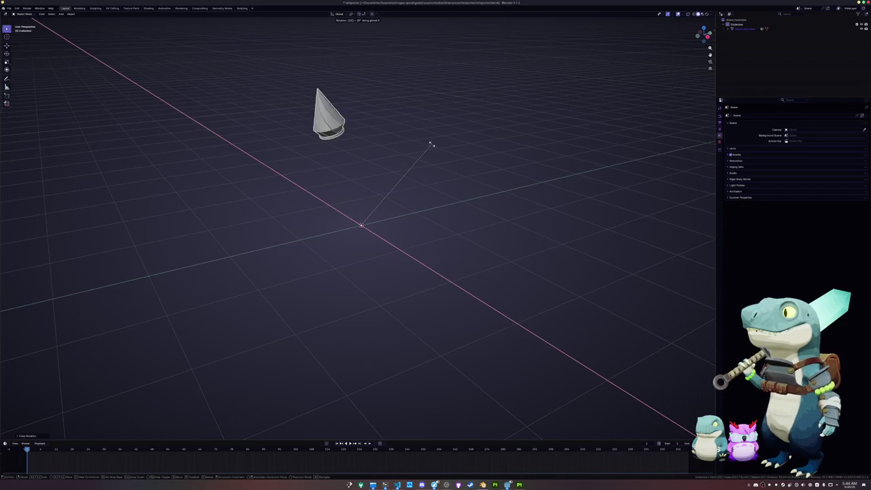
text(0)
key(Return)
key(g)
key(z)
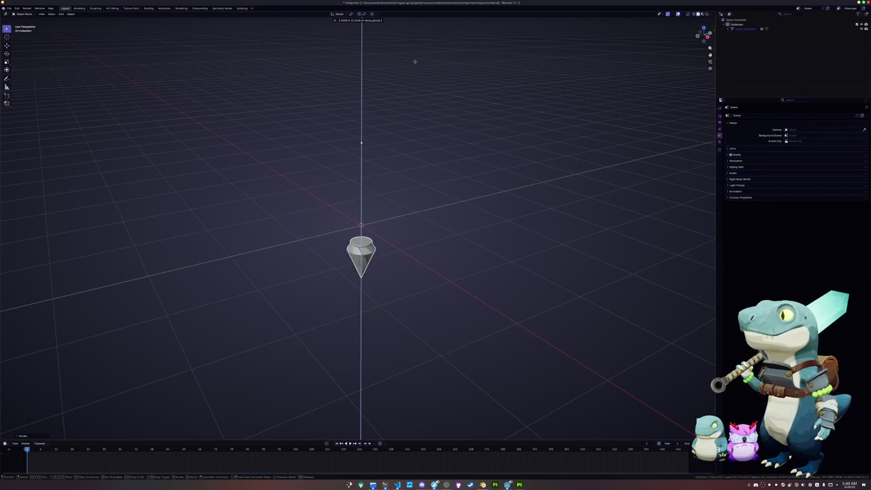
click(421, 21)
Select the crystal head and cancel a further vertical move, leaving it at the origin
middle_drag(407, 113, 425, 136)
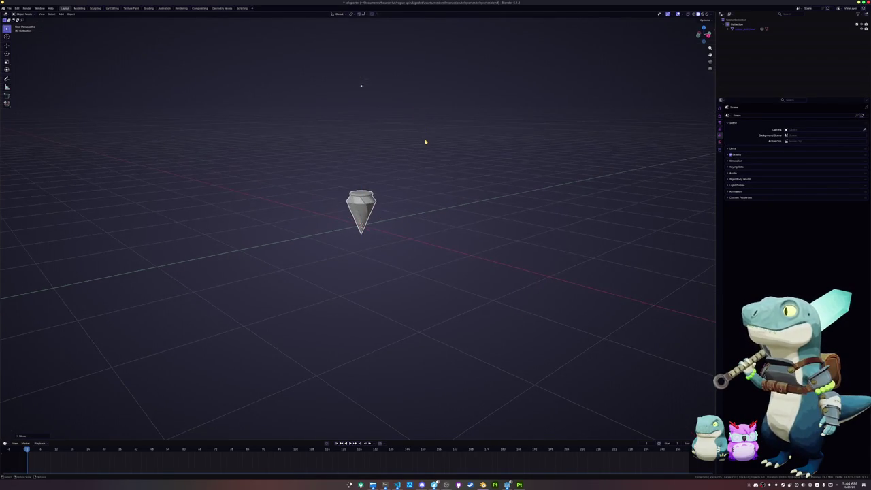
key(a)
key(g)
key(z)
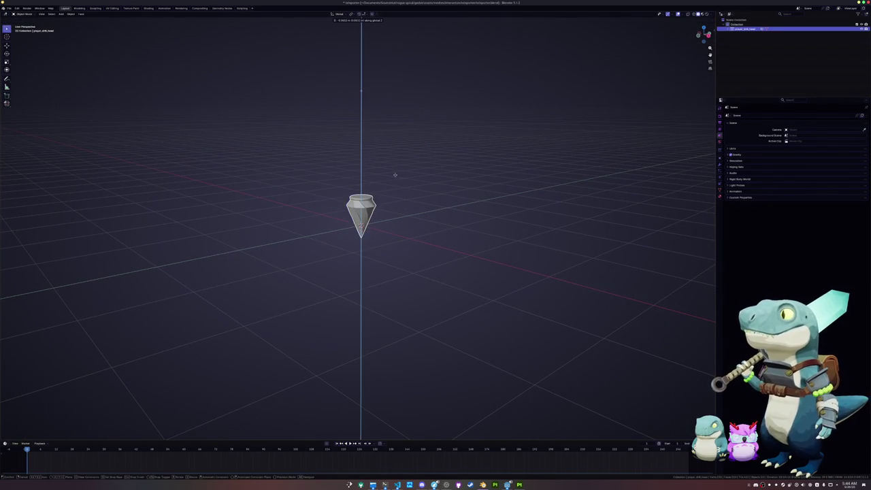
key(Escape)
Add a test cube, raise it along Z, then delete it
key(alt+a)
key(shift+a)
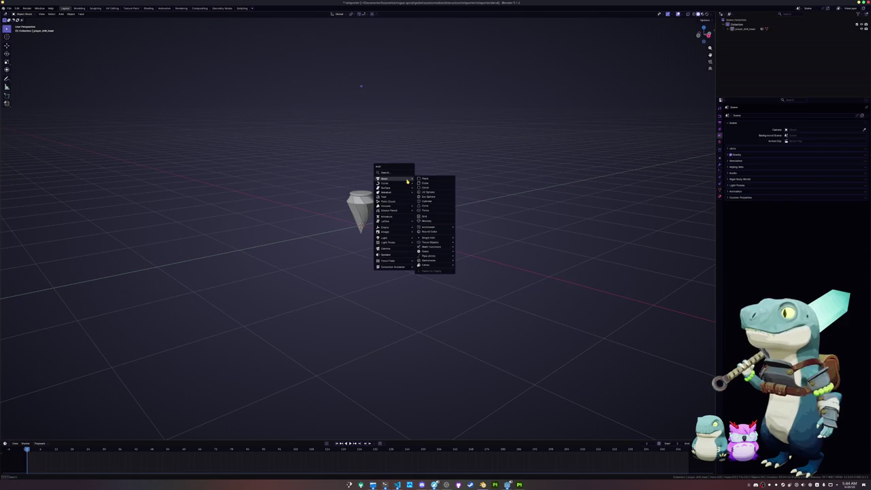
click(428, 184)
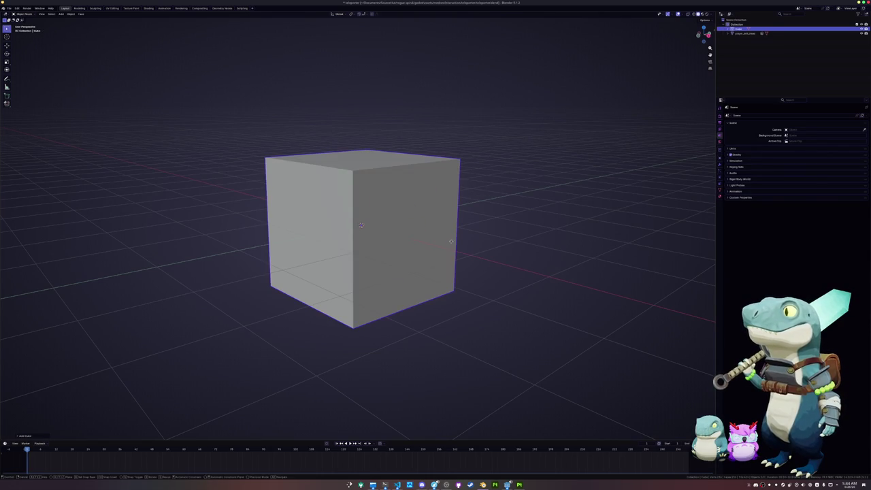
key(g)
key(z)
click(429, 198)
key(Delete)
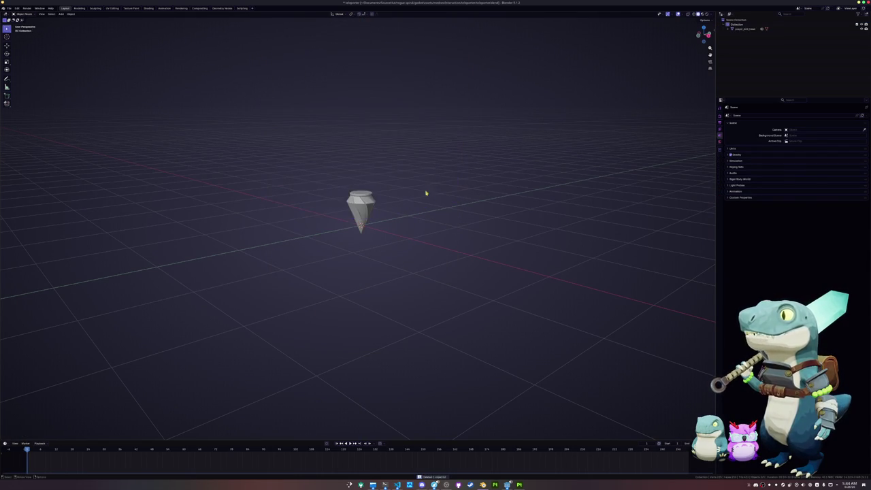
click(4, 8)
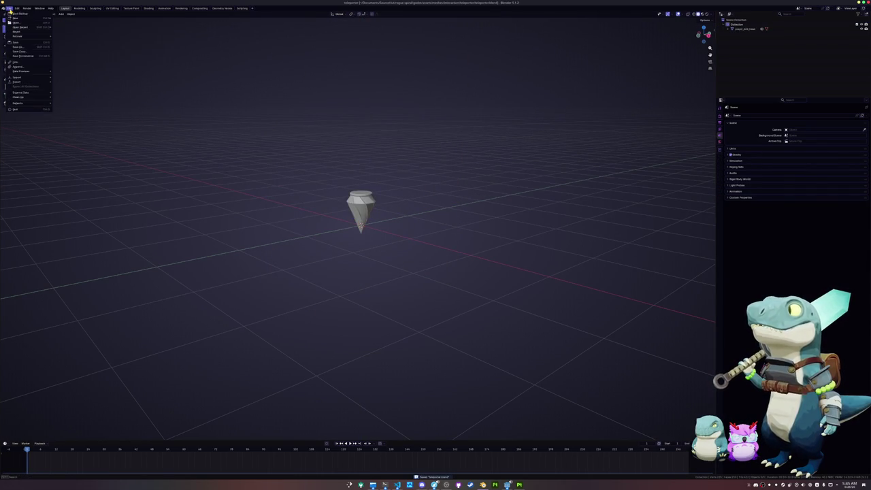
Append the rig object from player.blend and move it 3 m along X
click(19, 66)
click(294, 23)
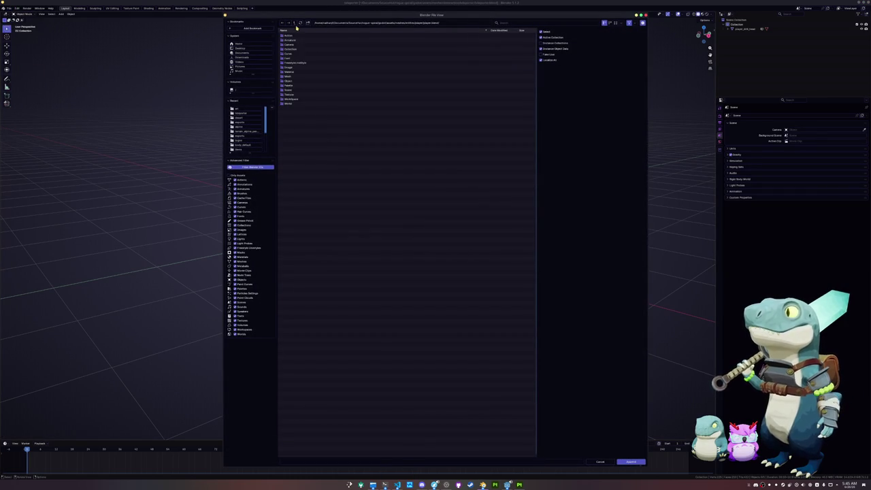
double_click(294, 80)
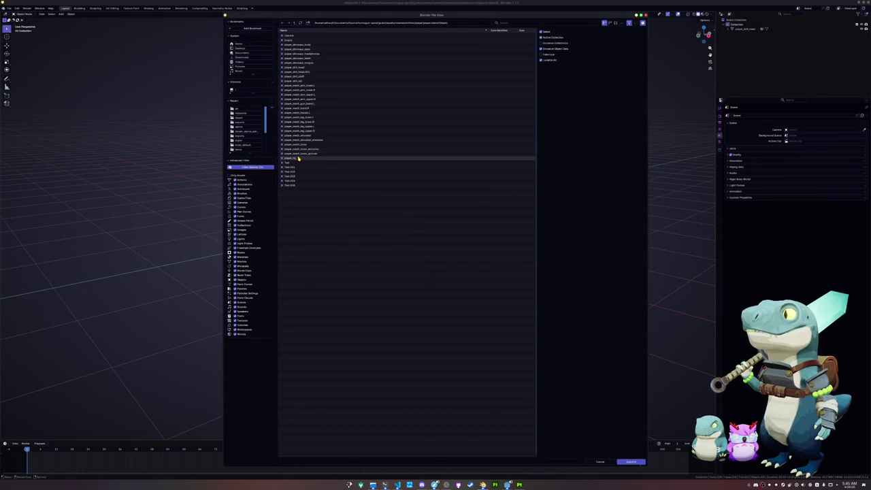
double_click(292, 157)
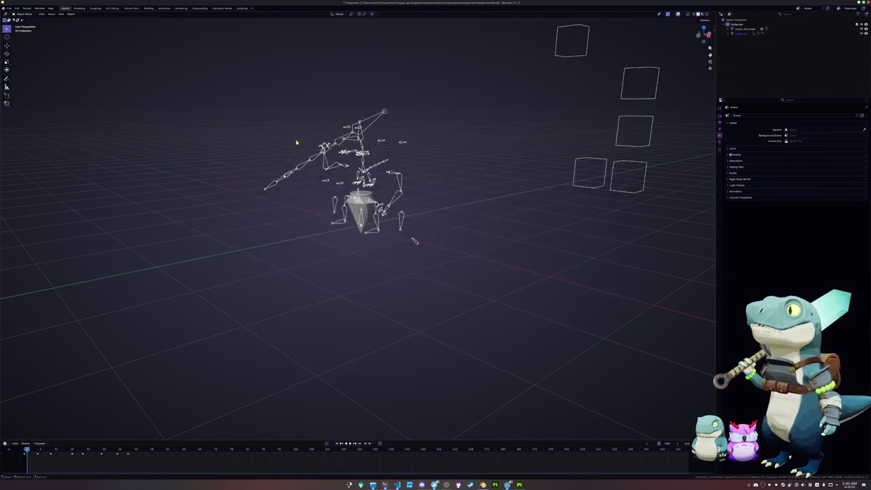
key(g)
key(x)
click(404, 217)
Select the crystal head and scale it up to about twice its size
click(360, 204)
key(ctrl+a)
click(392, 217)
scroll(399, 227, down, 3)
key(s)
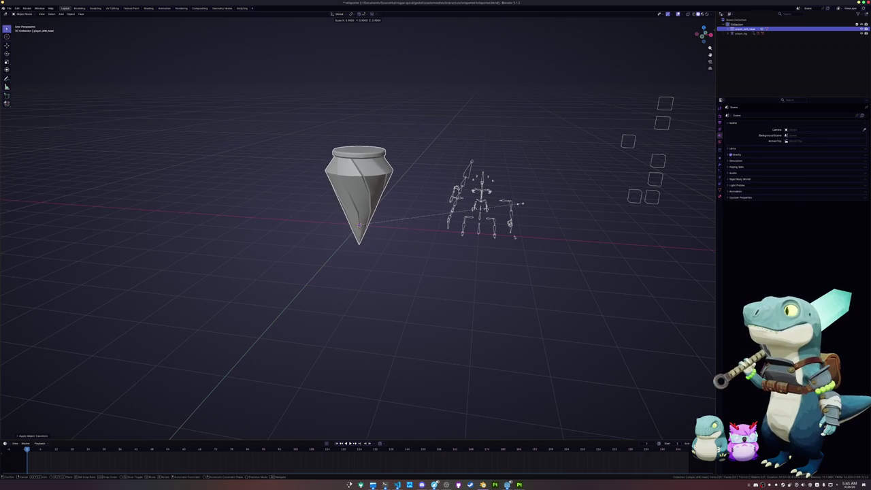
click(485, 208)
mouse_move(485, 208)
middle_down()
mouse_move(402, 218)
mouse_move(417, 219)
middle_up()
key(Tab)
key(Tab)
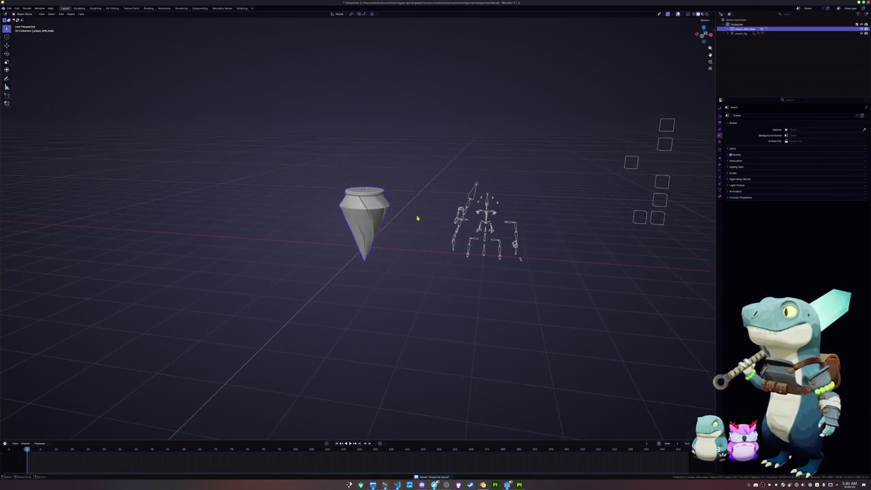
key(shift+a)
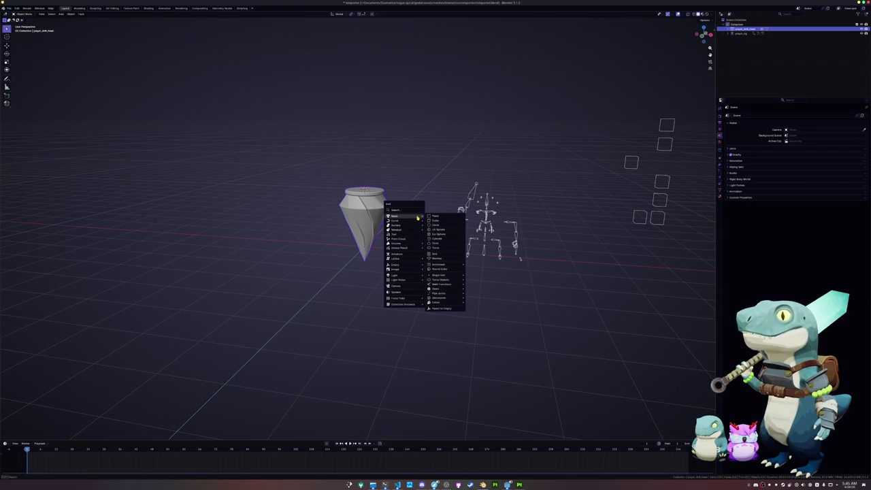
Add a cube and raise it along Z to sit above the crystal head
click(433, 223)
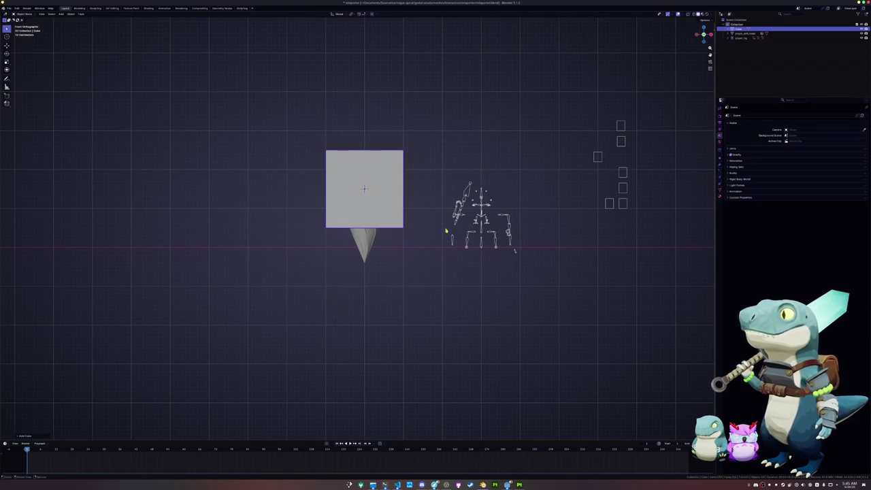
key(g)
key(z)
click(435, 186)
middle_drag(436, 189, 419, 205)
Pull the cube's top face upward to stretch it into a tall block
key(Tab)
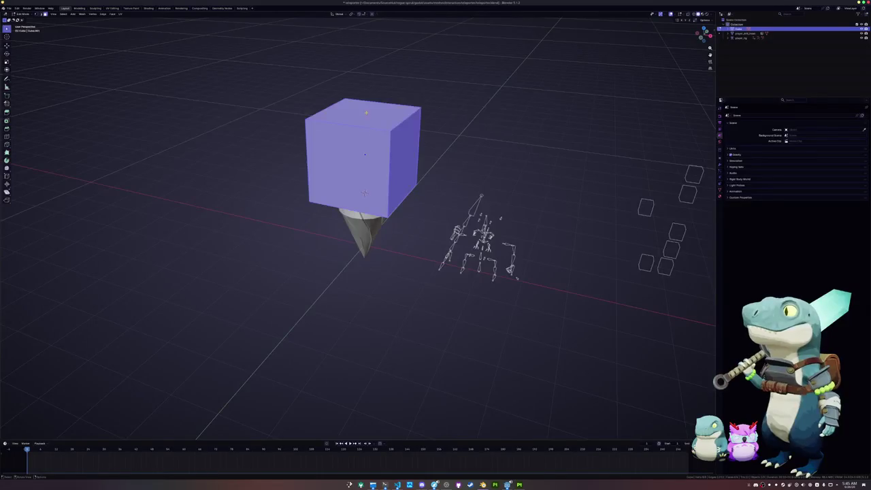
scroll(364, 191, down, 3)
click(361, 117)
key(g)
key(z)
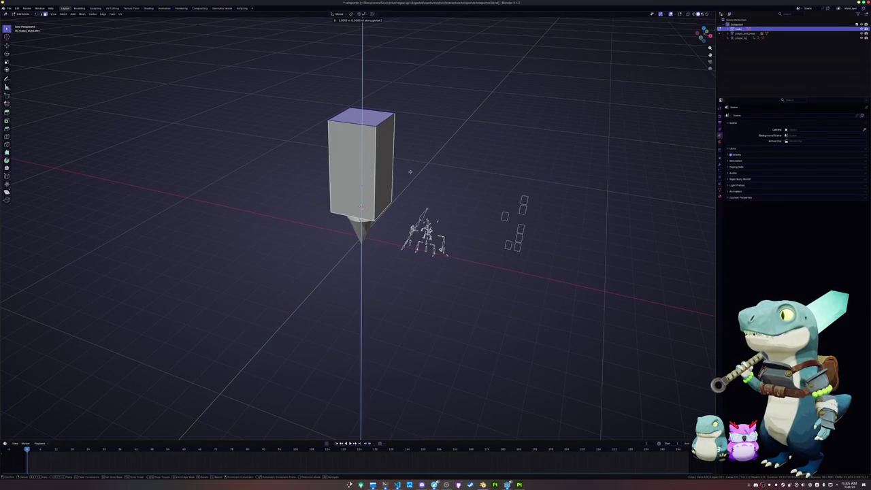
click(410, 157)
In front view, scale the whole block to 0.7 width, excluding Z, and return to Object Mode
key(KP_1)
key(a)
scroll(514, 250, up, 3)
key(s)
key(shift+z)
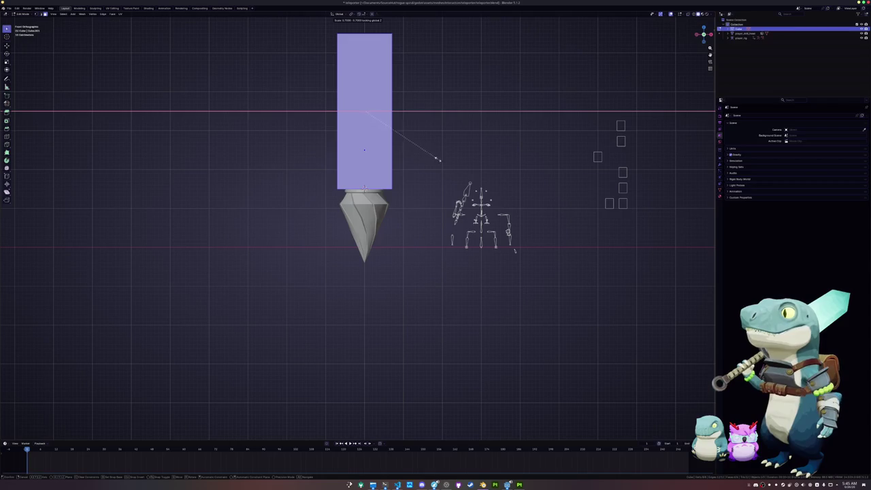
click(446, 158)
middle_drag(446, 158, 402, 212)
scroll(408, 204, down, 3)
key(Tab)
key(shift+a)
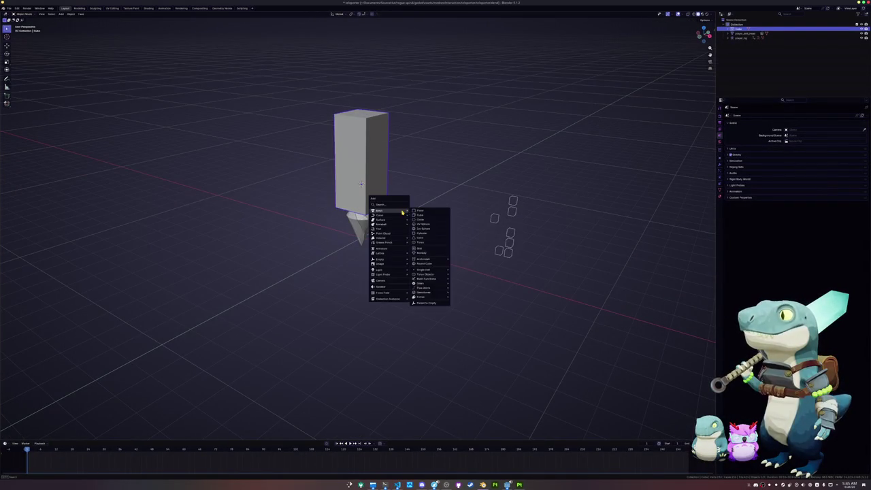
Add a cube, shrink it, and lower it beside the main block
click(421, 217)
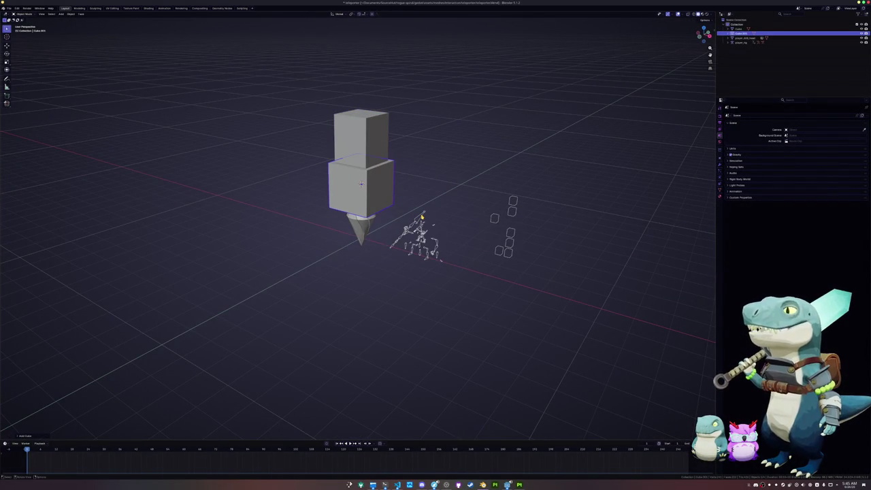
key(KP_7)
key(s)
click(383, 230)
key(g)
key(z)
mouse_move(405, 253)
middle_down()
mouse_move(387, 246)
mouse_move(408, 262)
mouse_move(422, 238)
mouse_move(446, 242)
middle_up()
click(389, 264)
Extrude the small cube's top face upward and bevel its vertical edges
key(Tab)
key(e)
click(410, 257)
scroll(357, 226, up, 1)
scroll(357, 227, up, 1)
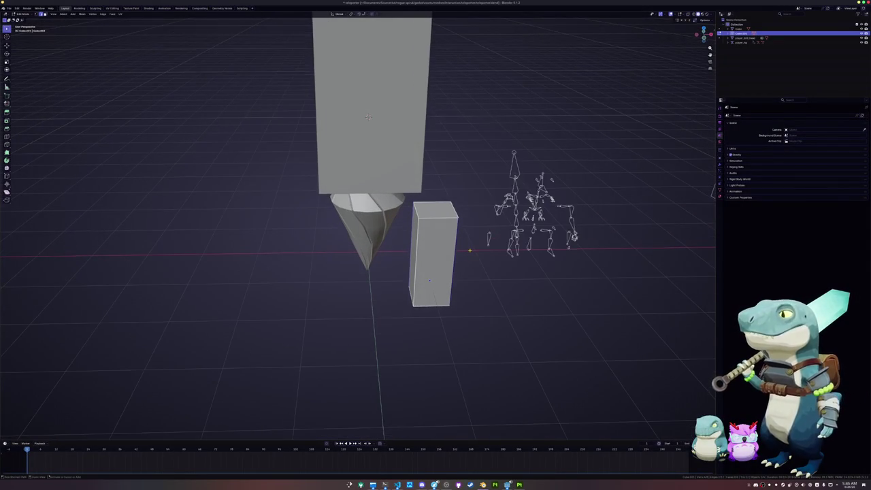
key(ctrl+b)
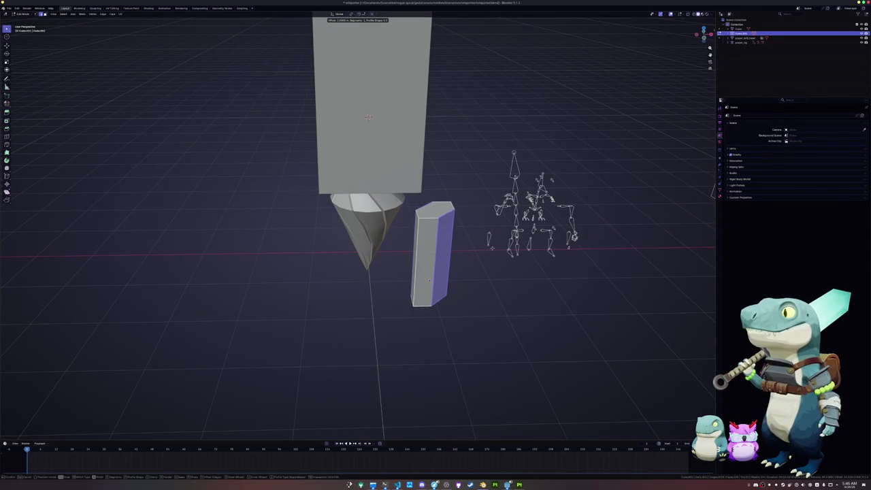
key(Escape)
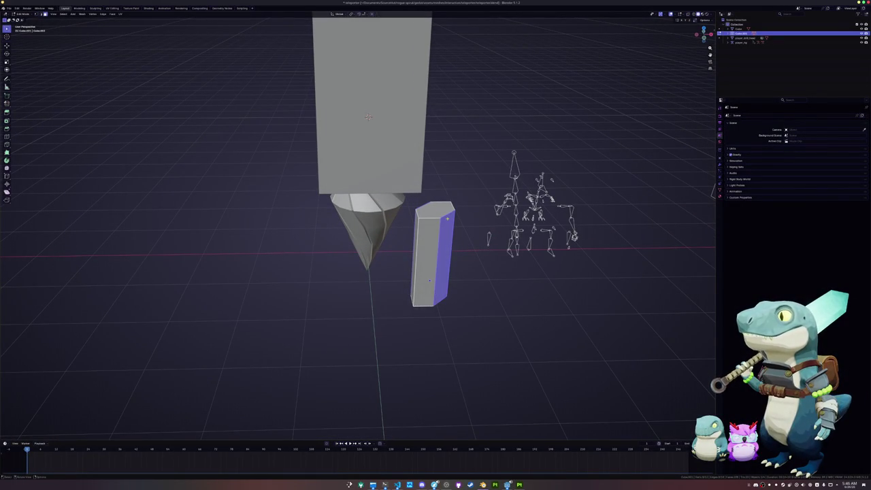
Lower the beveled prism's top face by 1 m into a short base
click(454, 211)
key(g)
key(z)
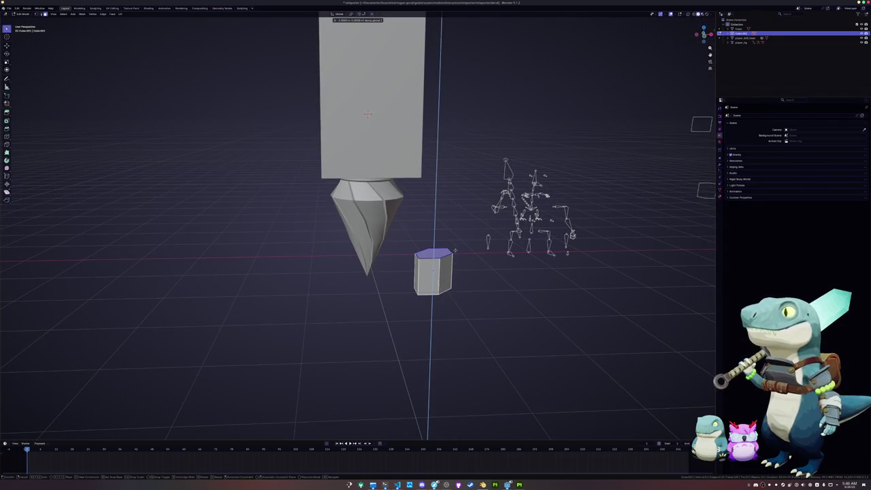
click(454, 250)
middle_drag(454, 251, 435, 272)
key(Tab)
key(Tab)
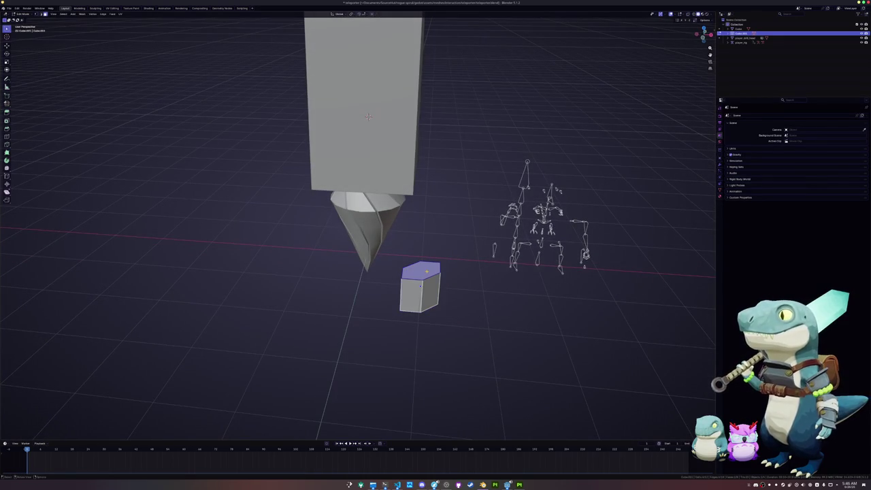
key(Tab)
Add another cube, rotate it around Z, and scale it to 0.4
key(shift+a)
click(462, 278)
key(r)
key(z)
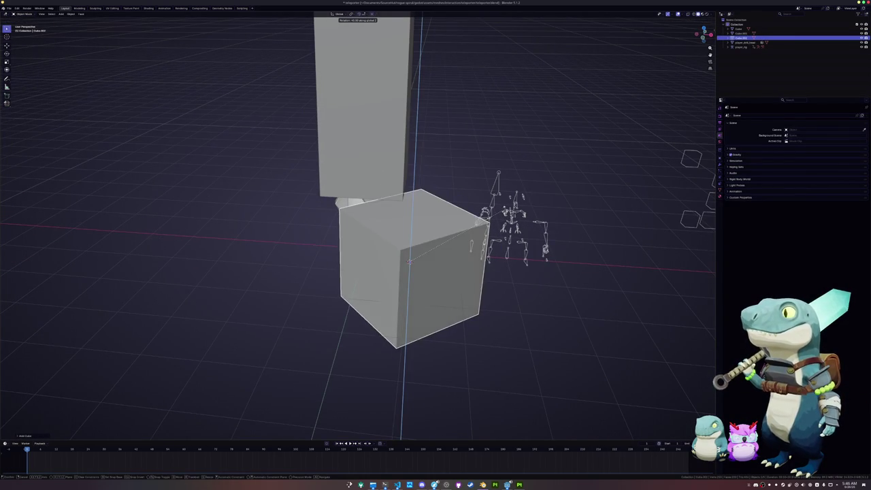
key(Return)
text(s.3)
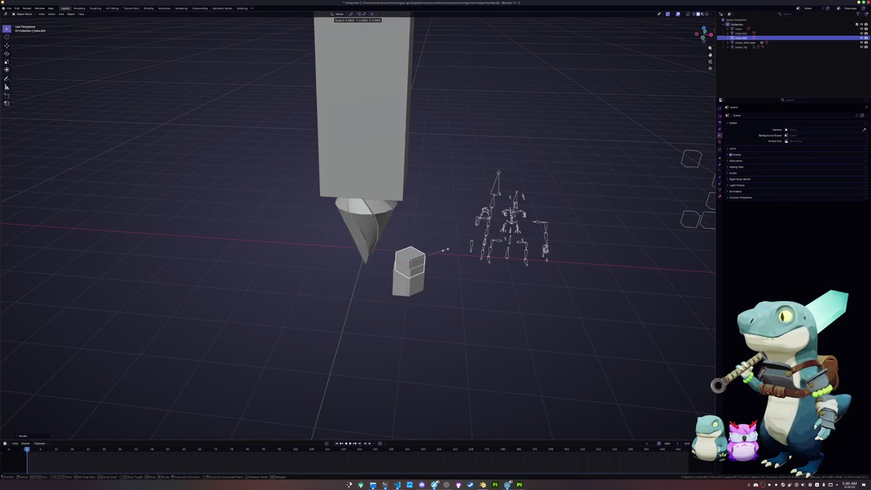
key(BackSpace)
text(4)
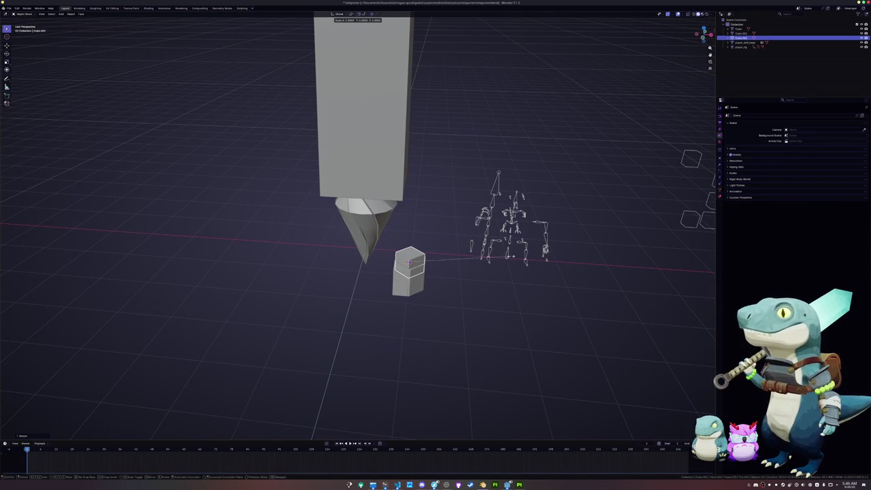
key(Return)
key(Tab)
click(416, 260)
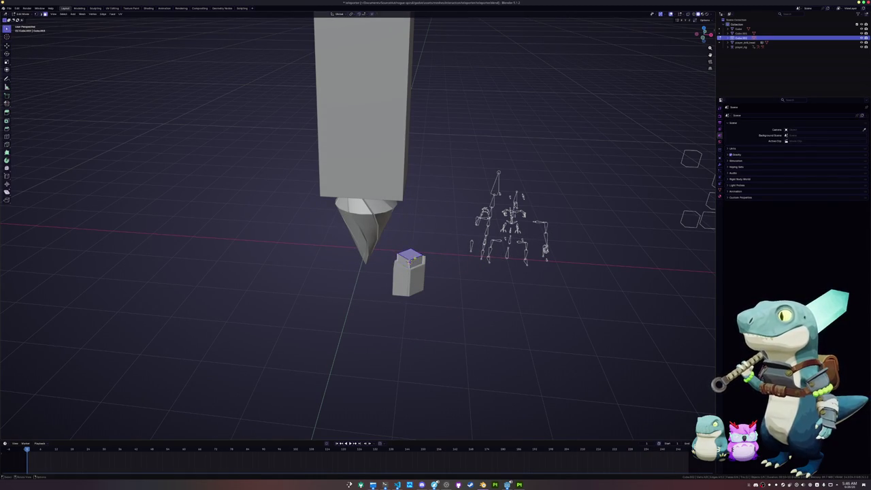
middle_drag(411, 257, 422, 259)
Extrude the new cube's top face 3 m upward into a column
key(e)
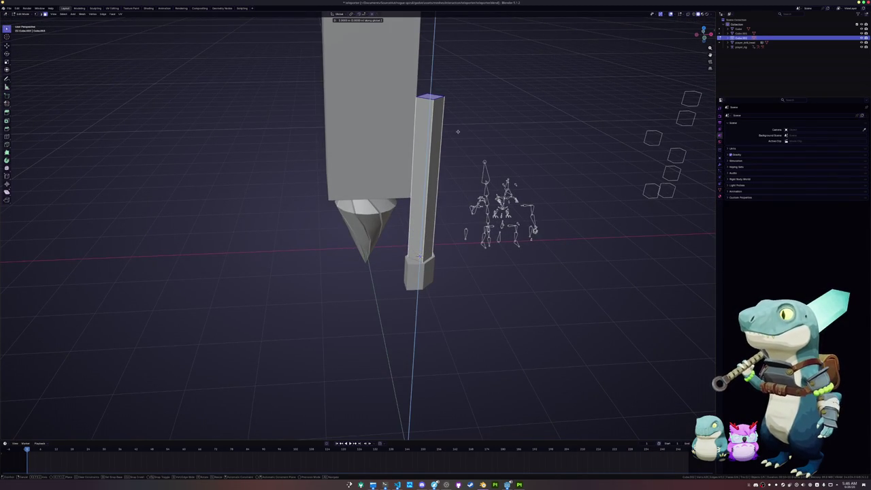
key(Return)
key(Tab)
mouse_move(457, 131)
middle_down()
mouse_move(424, 290)
mouse_move(385, 291)
mouse_move(442, 300)
middle_up()
Bevel the vertical edges of the column's base
key(Tab)
scroll(382, 276, up, 3)
key(ctrl+b)
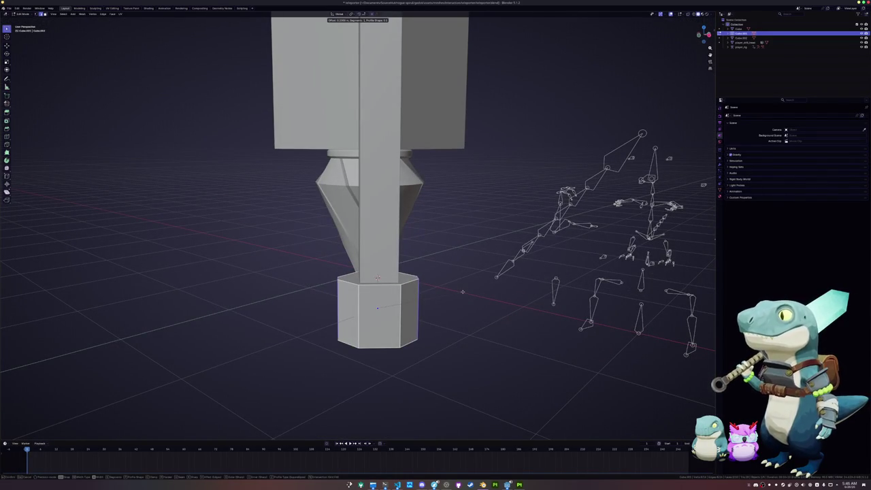
click(462, 292)
middle_drag(461, 292, 712, 275)
key(Tab)
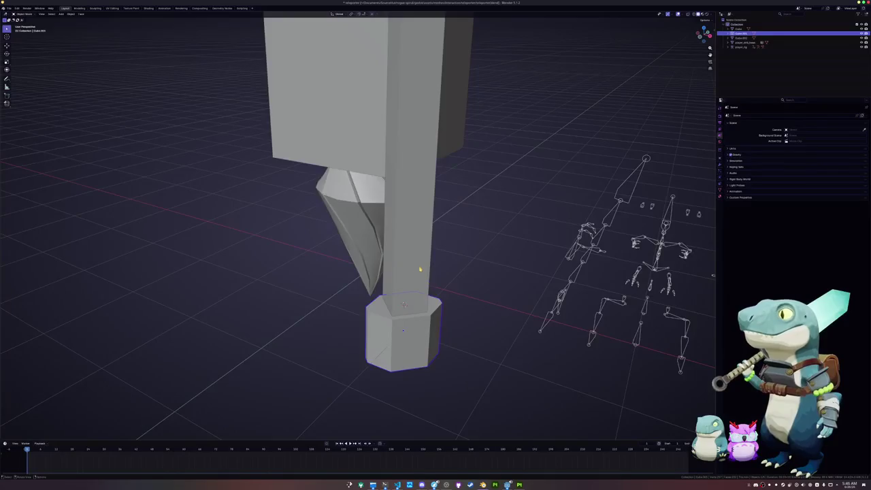
Move the pillar's top face vertically to set its new height
click(418, 269)
scroll(419, 268, down, 5)
middle_drag(418, 269, 383, 220)
key(Tab)
middle_drag(381, 279, 388, 269)
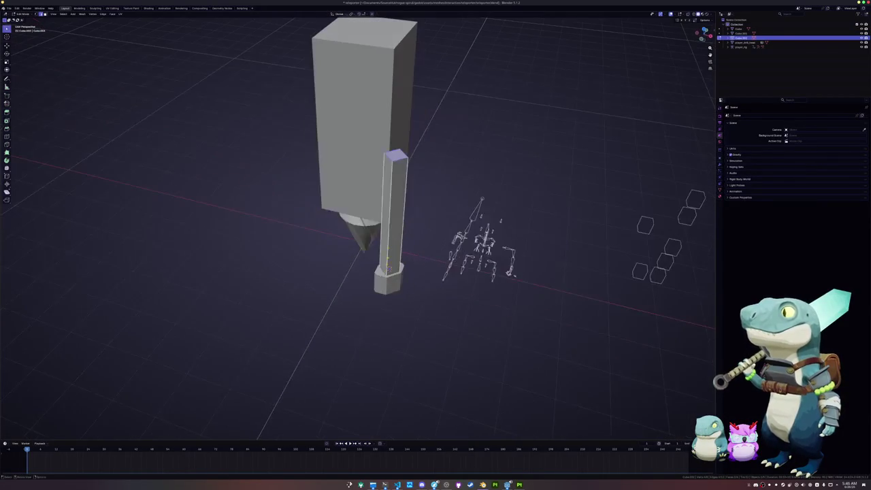
middle_drag(397, 184, 394, 191)
key(g)
key(z)
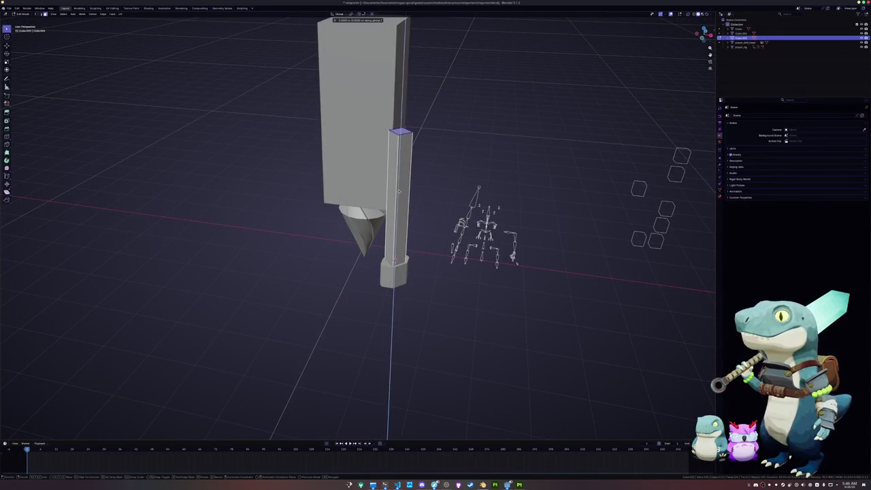
click(392, 154)
key(Tab)
Slide the pillar horizontally beside the main block, then bring up the add menu
click(398, 255)
click(398, 254)
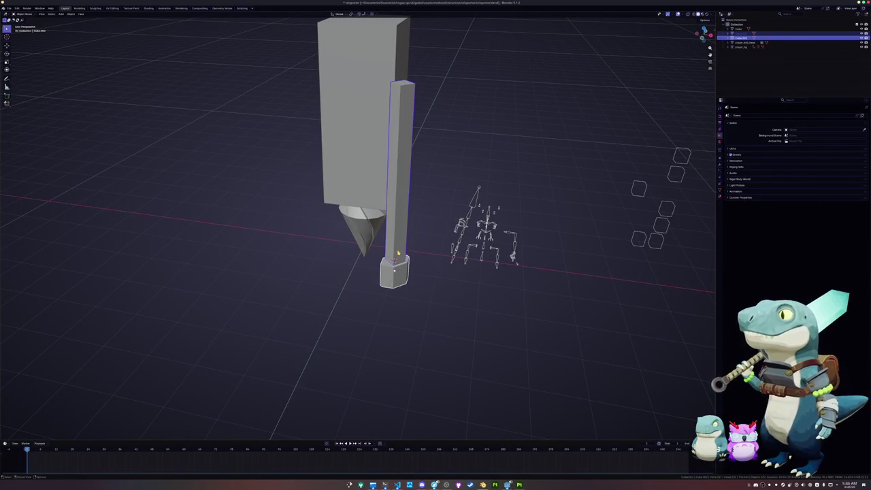
key(KP_7)
key(g)
key(shift+z)
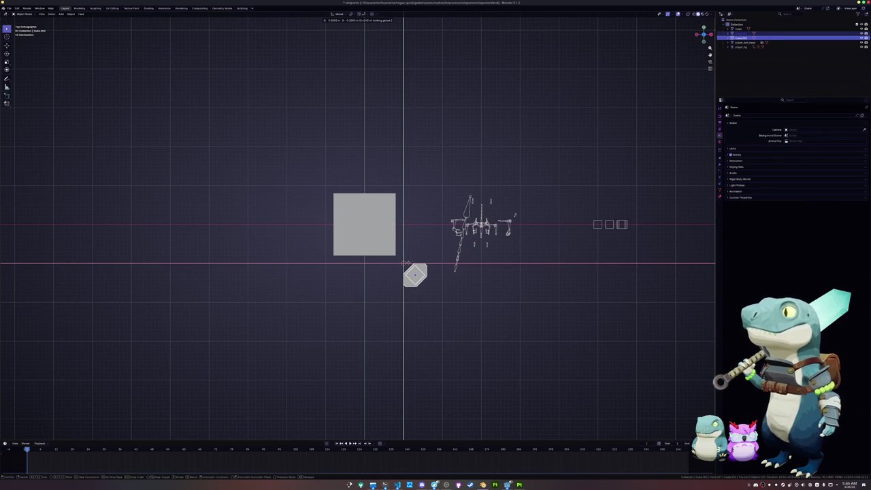
click(404, 262)
mouse_move(404, 262)
middle_down()
mouse_move(407, 248)
mouse_move(408, 269)
mouse_move(444, 270)
middle_up()
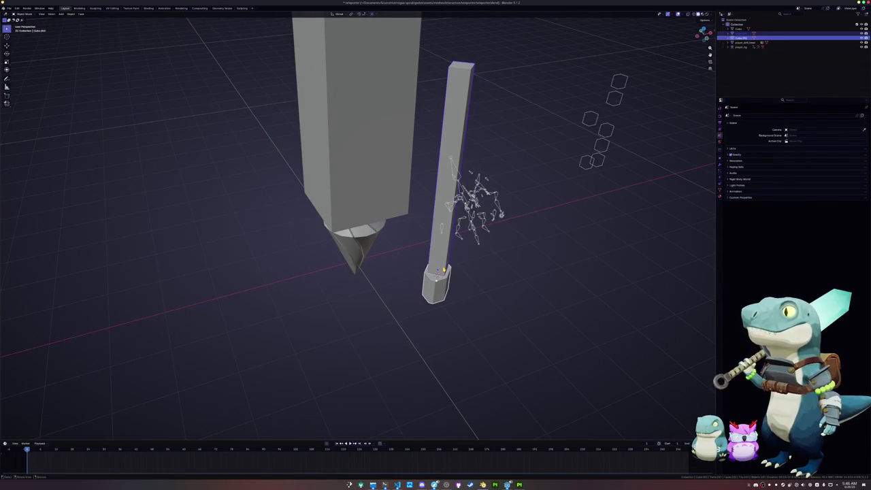
key(shift+a)
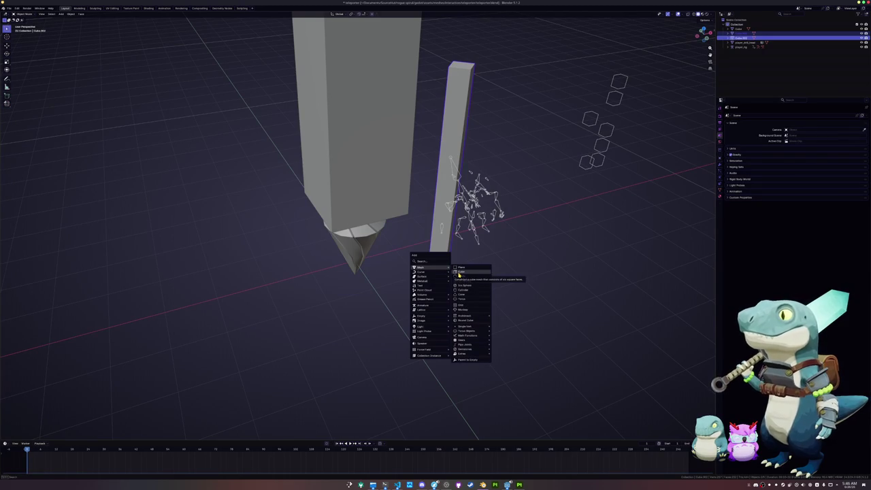
Add a cube, rotate it 45 degrees into a diamond, and shrink it
click(459, 273)
key(KP_1)
key(KP_7)
key(r)
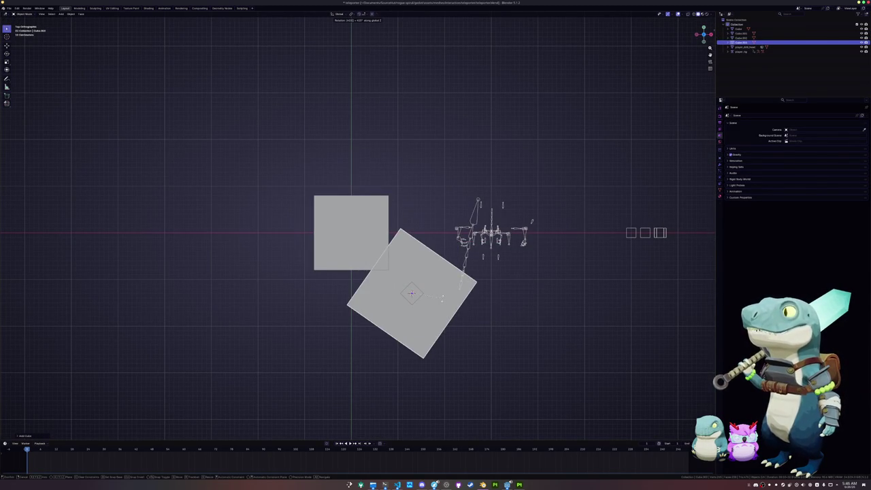
key(BackSpace)
text(5)
click(443, 300)
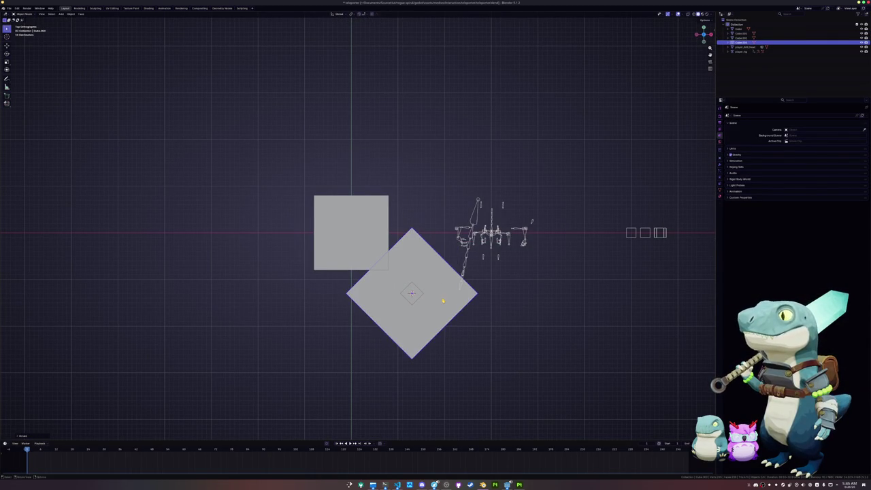
key(s)
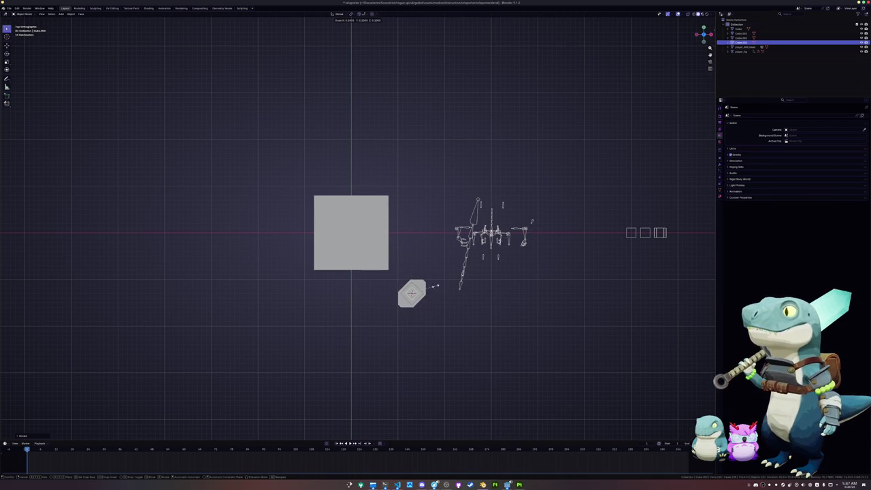
click(440, 285)
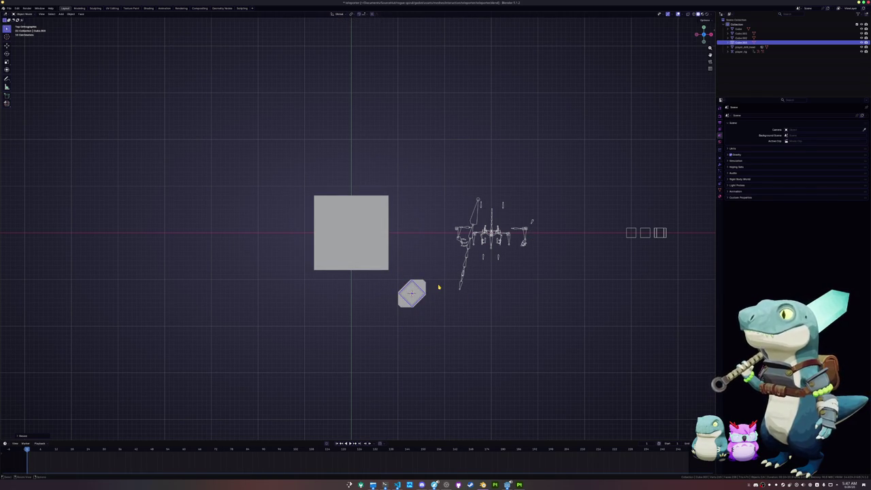
Move the small cube straight up beside the big block
key(KP_1)
key(KP_6)
key(KP_6)
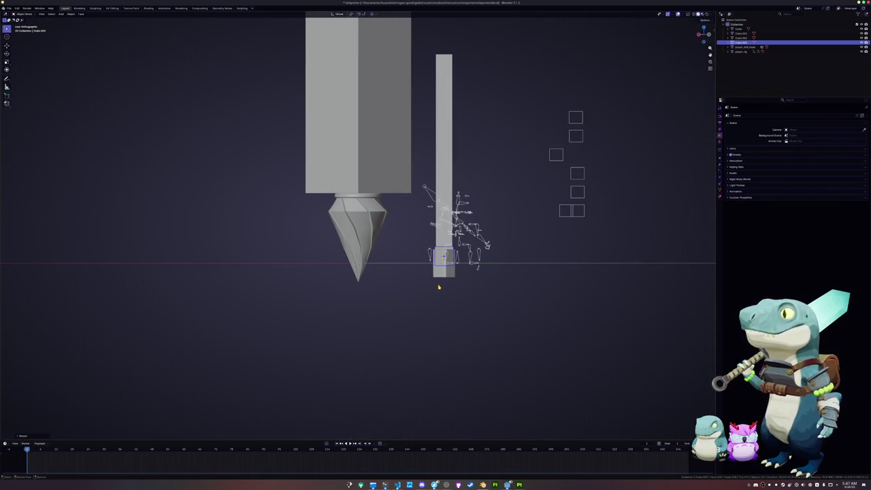
scroll(439, 286, up, 2)
shift+middle_drag(439, 286, 406, 395)
key(g)
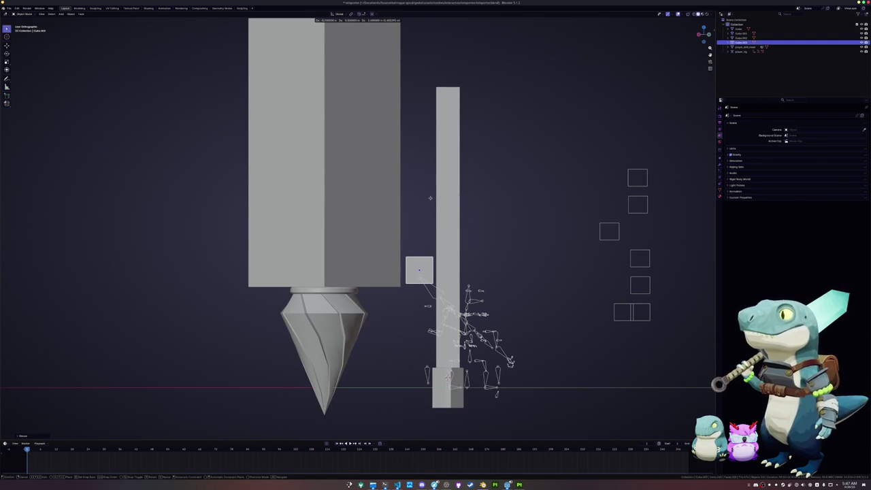
key(r)
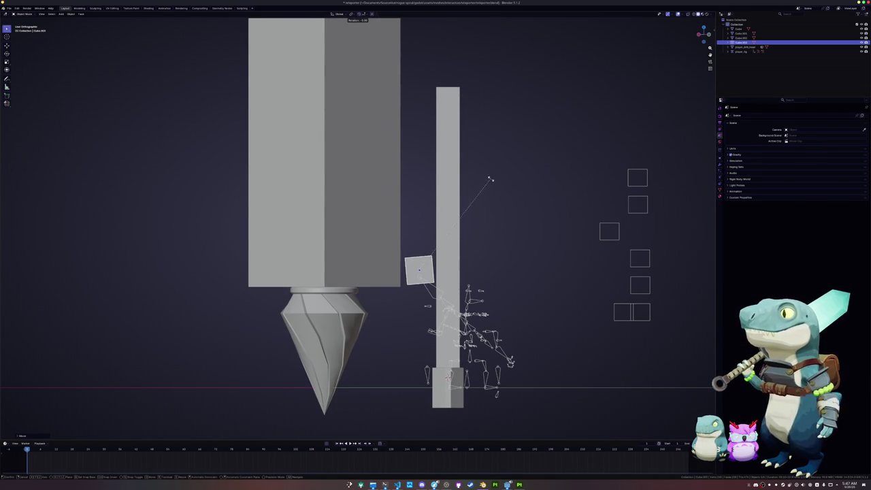
key(g)
key(z)
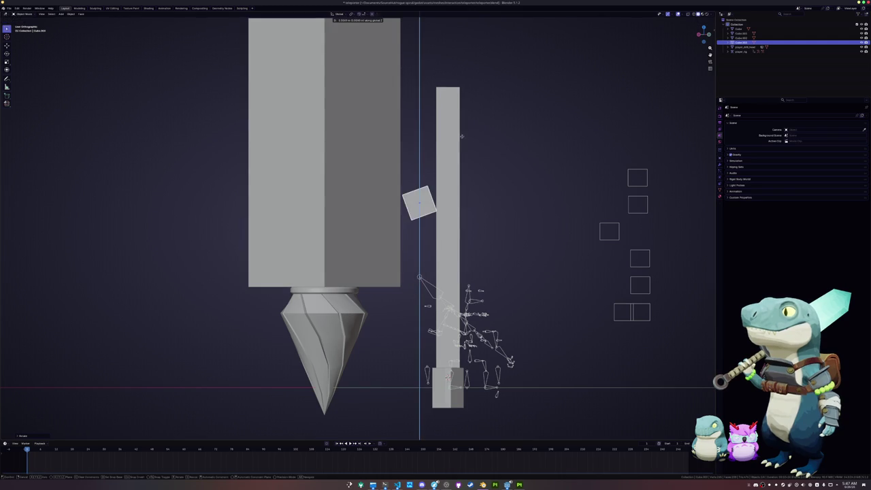
click(458, 130)
Edge-slide the small cube's side edges to extend it toward the big block
key(Tab)
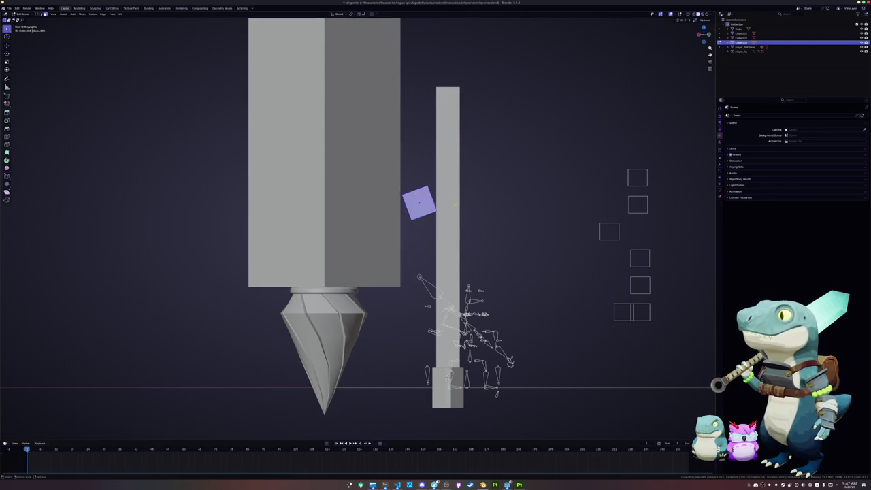
drag(448, 224, 421, 166)
key(g)
key(g)
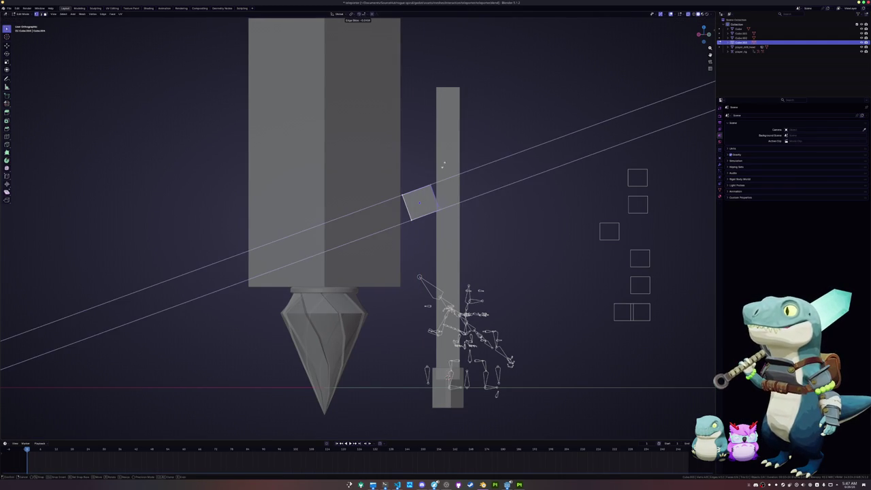
click(455, 161)
key(g)
key(g)
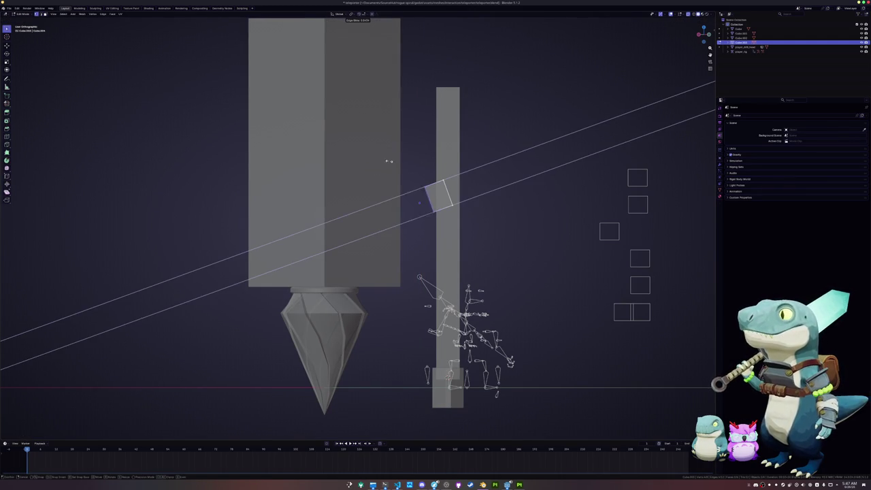
click(360, 199)
key(Tab)
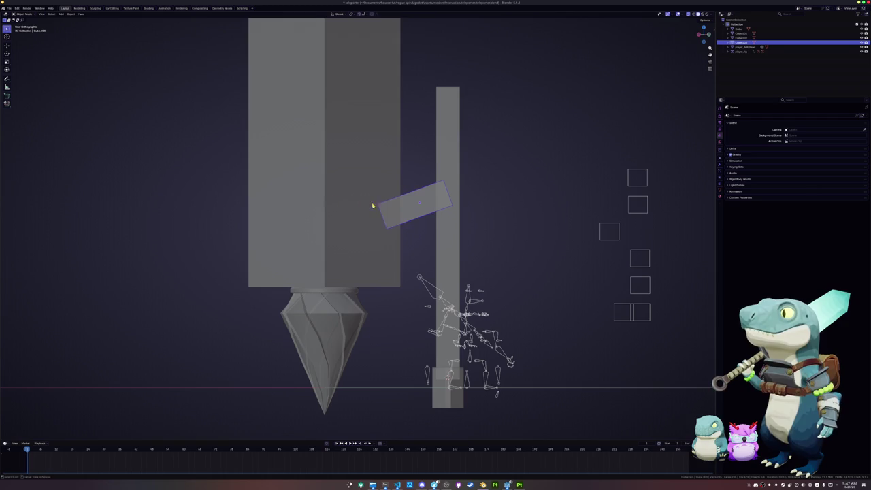
Slide the connector's left edge into the big block to lengthen it
key(Tab)
drag(390, 245, 346, 171)
key(g)
key(g)
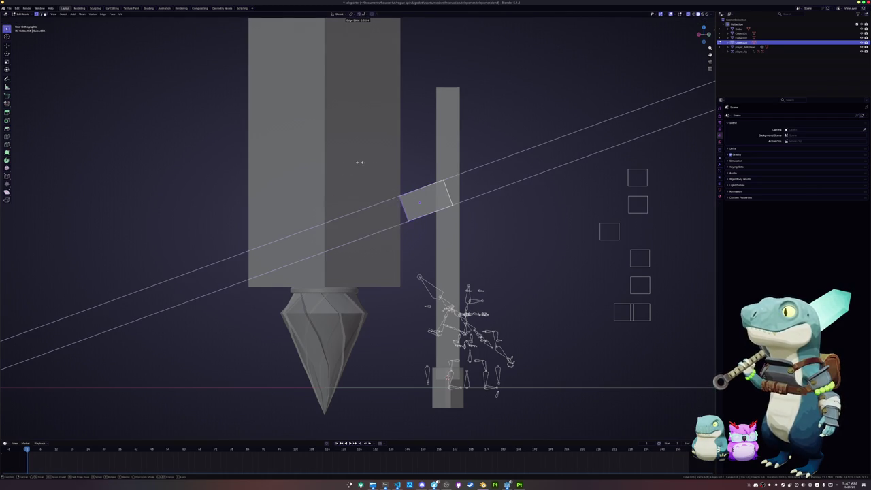
click(331, 178)
key(Tab)
Scale up the diamond tip
click(322, 330)
scroll(323, 331, down, 4)
key(s)
middle_drag(323, 331, 400, 317)
click(415, 315)
Toggle see-through display, switch to perspective view, and select the tall pillar
key(alt+z)
key(alt+z)
click(401, 318)
key(alt+z)
key(KP_5)
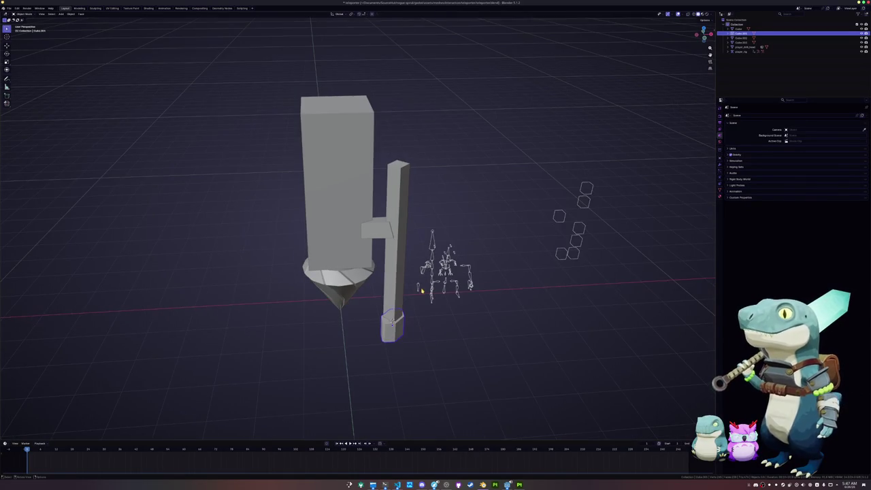
scroll(421, 292, up, 3)
click(408, 249)
Scale the pillar and connector block along local X, then select just the pillar
shift+click(398, 235)
middle_drag(398, 235, 473, 273)
key(s)
key(x)
key(x)
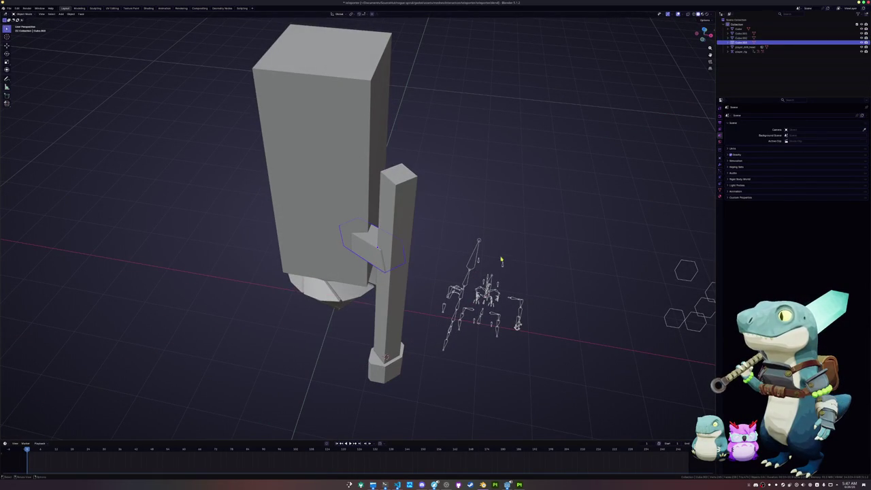
click(484, 253)
middle_drag(484, 253, 435, 266)
click(408, 233)
middle_drag(408, 233, 378, 272)
mouse_move(379, 349)
middle_down()
mouse_move(380, 316)
mouse_move(411, 332)
middle_up()
Duplicate the pillar in place and scale the copy along its local X axis
key(shift+d)
right_click(410, 322)
key(s)
key(y)
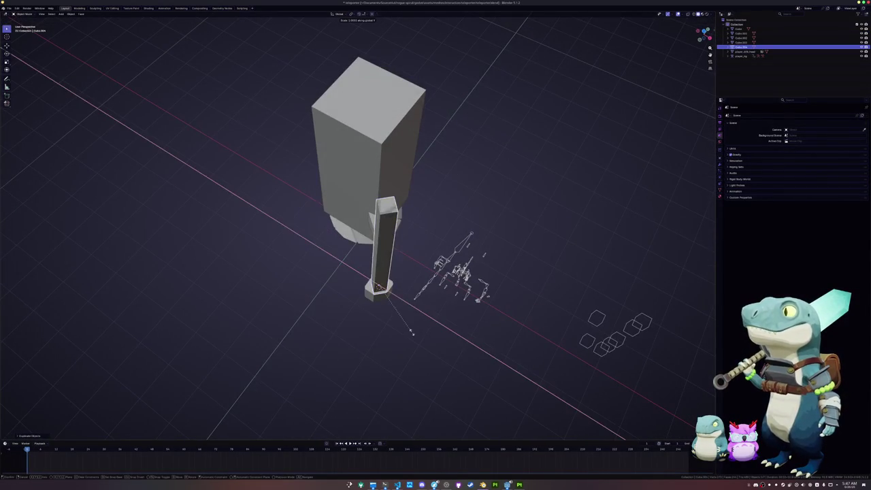
key(x)
key(Return)
mouse_move(432, 315)
middle_down()
mouse_move(472, 315)
mouse_move(446, 317)
middle_up()
key(g)
key(x)
key(x)
key(y)
key(Escape)
Raise the copy's top face to make a taller plank
key(Tab)
key(3)
mouse_move(419, 268)
middle_down()
mouse_move(335, 324)
mouse_move(389, 359)
middle_up()
key(e)
click(364, 305)
key(Tab)
Enlarge the small base cube without changing its height (Shift+Z)
click(335, 327)
key(s)
key(shift+z)
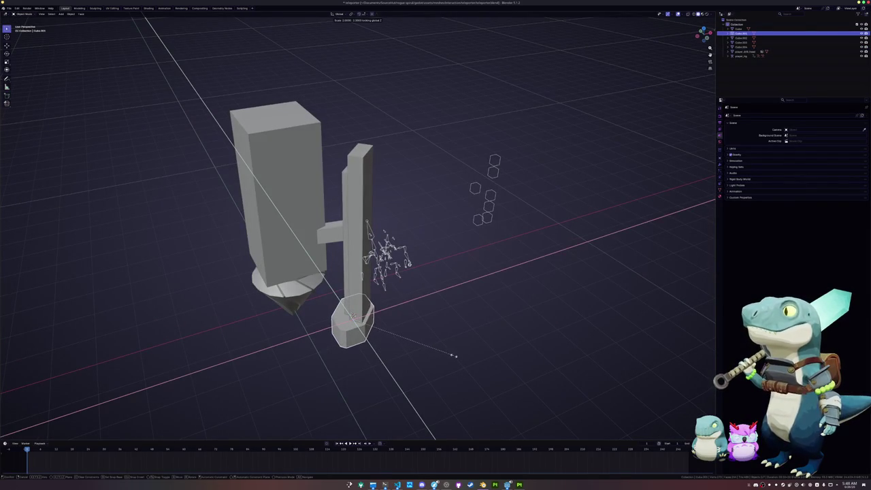
click(387, 351)
Delete the plank copy's top and long side faces to leave it open
click(367, 334)
middle_drag(367, 334, 374, 331)
key(Tab)
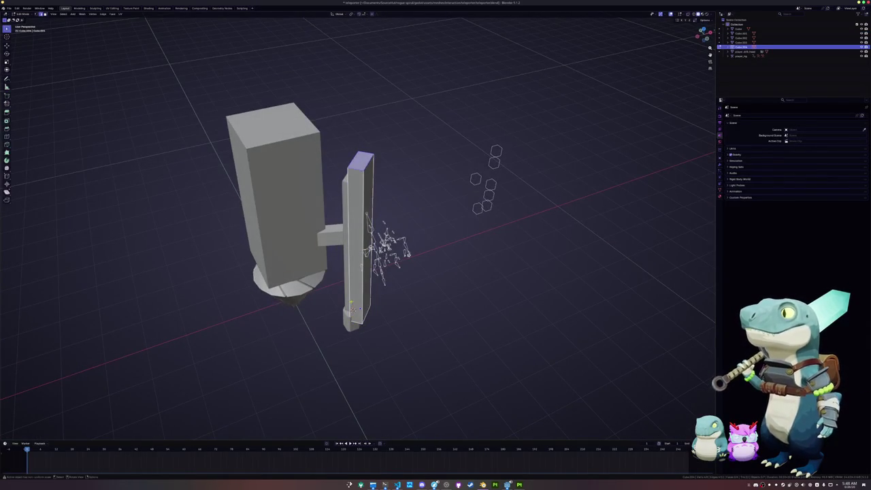
shift+click(359, 238)
middle_drag(359, 238, 408, 258)
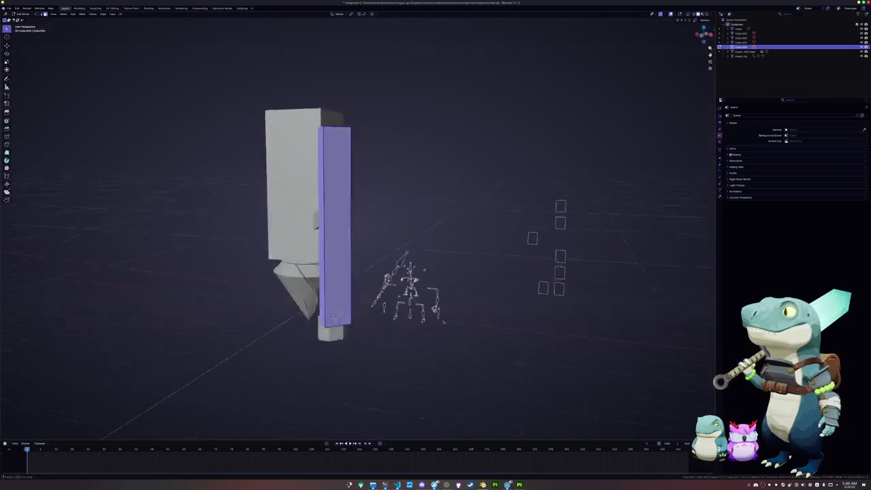
middle_drag(328, 294, 332, 290)
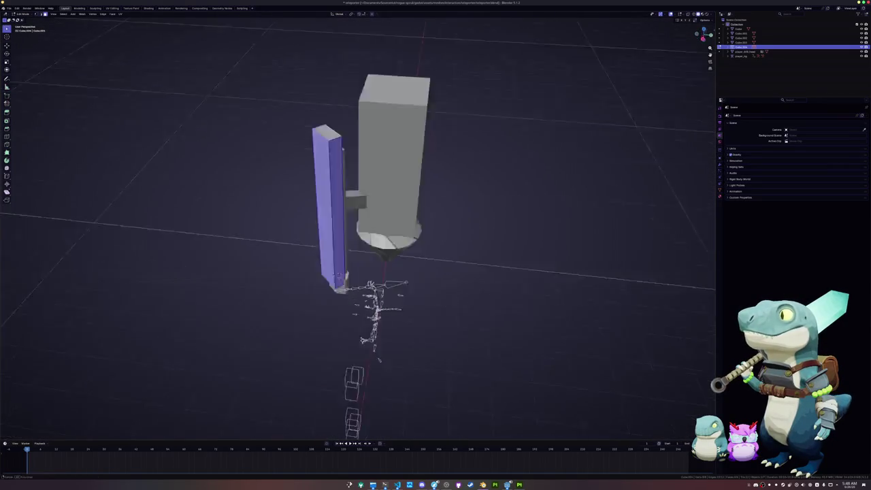
key(x)
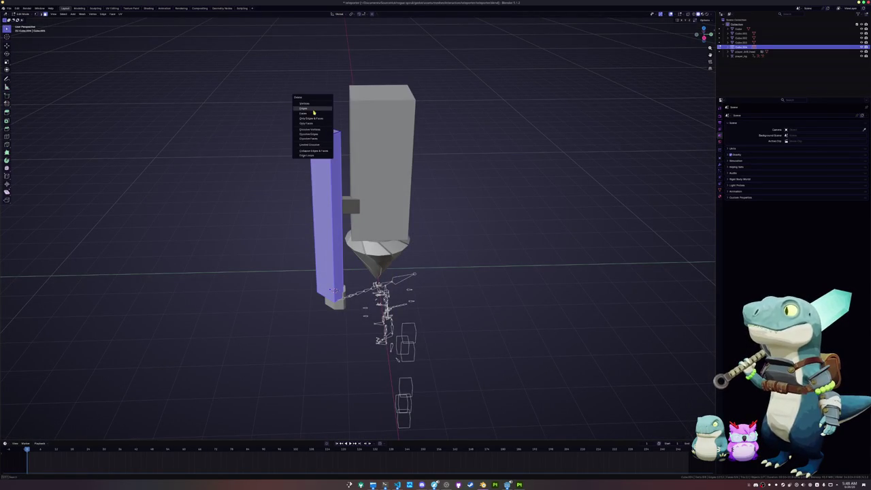
click(313, 110)
middle_drag(310, 113, 459, 161)
key(Tab)
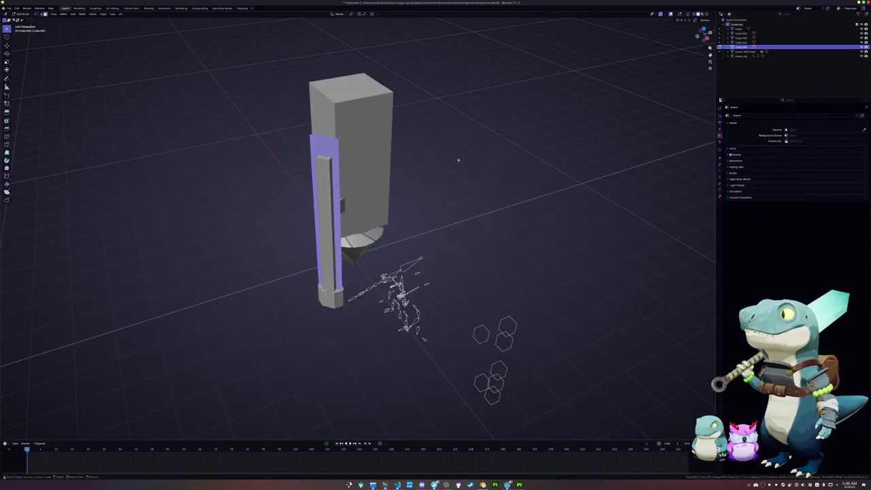
click(720, 165)
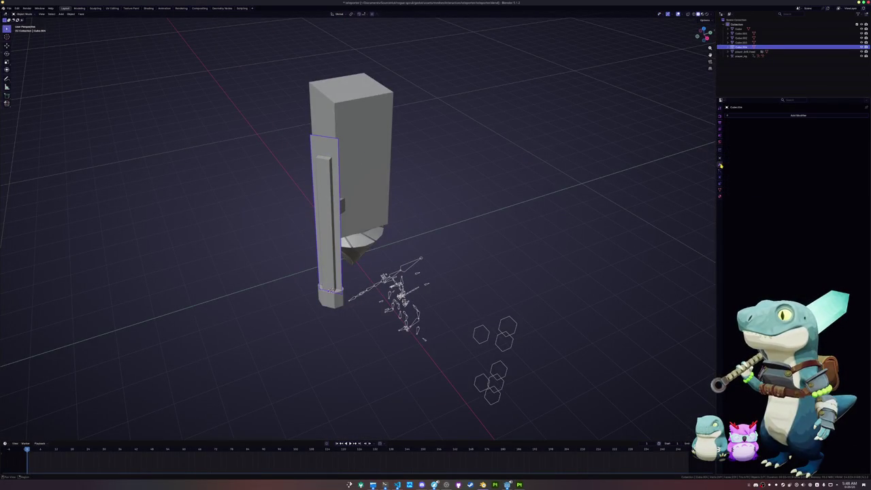
click(748, 115)
Add a Solidify modifier with a set thickness and apply all the plank's transforms
click(771, 127)
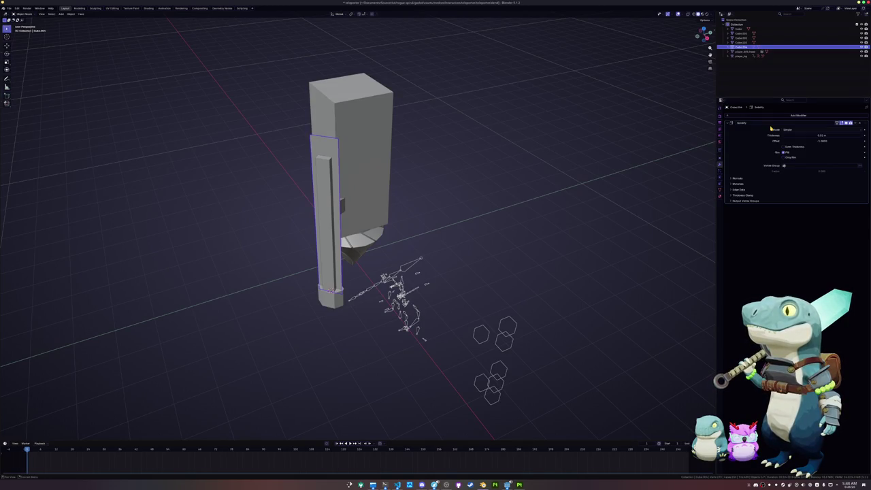
click(816, 135)
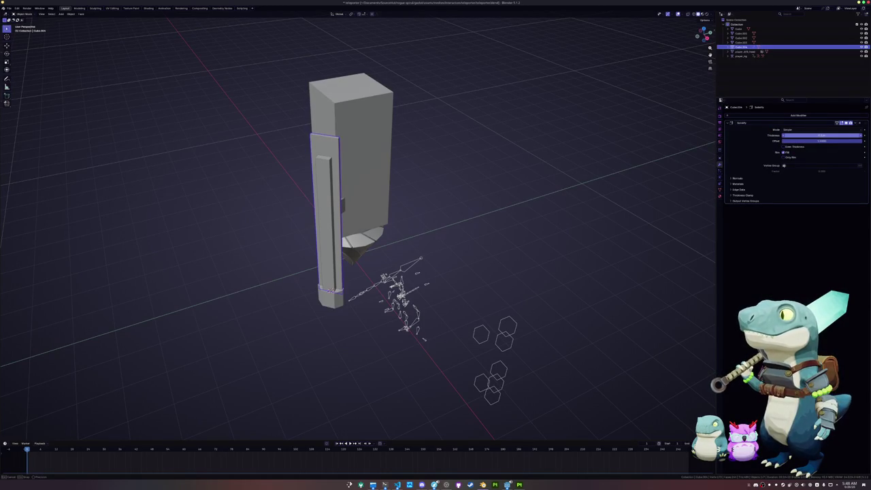
key(Return)
key(ctrl+a)
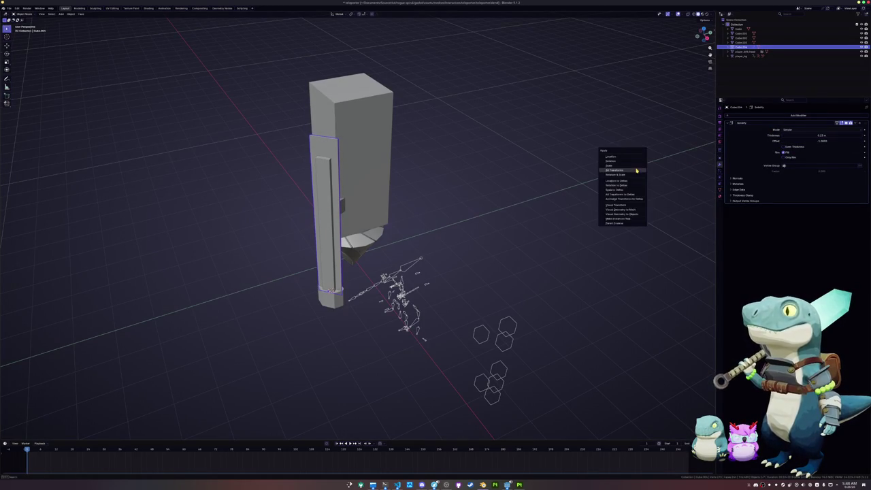
click(636, 168)
mouse_move(636, 168)
middle_down()
mouse_move(508, 177)
mouse_move(637, 166)
middle_up()
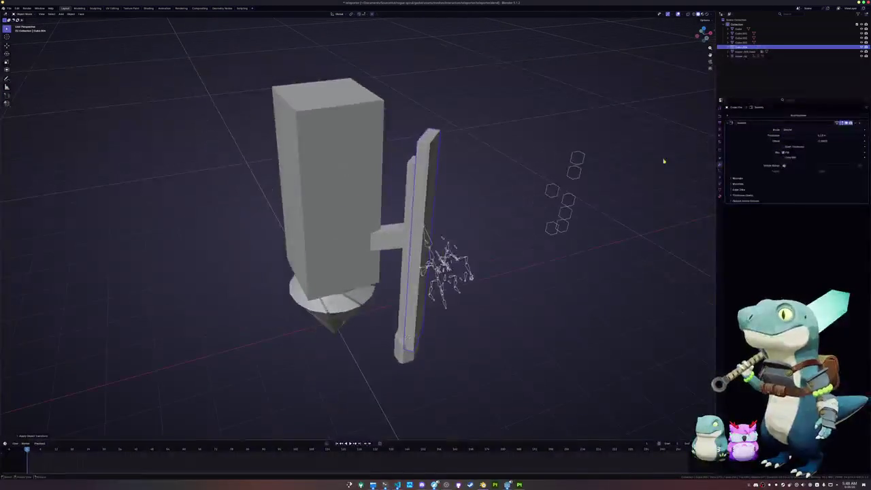
key(Return)
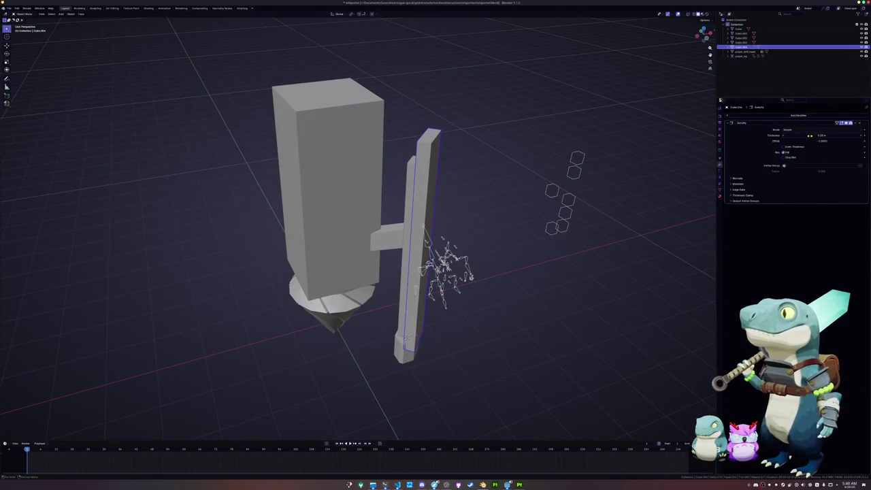
mouse_move(472, 276)
middle_down()
mouse_move(462, 271)
mouse_move(471, 265)
mouse_move(463, 276)
middle_up()
In see-through top orthographic view, scale the plank profile wider, excluding Z
key(Tab)
key(alt+z)
key(KP_5)
key(KP_7)
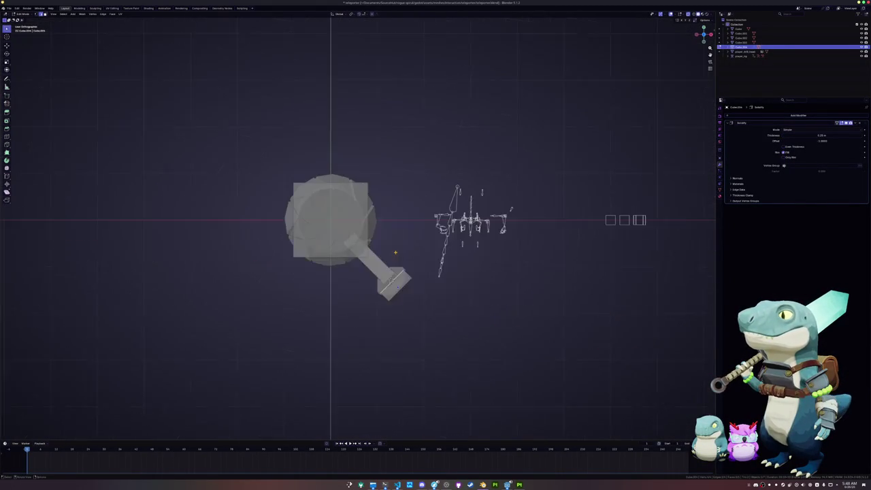
key(g)
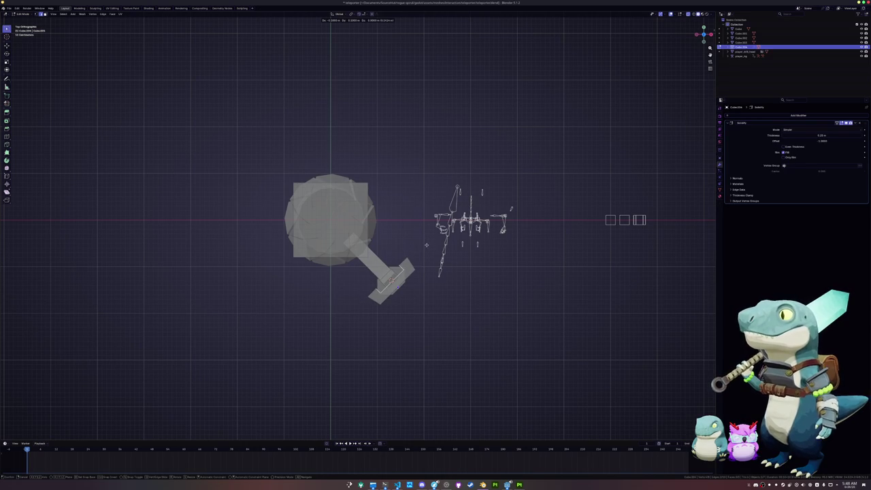
key(s)
key(y)
key(y)
key(shift+z)
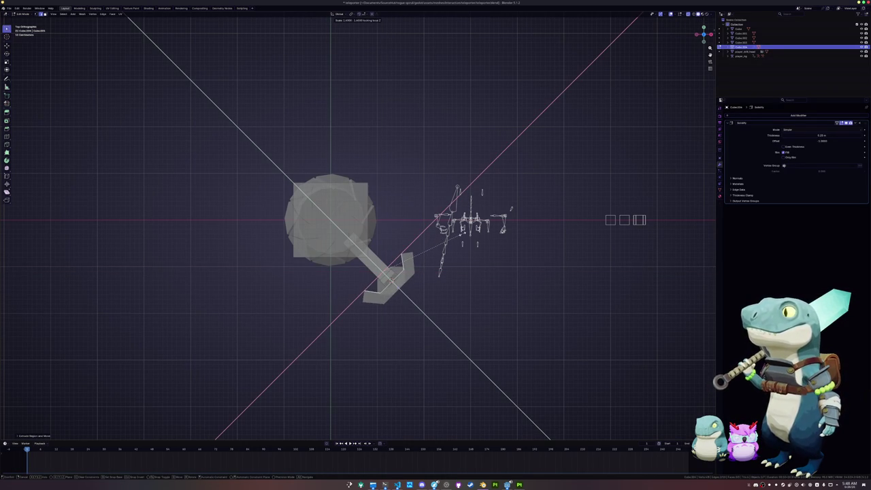
click(458, 238)
mouse_move(458, 239)
middle_down()
mouse_move(413, 225)
mouse_move(452, 243)
middle_up()
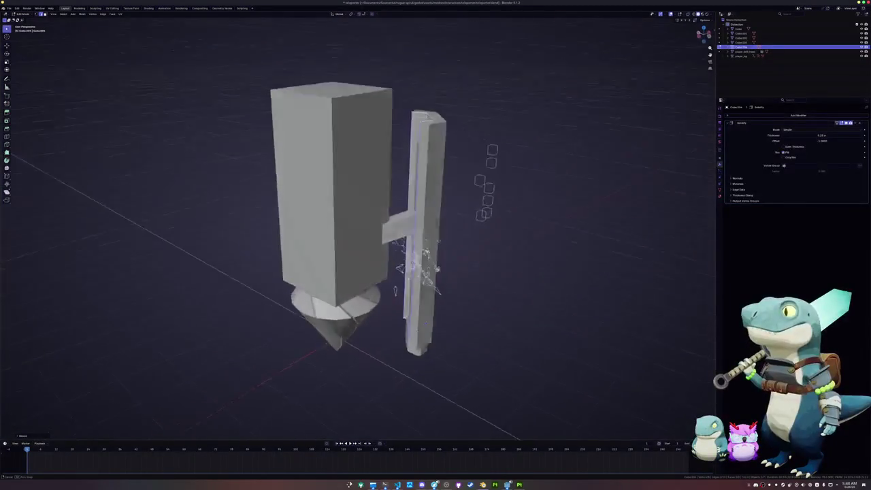
mouse_move(418, 286)
middle_down()
mouse_move(386, 347)
mouse_move(445, 202)
middle_up()
Widen the small bottom cube along its X axis
key(g)
key(g)
right_click(441, 213)
middle_drag(441, 213, 380, 307)
scroll(362, 354, up, 3)
mouse_move(363, 354)
middle_down()
mouse_move(356, 374)
mouse_move(397, 365)
middle_up()
key(Tab)
click(356, 373)
key(s)
key(x)
key(shift+z)
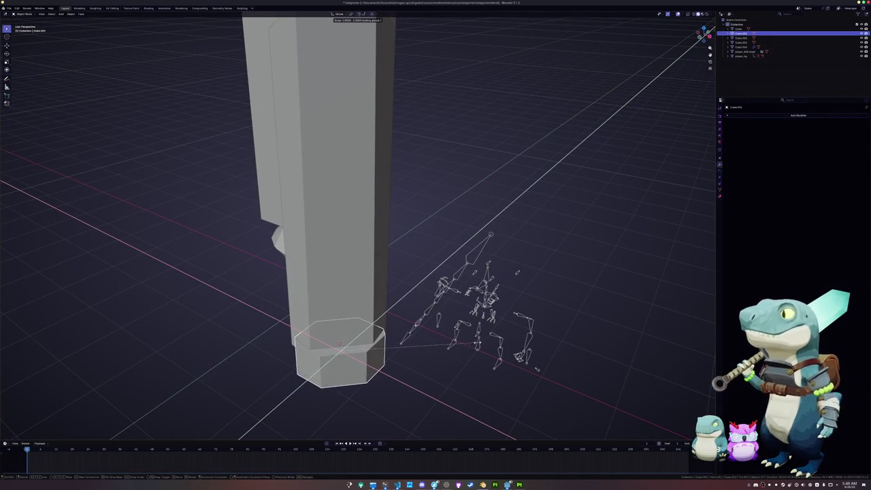
key(x)
click(480, 345)
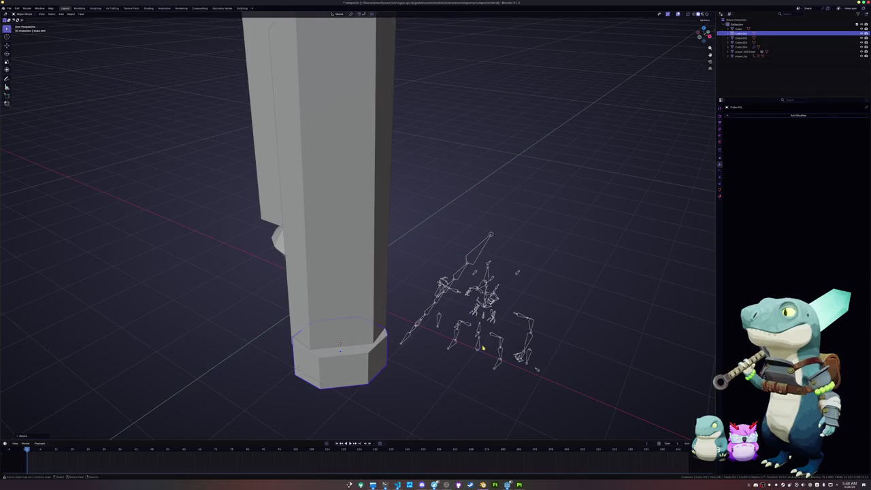
Turn the block 45° about Z, scale it 0.7 on X, then widen it along X
text(rz45)
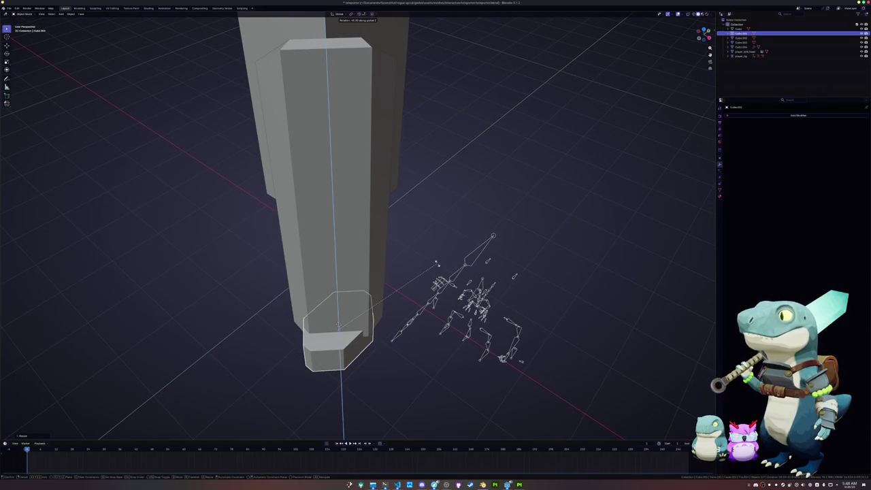
key(Return)
text(sx0.7)
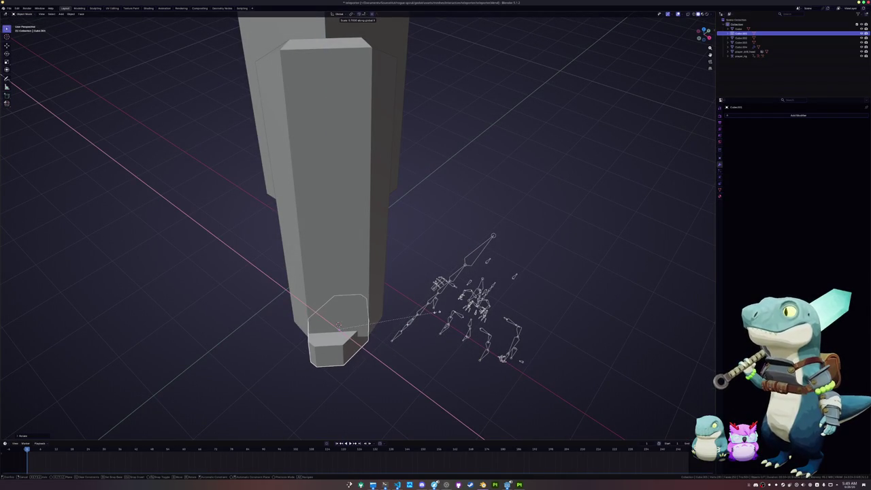
key(Return)
middle_drag(434, 311, 518, 331)
key(s)
key(x)
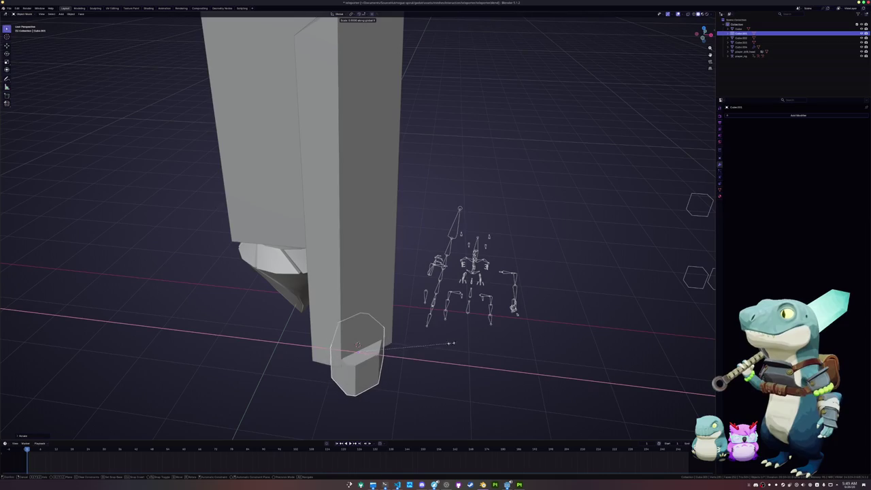
middle_drag(541, 349, 595, 342)
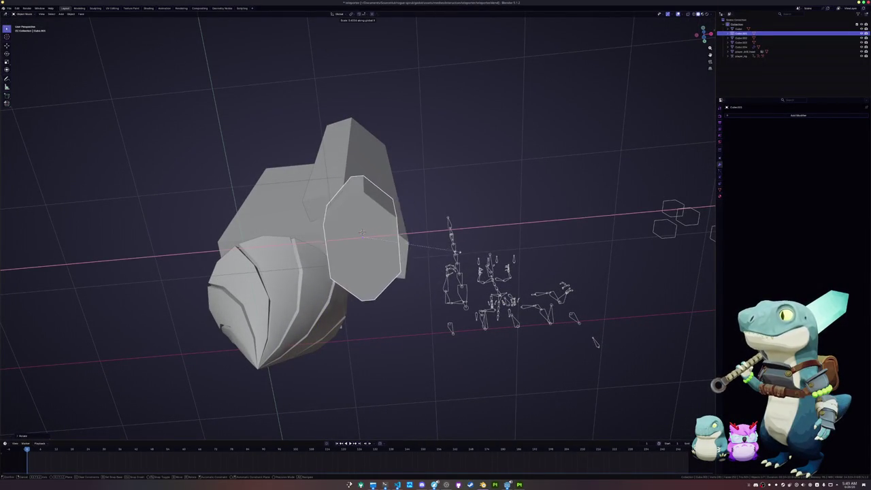
click(506, 221)
middle_drag(506, 221, 504, 255)
Adjust the octagonal block's mesh thickness in Edit Mode
key(Tab)
key(s)
key(z)
right_click(499, 237)
right_click(503, 255)
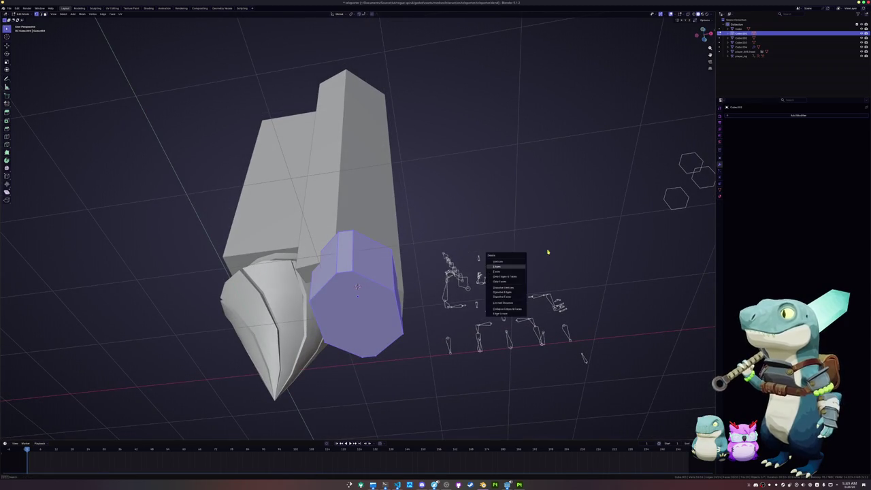
click(557, 248)
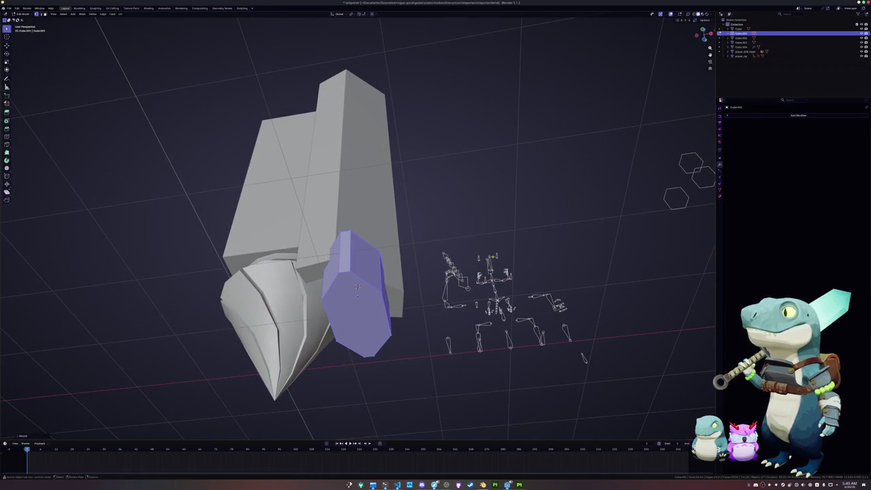
key(Tab)
middle_drag(557, 249, 348, 364)
Rotate the octagonal block about Z and slide it to a new position in top view
key(r)
key(z)
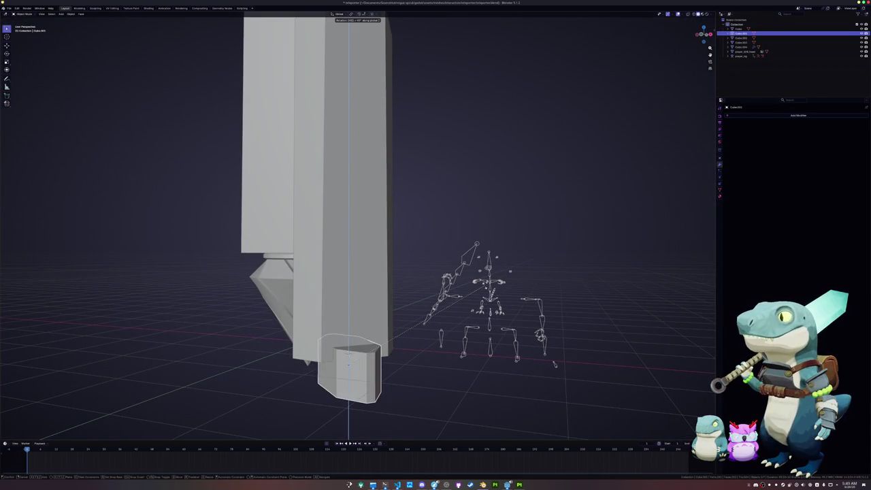
click(348, 352)
mouse_move(349, 352)
middle_down()
mouse_move(411, 339)
mouse_move(434, 351)
middle_up()
key(g)
key(y)
key(y)
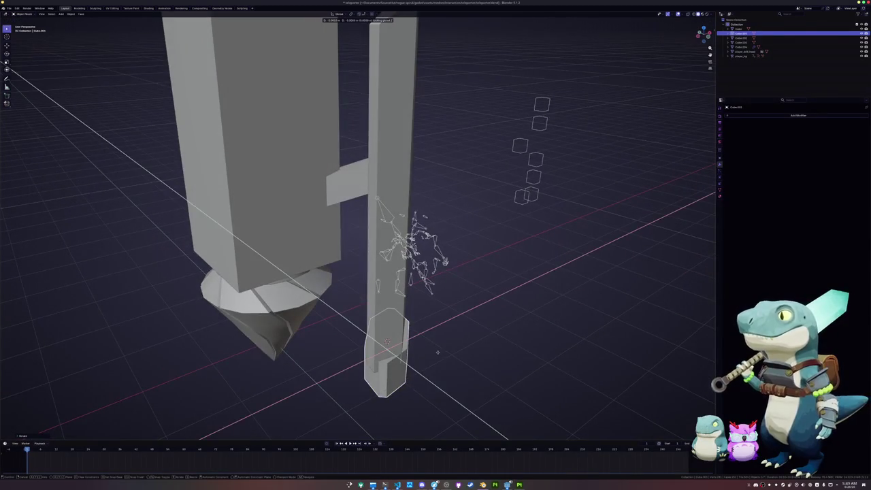
key(KP_7)
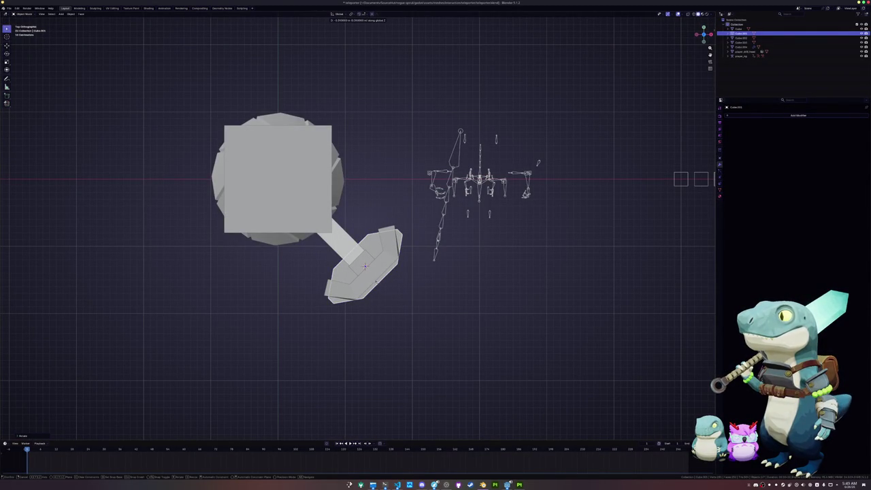
key(z)
key(z)
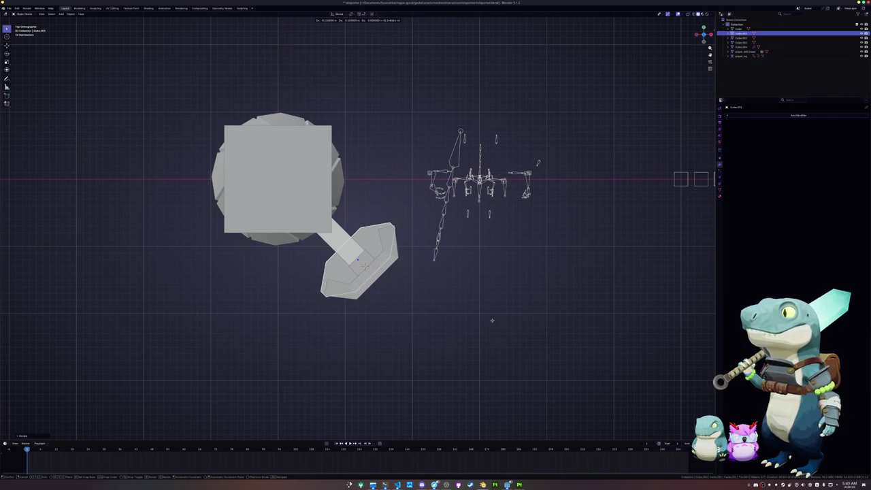
click(495, 319)
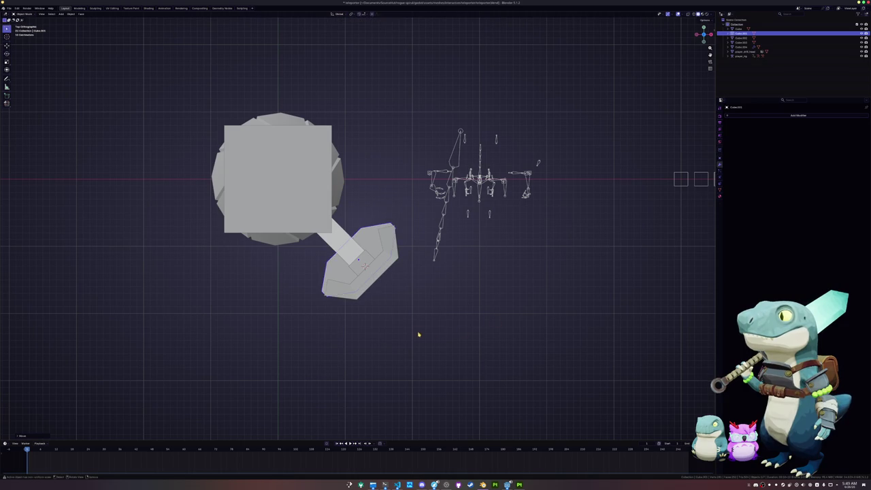
Shift the piece's top and bottom edges horizontally in see-through edit mode
key(Tab)
key(alt+z)
click(401, 226)
scroll(408, 223, up, 1)
scroll(415, 217, up, 1)
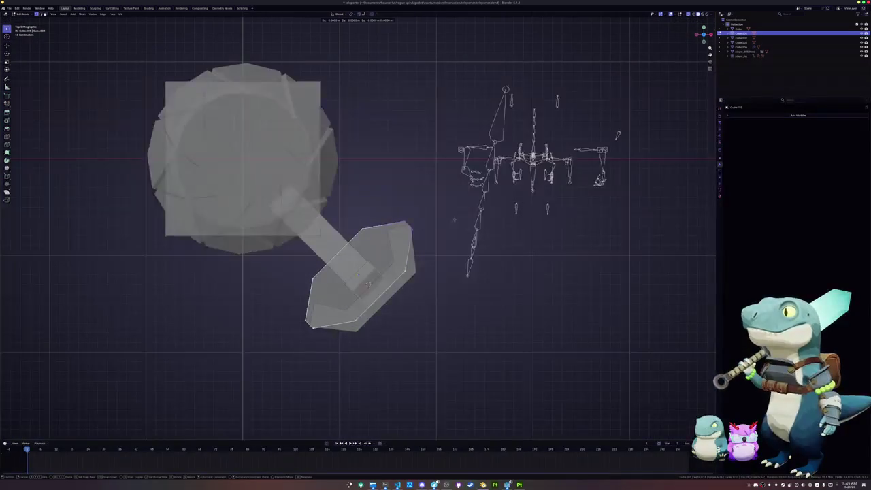
click(354, 323)
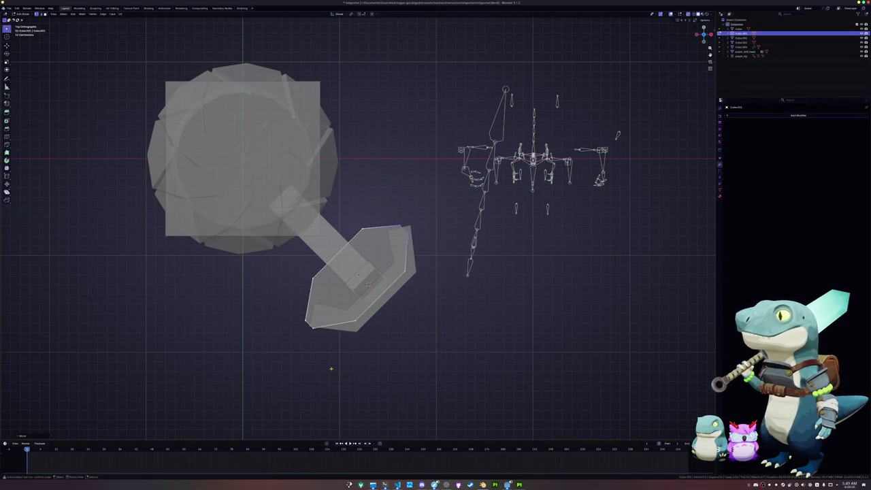
key(g)
key(shift+z)
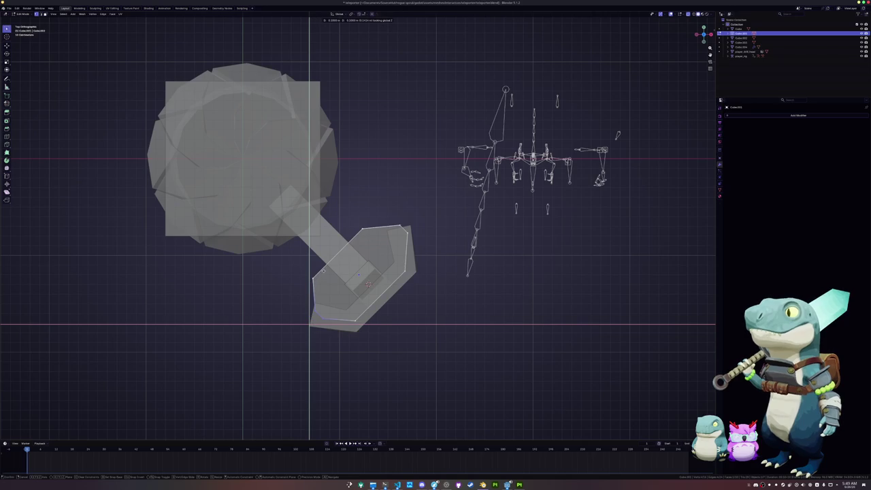
click(322, 272)
scroll(379, 284, down, 1)
Add a centred loop cut and move the top-right and lower-left edges into a pointed outline
key(ctrl+r)
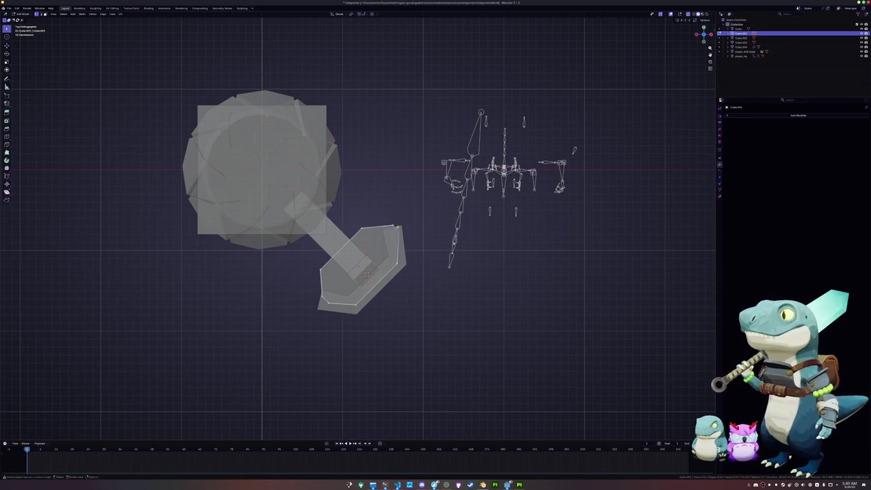
click(435, 257)
right_click(439, 262)
click(398, 226)
key(g)
key(z)
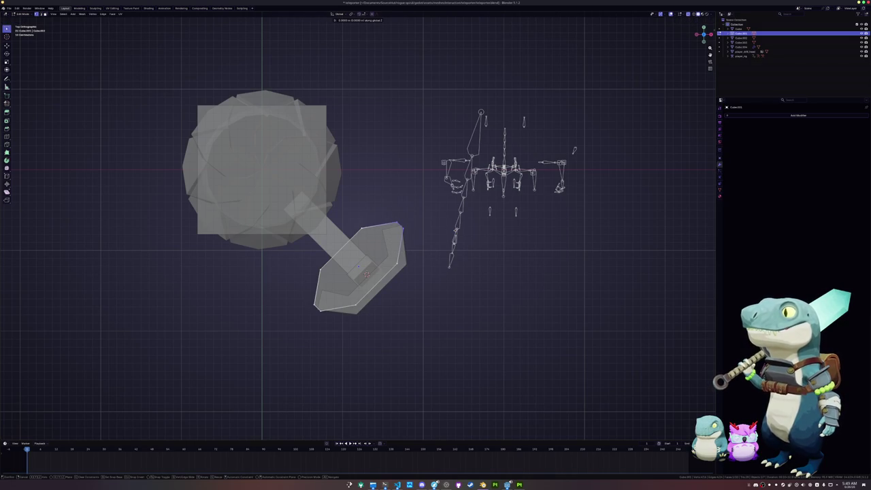
click(438, 231)
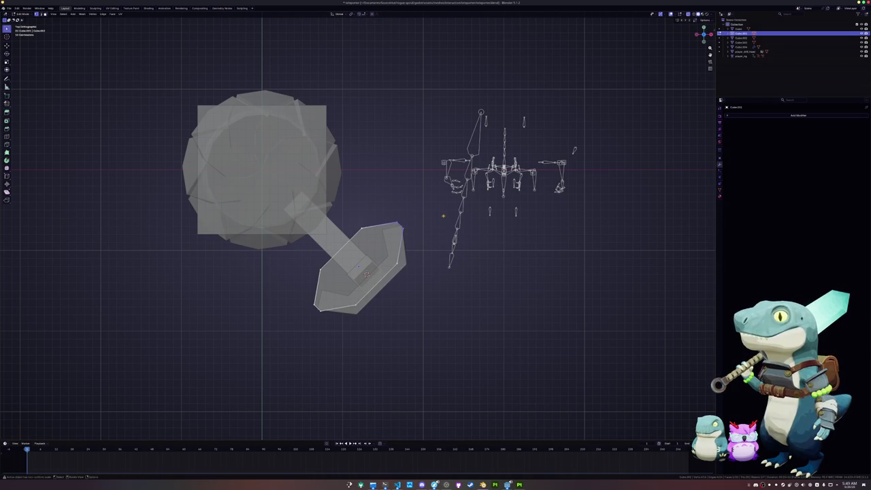
key(g)
click(432, 222)
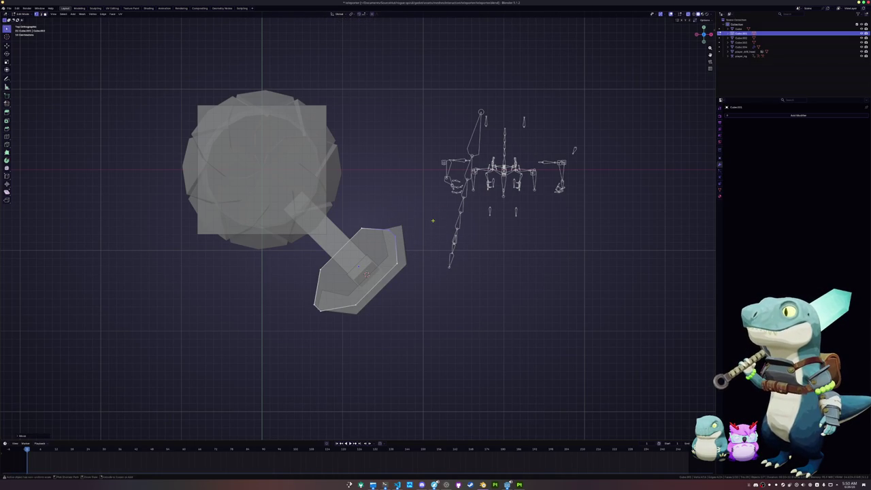
click(317, 299)
key(g)
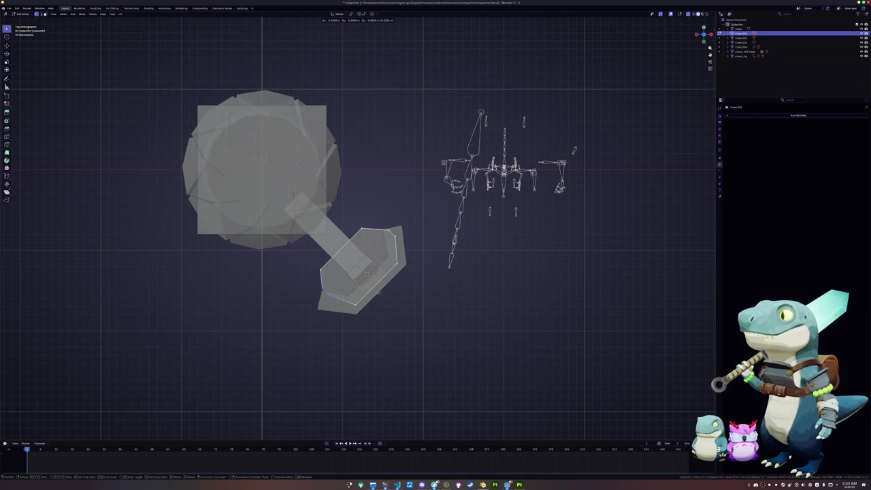
click(377, 295)
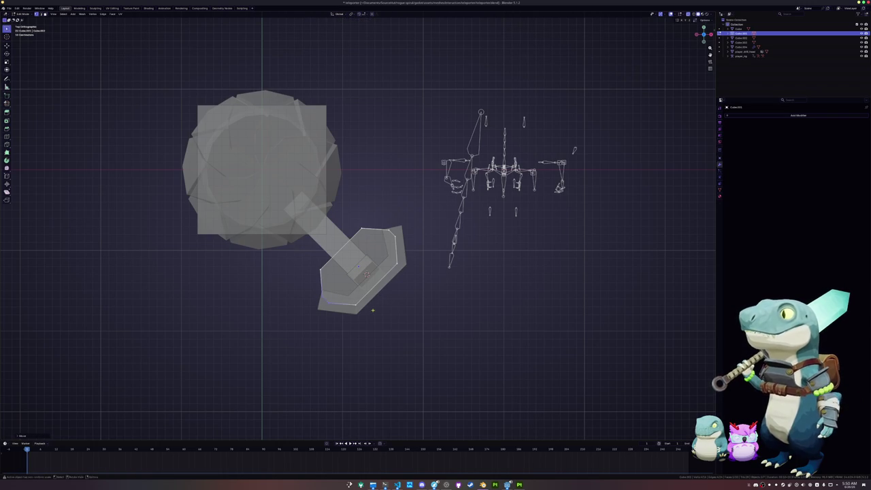
middle_drag(377, 295, 480, 345)
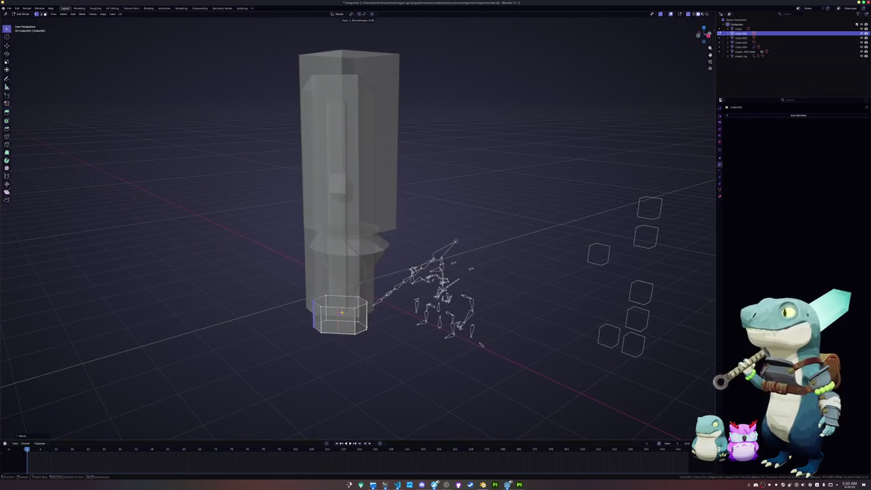
Restore solid shading, return to Object Mode and select the arm piece Cube.003
scroll(481, 345, up, 3)
key(alt+z)
mouse_move(481, 345)
middle_down()
mouse_move(630, 316)
mouse_move(386, 226)
mouse_move(409, 243)
mouse_move(366, 255)
mouse_move(400, 253)
mouse_move(403, 197)
mouse_move(388, 227)
mouse_move(412, 218)
middle_up()
key(Tab)
click(365, 255)
click(403, 197)
click(392, 219)
Raise Cube.003 vertically, check its right end, then bring up the Add menu
key(g)
key(z)
click(388, 226)
key(Tab)
key(alt+z)
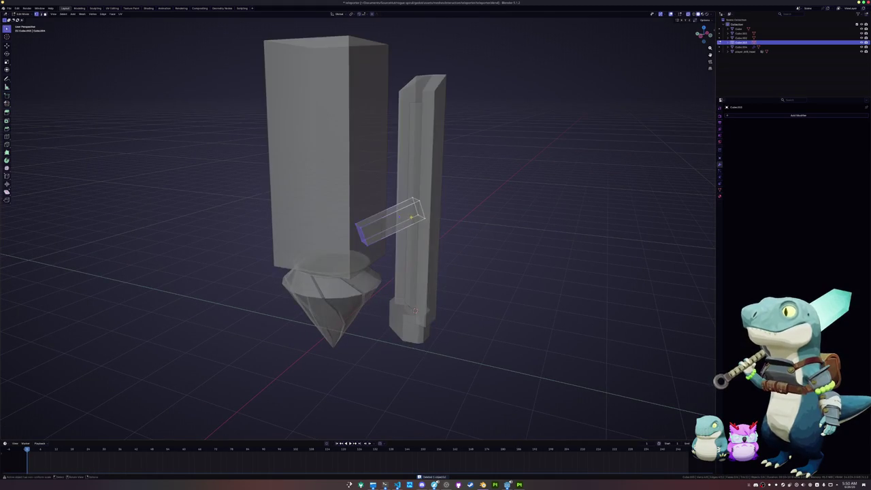
click(417, 210)
key(ctrl+Tab)
click(417, 235)
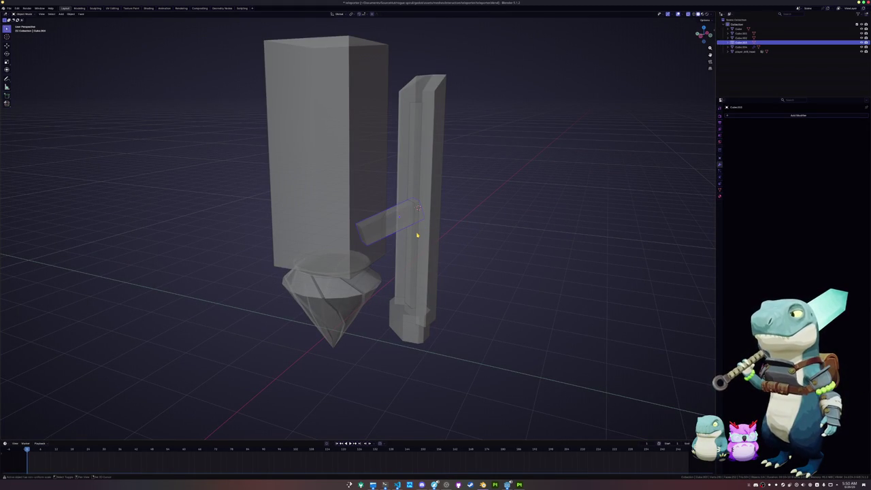
key(shift+a)
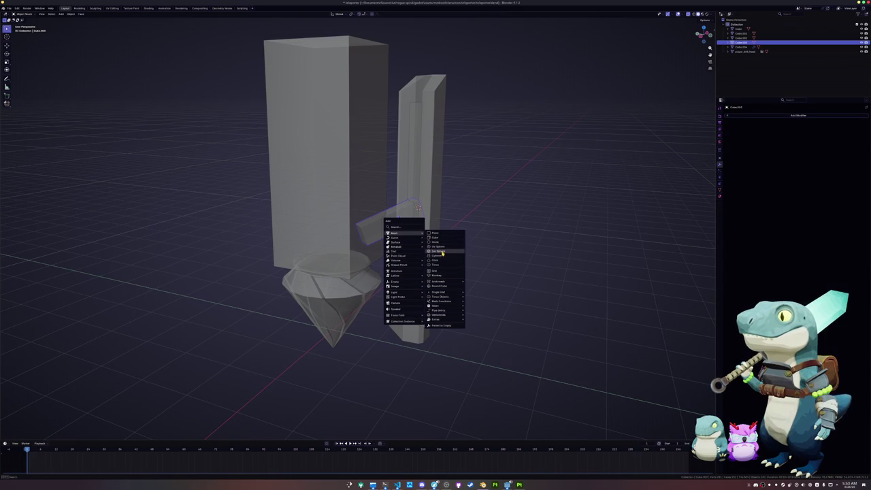
Add a cylinder with its vertex count set to 16
click(435, 255)
scroll(359, 251, up, 3)
click(39, 436)
click(58, 381)
text(16)
key(Return)
Rotate the cylinder 90° about X and 90° about Z, then scale it to about 0.3
text(rx90)
key(Return)
text(rz)
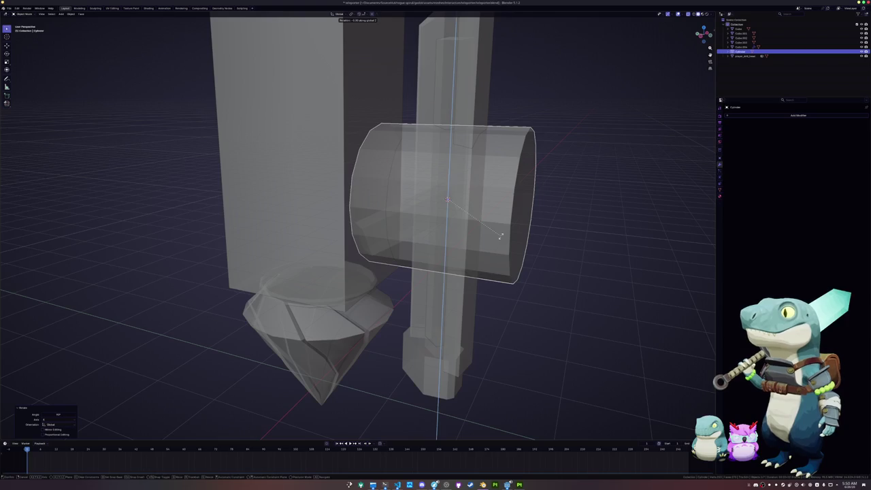
text(90)
key(Return)
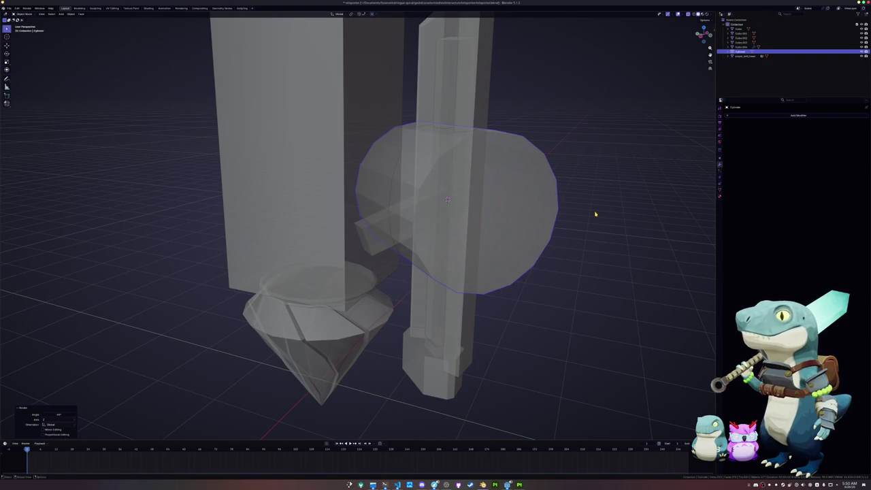
key(s)
click(487, 198)
Shift the cylinder sideways and vertically to seat it where the bar meets the side plank
key(g)
key(z)
key(x)
key(x)
click(511, 225)
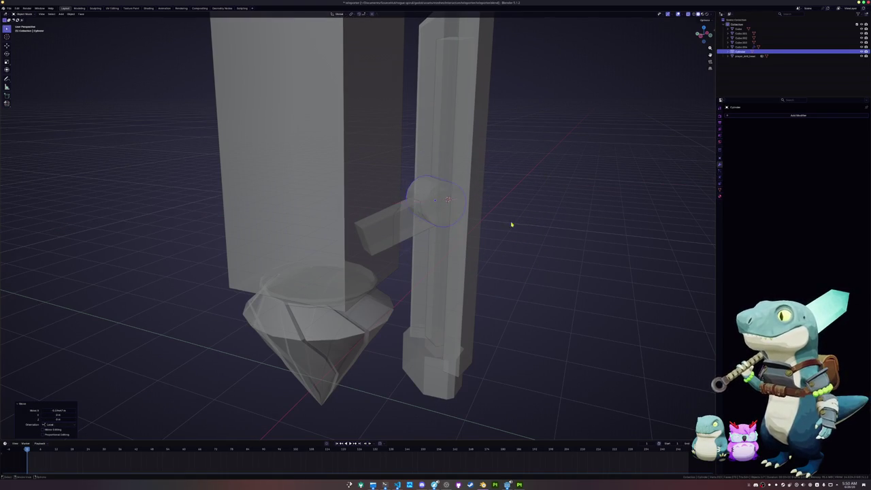
key(alt+z)
middle_drag(512, 224, 492, 243)
key(g)
key(z)
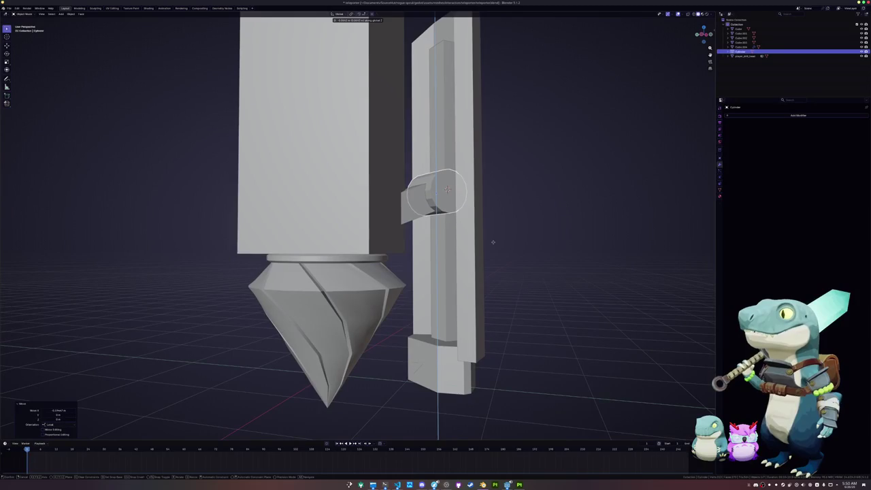
click(492, 242)
scroll(486, 250, down, 5)
middle_drag(480, 258, 282, 270)
scroll(281, 270, up, 4)
click(341, 197)
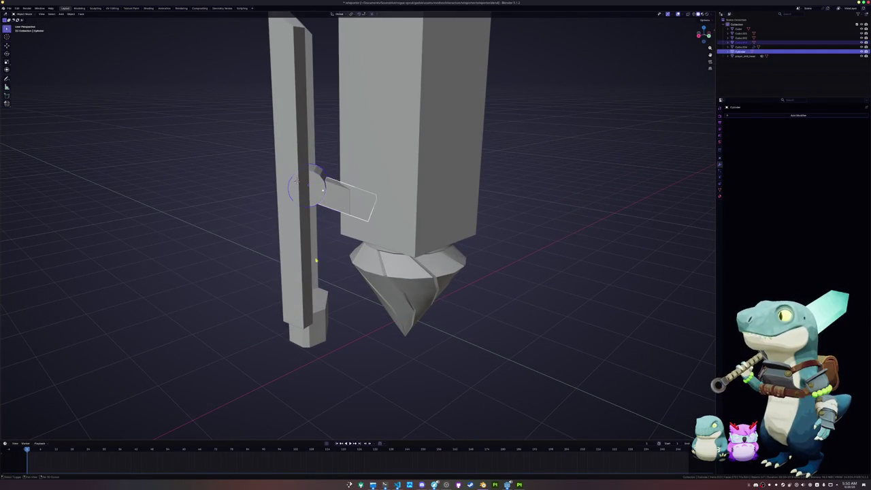
Slide the face of the plank's inner strip along Y in Edit Mode
shift+click(322, 300)
mouse_move(321, 299)
middle_down()
mouse_move(334, 270)
mouse_move(329, 204)
middle_up()
click(334, 270)
click(334, 270)
click(334, 270)
key(Tab)
click(330, 170)
middle_drag(330, 170, 332, 146)
key(g)
key(y)
key(shift+z)
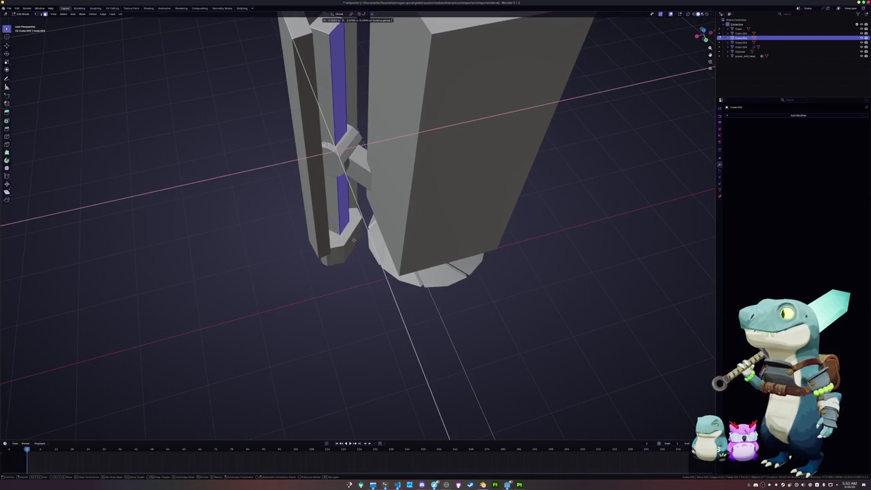
click(356, 240)
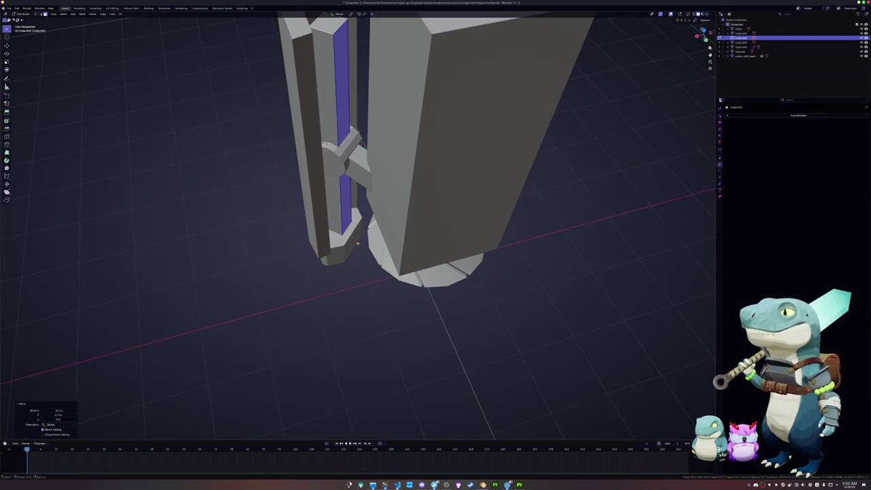
key(KP_7)
scroll(365, 313, up, 5)
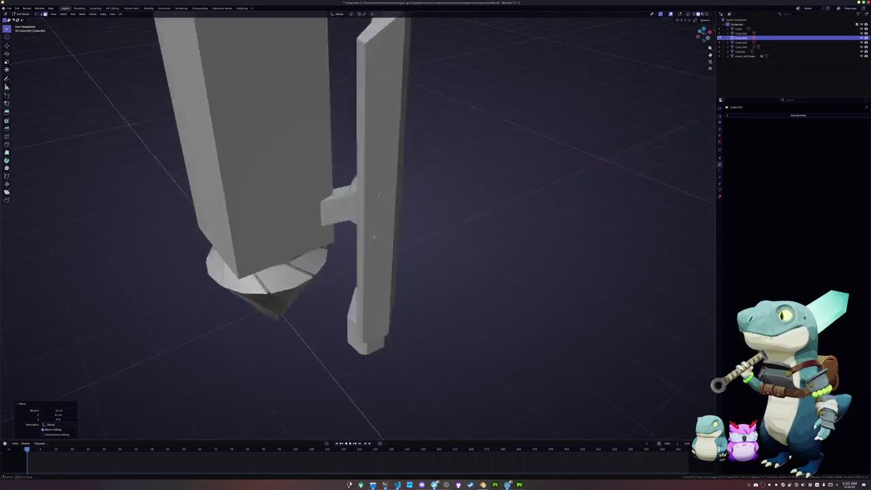
mouse_move(365, 312)
middle_down()
mouse_move(411, 246)
mouse_move(376, 238)
middle_up()
key(Tab)
Separate the Cube.004 plank's back face into its own object
click(364, 196)
click(376, 238)
key(Tab)
click(378, 253)
middle_drag(378, 253, 392, 268)
key(shift+d)
right_click(392, 268)
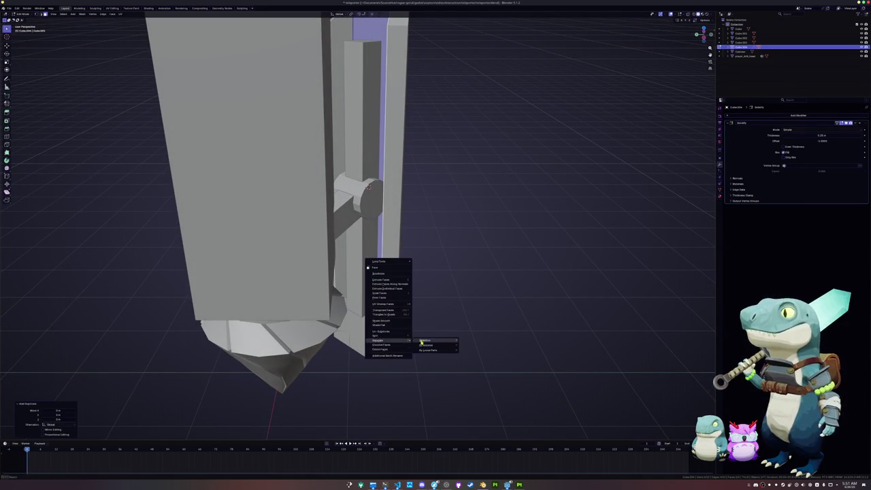
mouse_move(378, 340)
click(425, 341)
key(ctrl+Tab)
click(446, 277)
key(ctrl+Tab)
click(302, 81)
Move the separated panel piece sideways on the ground plane from top view
scroll(301, 81, down, 3)
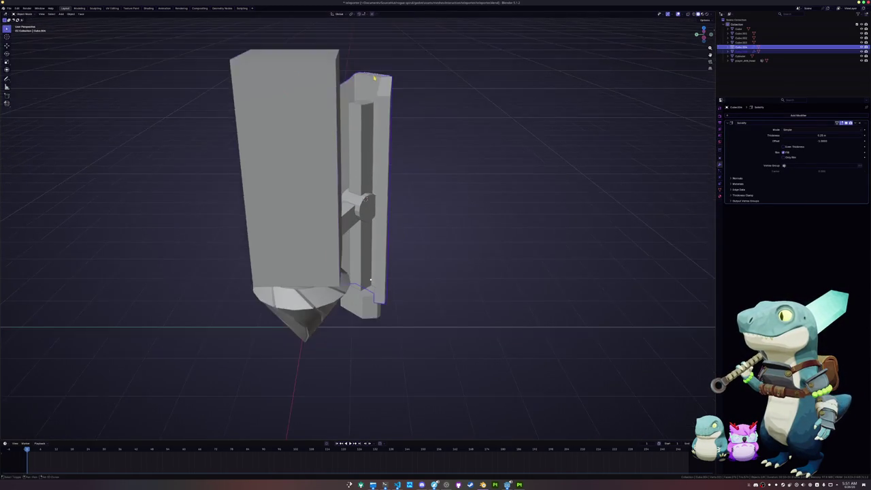
middle_drag(301, 82, 380, 114)
click(379, 114)
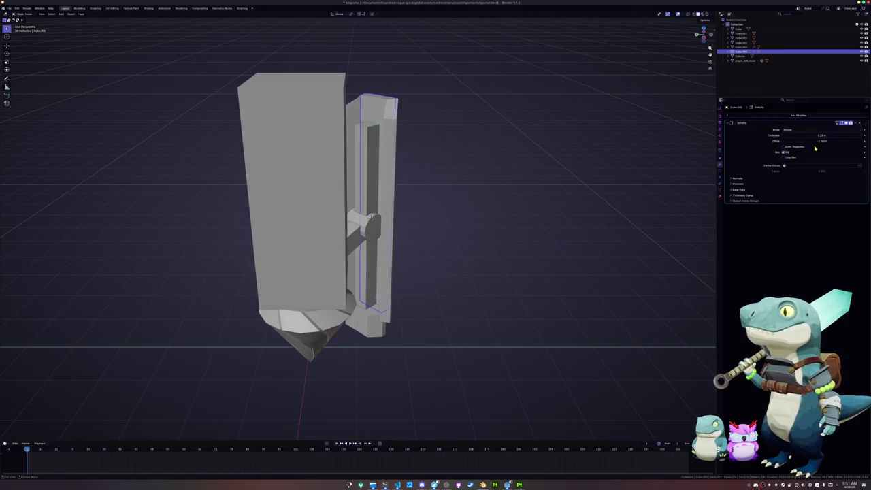
middle_drag(690, 140, 502, 148)
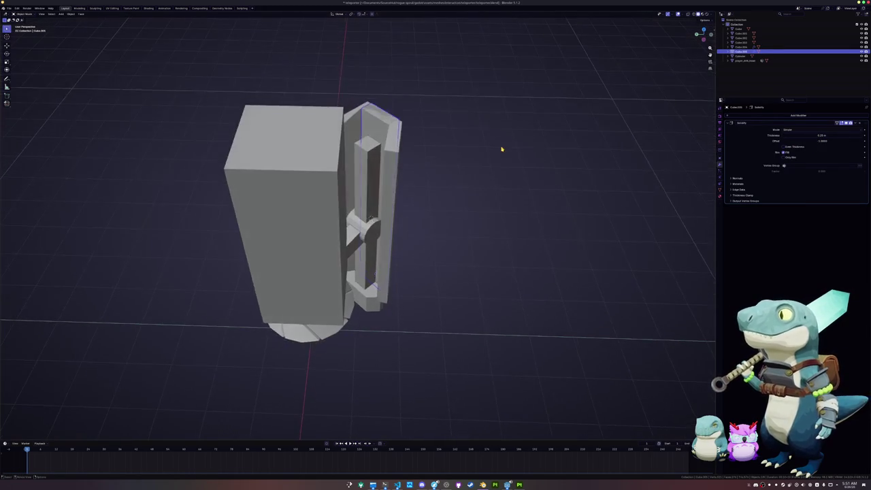
key(KP_7)
key(g)
key(shift+z)
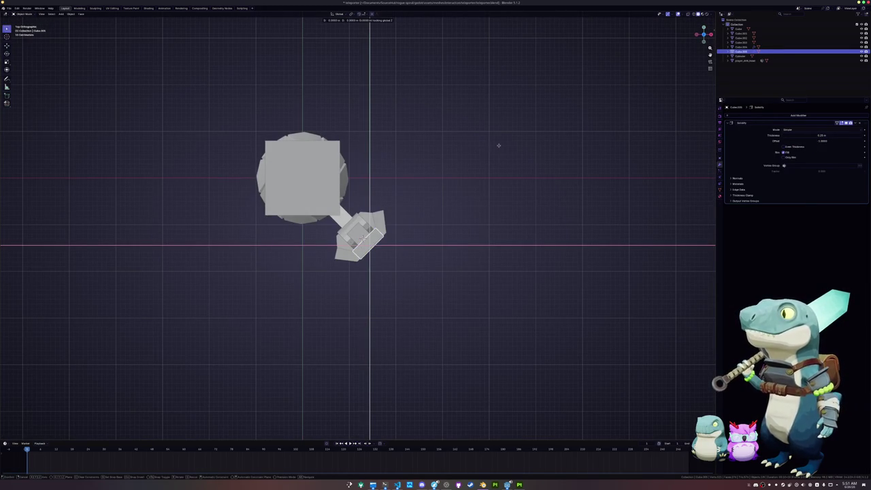
click(494, 142)
Bevel a selected edge of the separated piece
middle_drag(433, 189, 472, 163)
key(Tab)
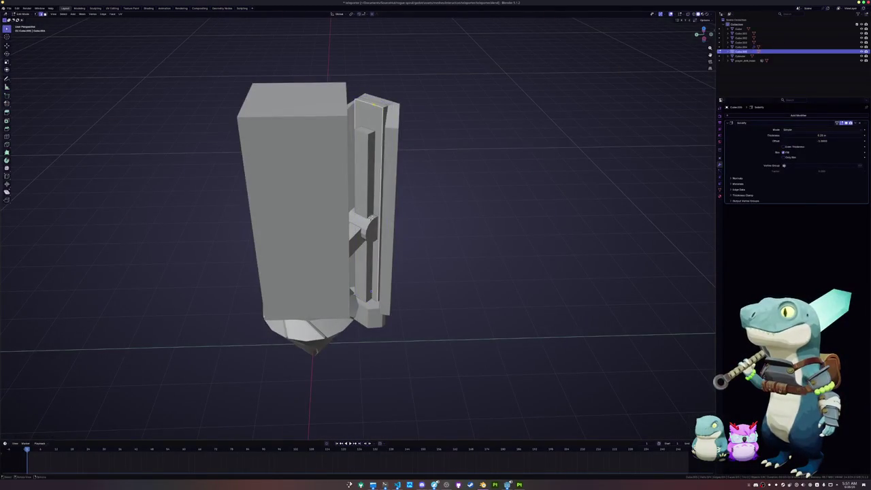
middle_drag(462, 123, 470, 142)
key(ctrl+b)
click(467, 120)
key(Tab)
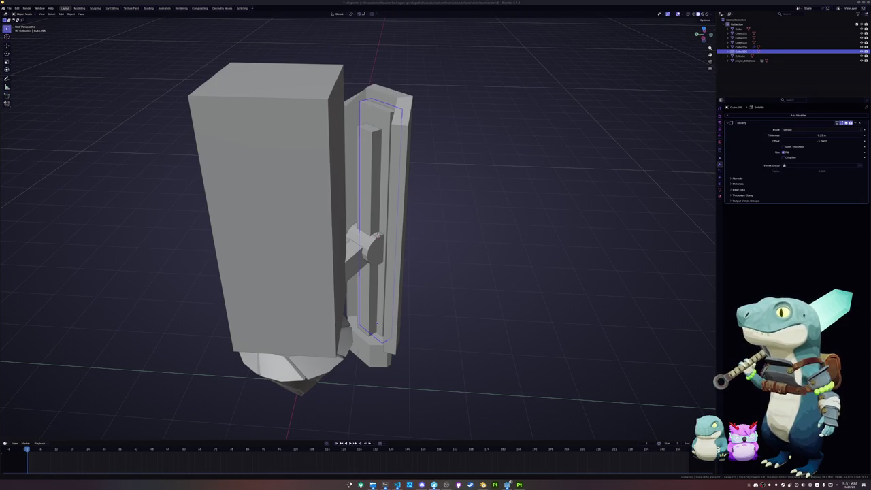
Hide the front panel to expose the rails, then select Cube.002 with its related plank pieces
mouse_move(550, 288)
middle_down()
mouse_move(477, 293)
mouse_move(389, 266)
mouse_move(336, 233)
mouse_move(361, 229)
mouse_move(455, 300)
mouse_move(608, 243)
middle_up()
key(h)
click(353, 231)
key(alt+h)
Add a Mirror modifier to the plank pieces around the central Cube on X and Y
click(798, 115)
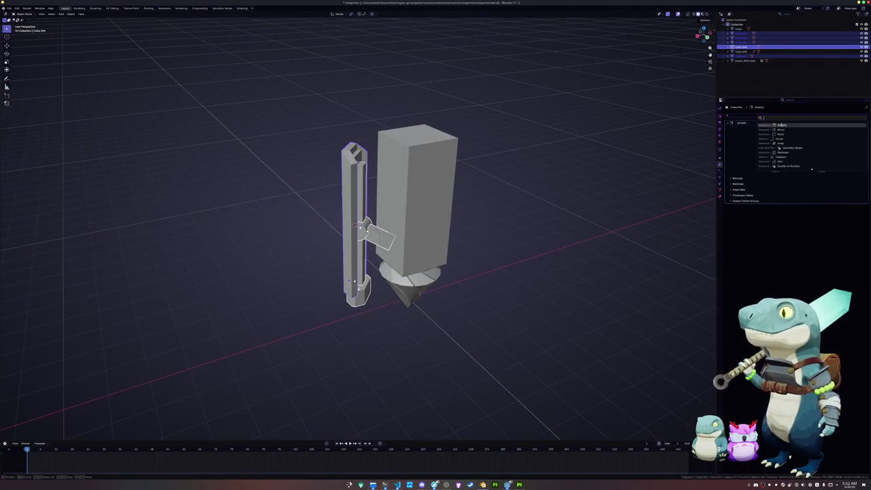
click(781, 129)
click(432, 195)
click(855, 206)
click(846, 222)
click(476, 278)
middle_drag(476, 277, 576, 272)
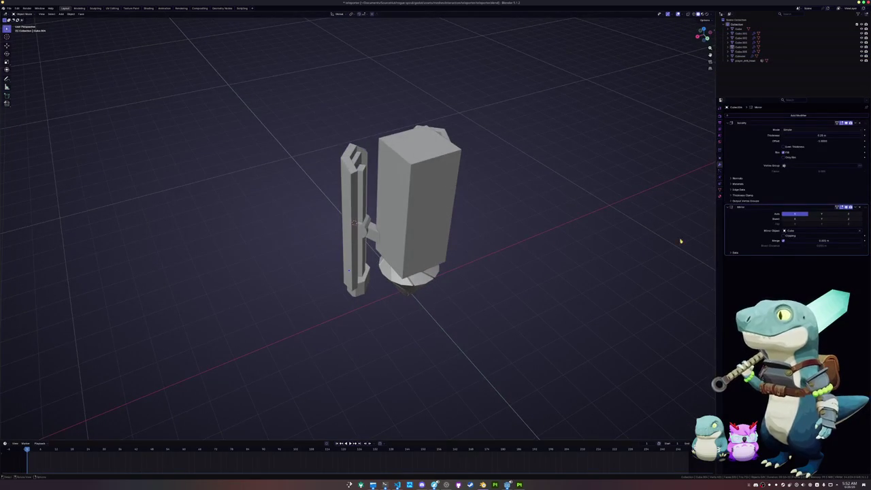
key(a)
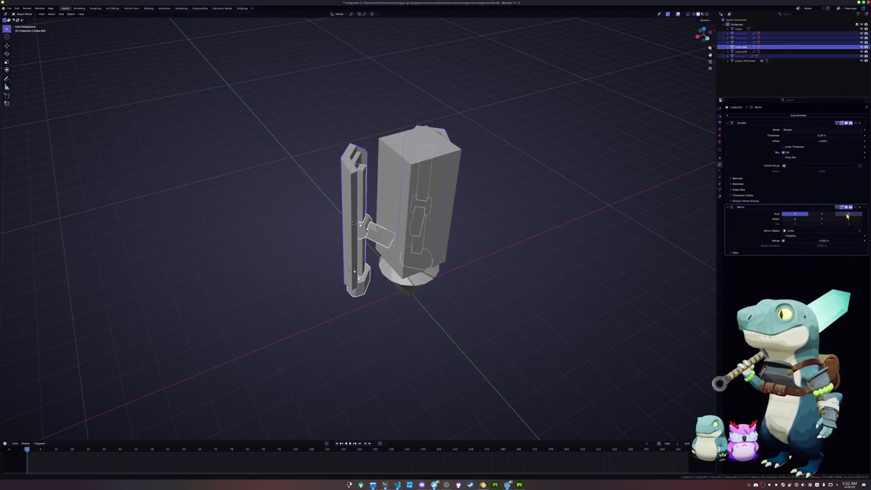
click(822, 214)
middle_drag(536, 277, 590, 260)
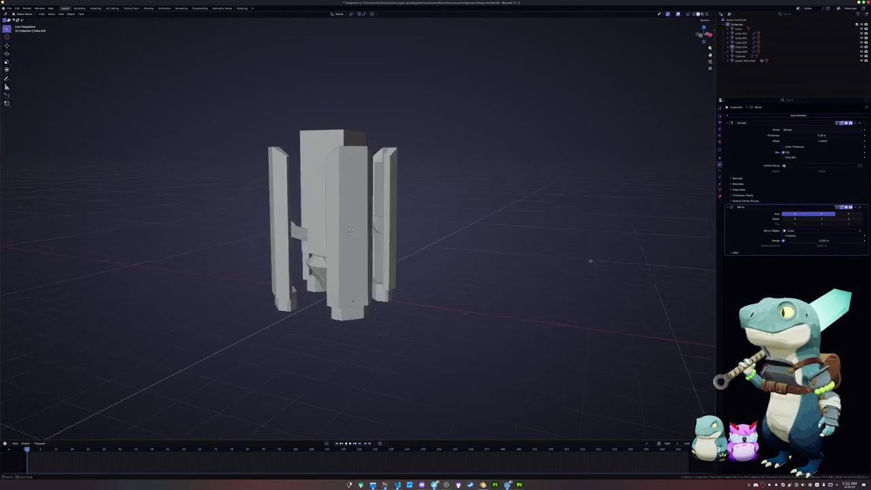
Extrude the central Cube's top face upward to raise the pillar
click(318, 188)
middle_drag(318, 187, 360, 194)
key(Tab)
click(381, 153)
key(e)
mouse_move(381, 153)
middle_down()
mouse_move(432, 244)
mouse_move(433, 238)
middle_up()
click(385, 159)
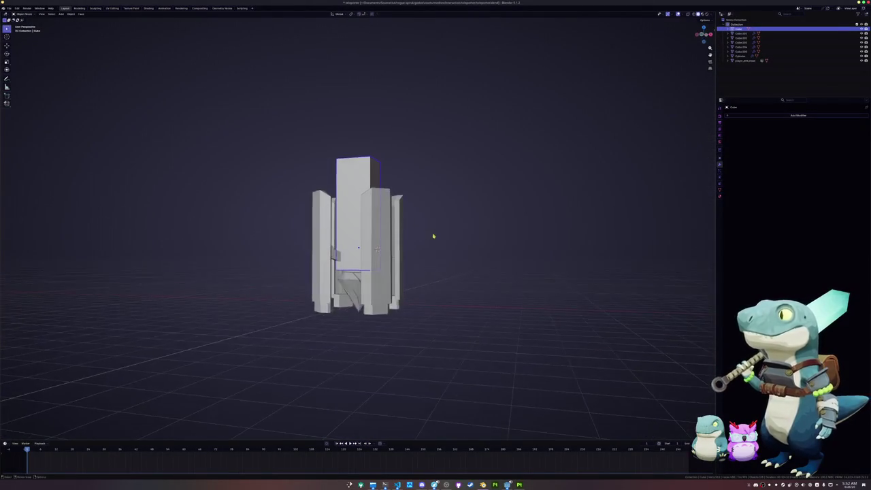
key(Tab)
mouse_move(447, 204)
middle_down()
mouse_move(378, 170)
mouse_move(390, 175)
middle_up()
key(Tab)
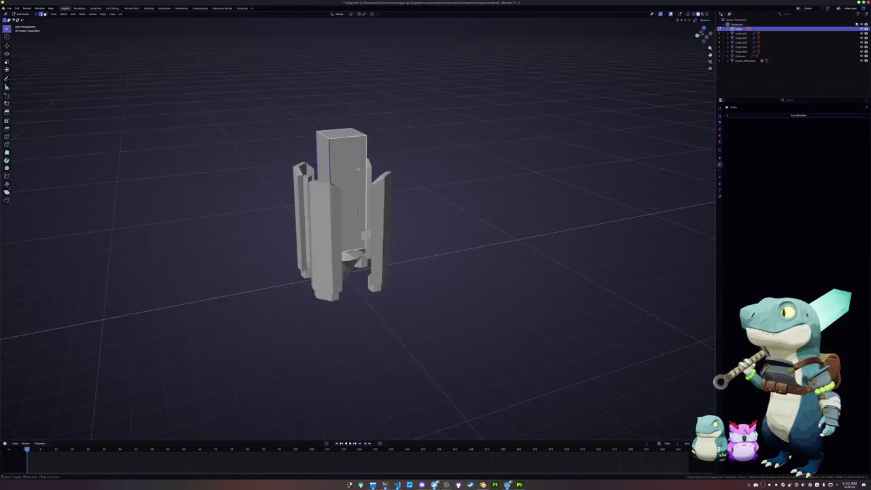
Bevel the central pillar's selected edge, then return to Object Mode
scroll(391, 175, up, 2)
key(ctrl+b)
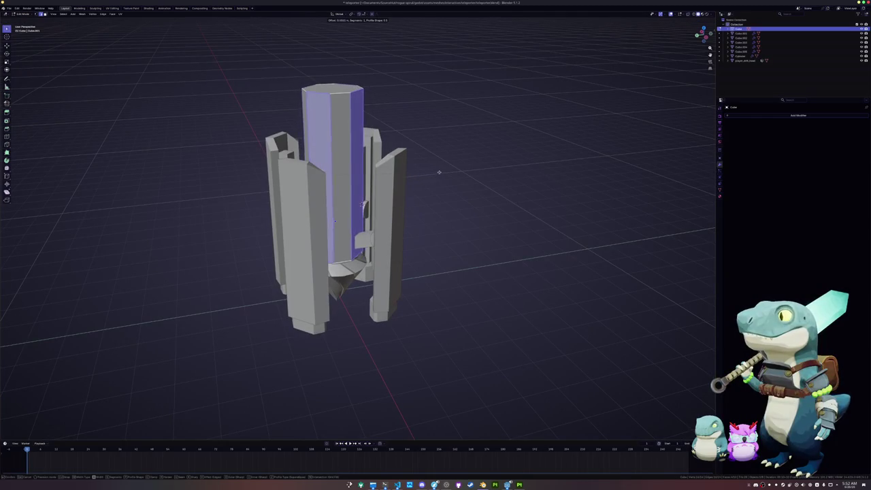
click(434, 172)
click(345, 179)
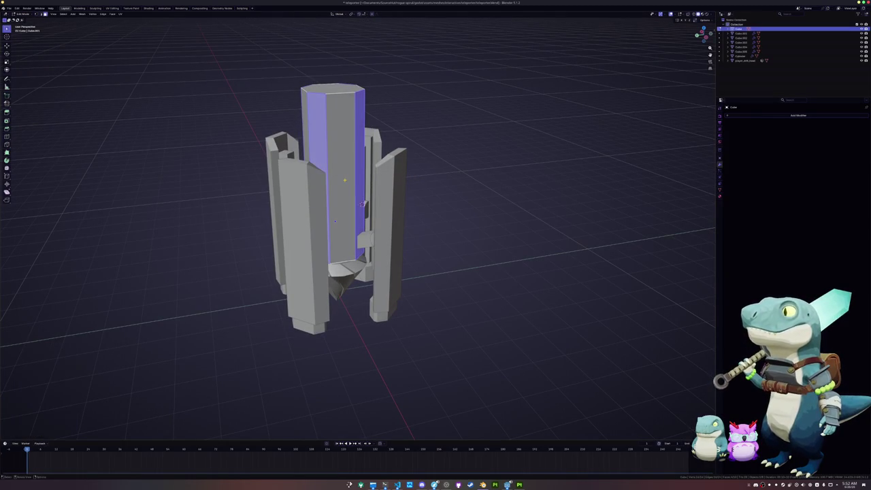
click(334, 220)
middle_drag(335, 219, 335, 220)
key(Tab)
Duplicate the side pillars and flip the copy 180° around X to hang below
click(387, 259)
key(shift+d)
key(Escape)
key(r)
key(z)
text(x)
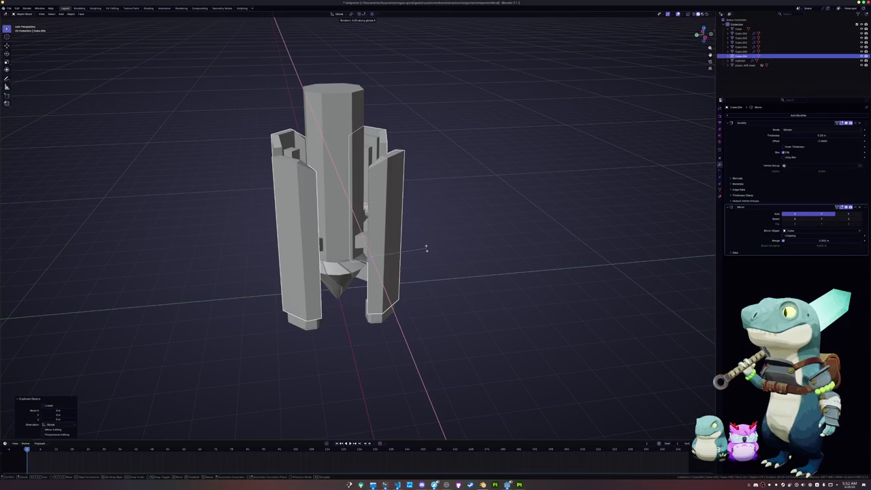
text(180)
key(Return)
Rotate the lower pillar copy 180° around Z to swap its sides
text(rz180)
key(Return)
text(rz)
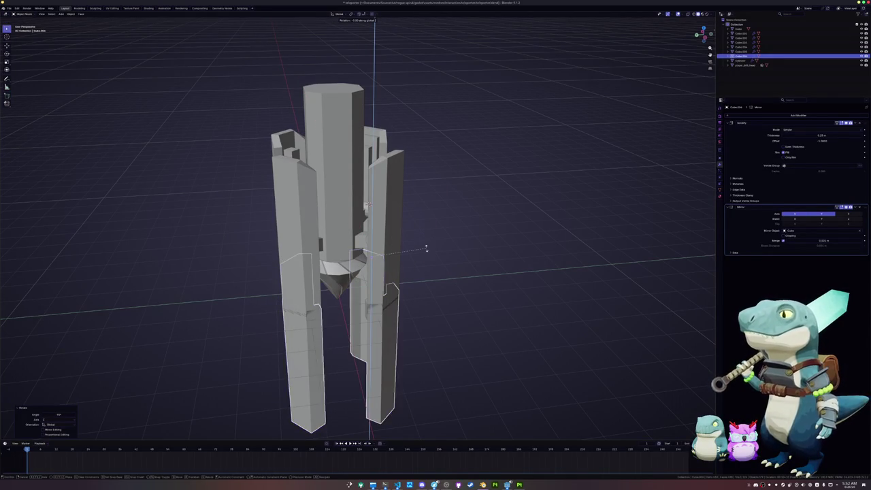
text(90xx)
key(x)
key(x)
key(z)
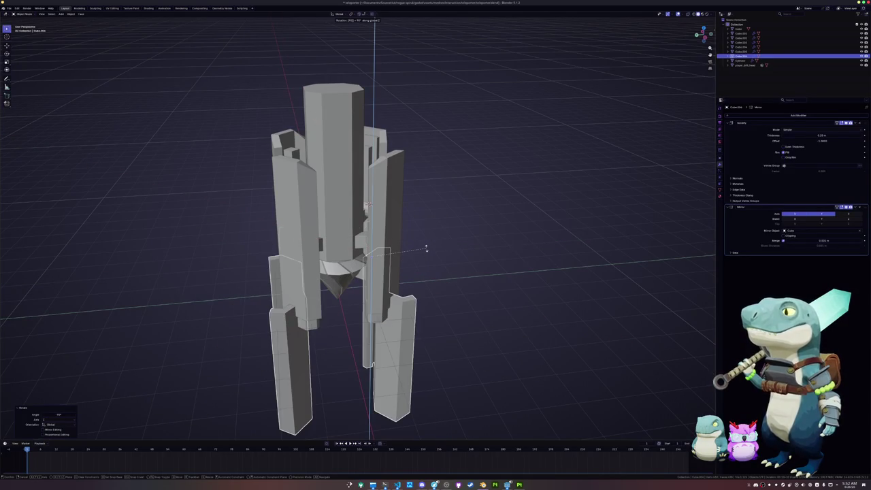
key(y)
text(z)
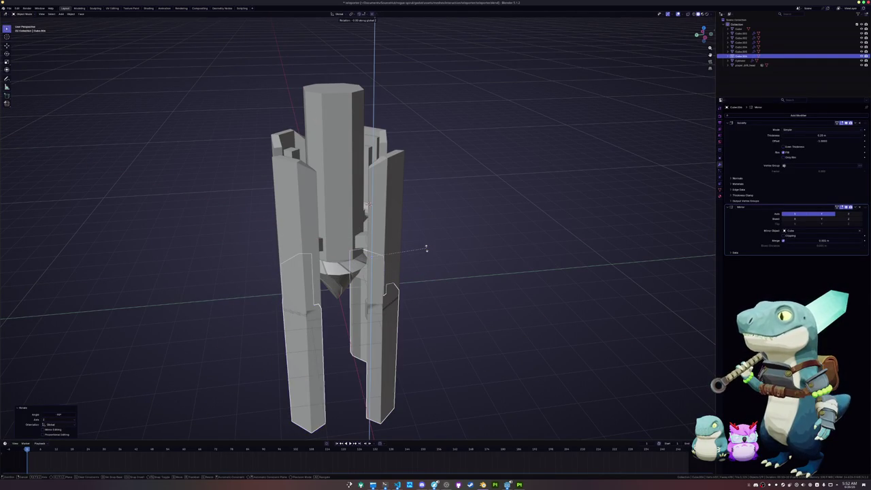
text(180)
key(Return)
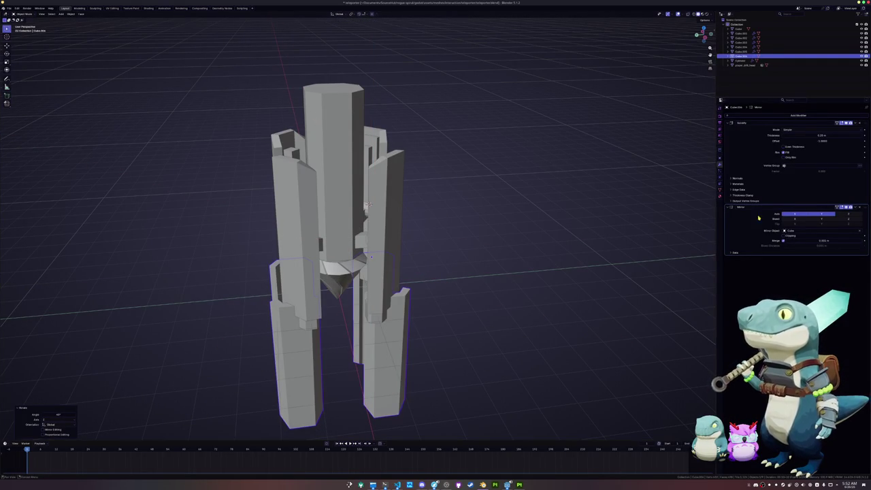
Set the lower pillars' mirroring to the X axis only, with Y mirroring off
click(799, 215)
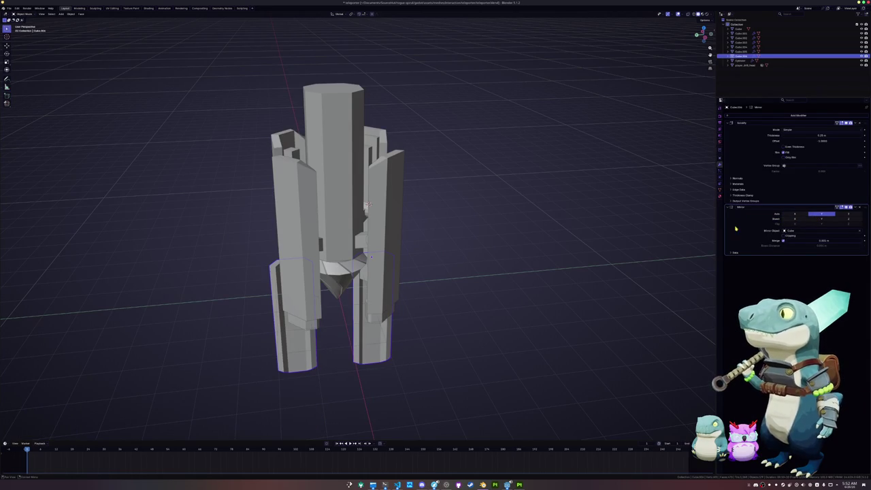
click(824, 216)
key(ctrl+z)
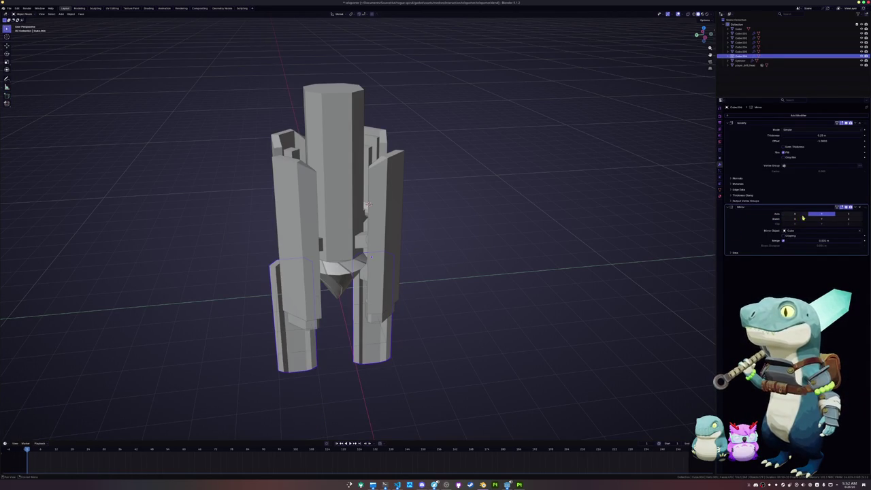
click(821, 215)
click(795, 215)
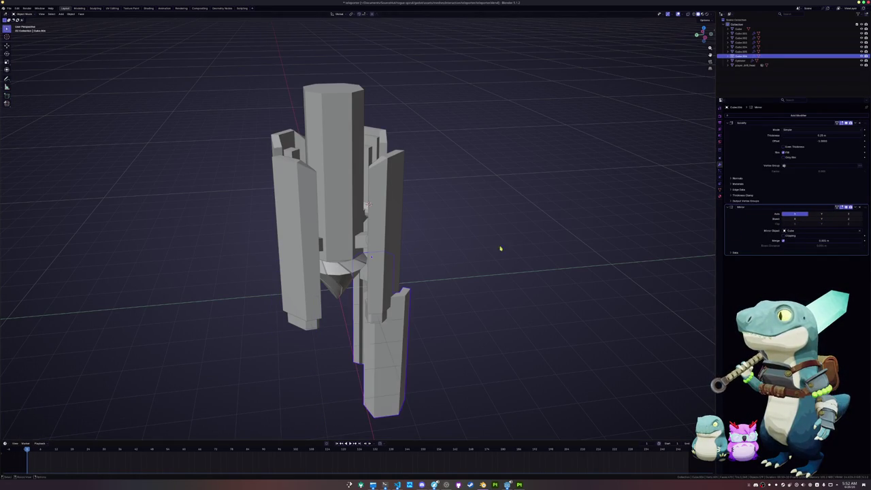
middle_drag(502, 247, 490, 264)
key(KP_7)
Move the bracket pieces along Y and mirror them across Y
key(g)
key(y)
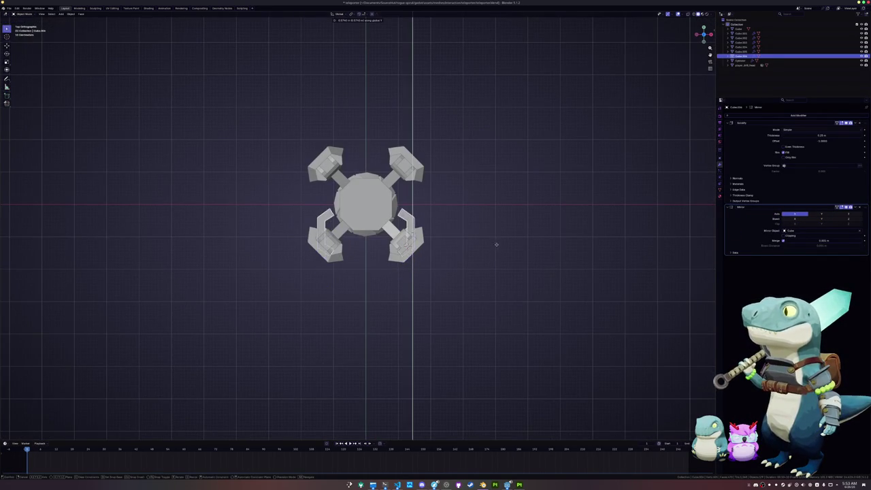
click(499, 218)
key(ctrl+m)
key(y)
click(499, 218)
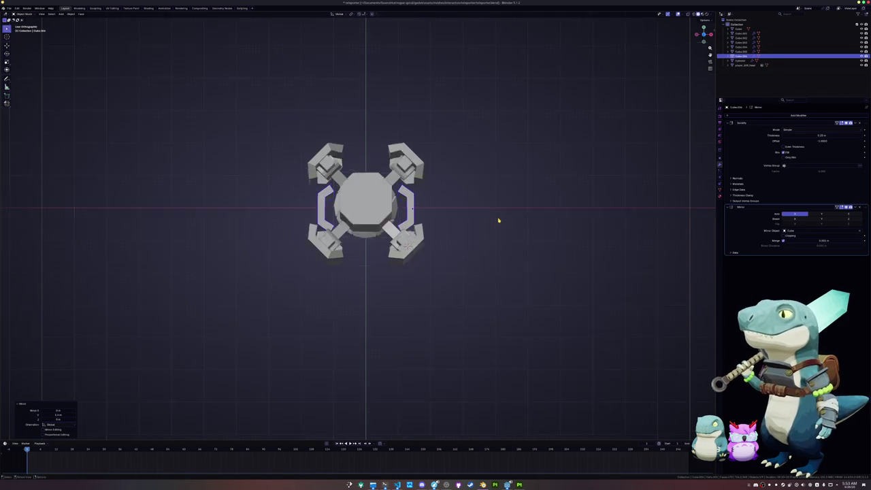
key(KP_1)
key(KP_3)
Reset the leg piece's location and raise it back up along Z
key(g)
key(z)
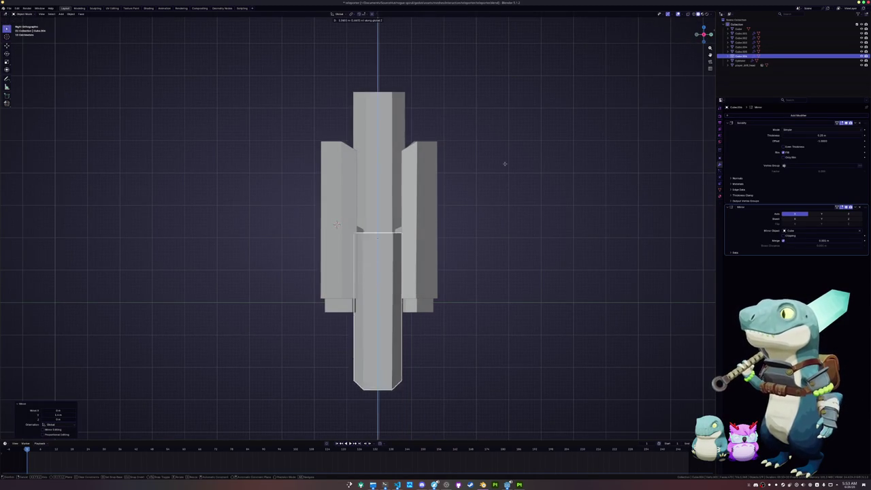
click(483, 429)
scroll(364, 337, up, 2)
shift+scroll(364, 337, up, 2)
shift+scroll(386, 369, up, 1)
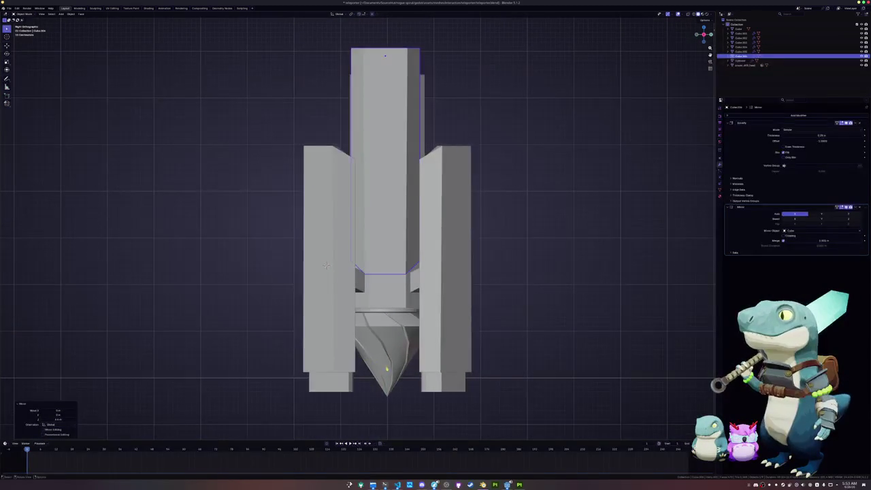
key(alt+g)
key(g)
key(z)
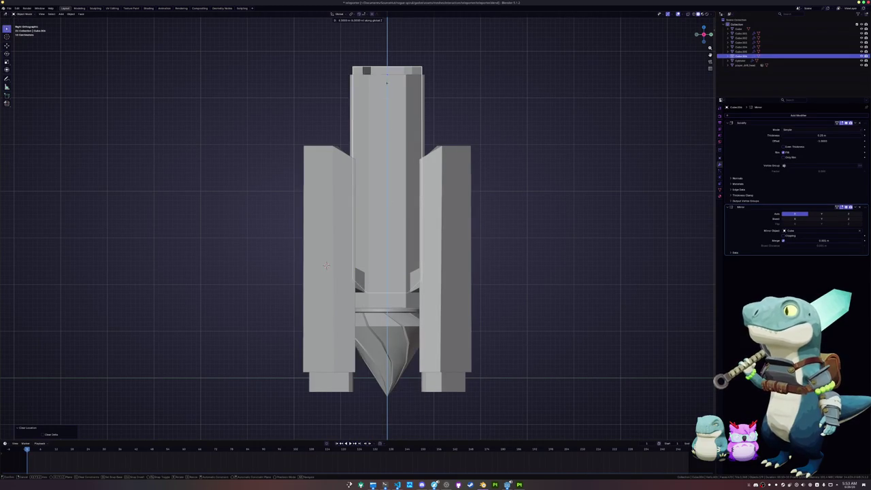
key(Return)
Slide the side plank along X against the centre block and select its top edge loop
key(KP_7)
key(g)
key(x)
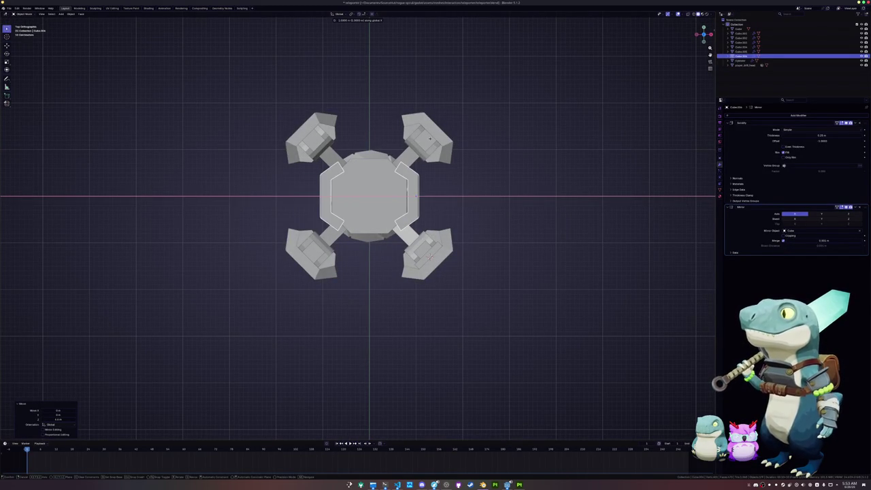
click(428, 138)
mouse_move(429, 138)
middle_down()
mouse_move(426, 250)
mouse_move(413, 227)
middle_up()
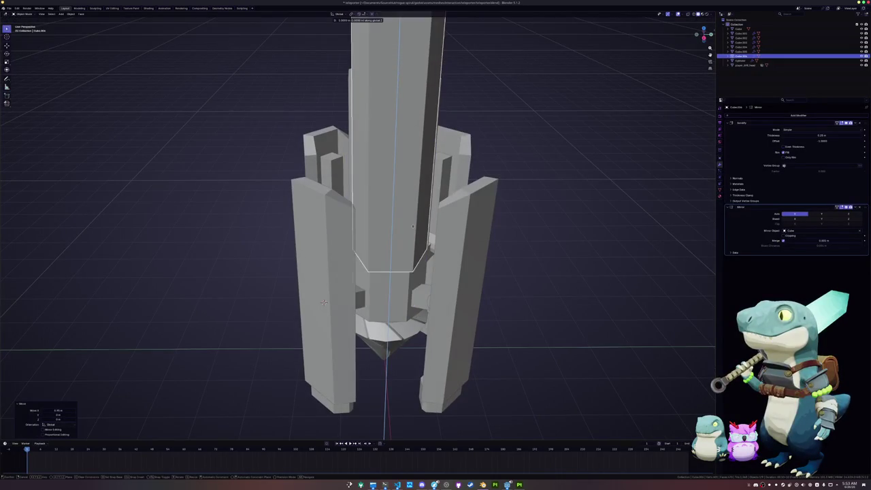
scroll(413, 228, down, 3)
key(Tab)
key(alt+z)
alt+click(395, 136)
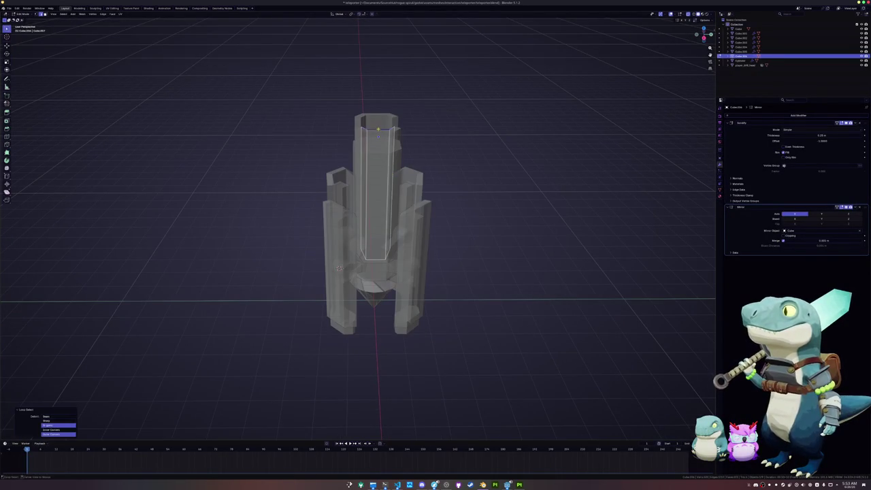
Lower the plank's top edge loop along Z to shorten the plank
key(z)
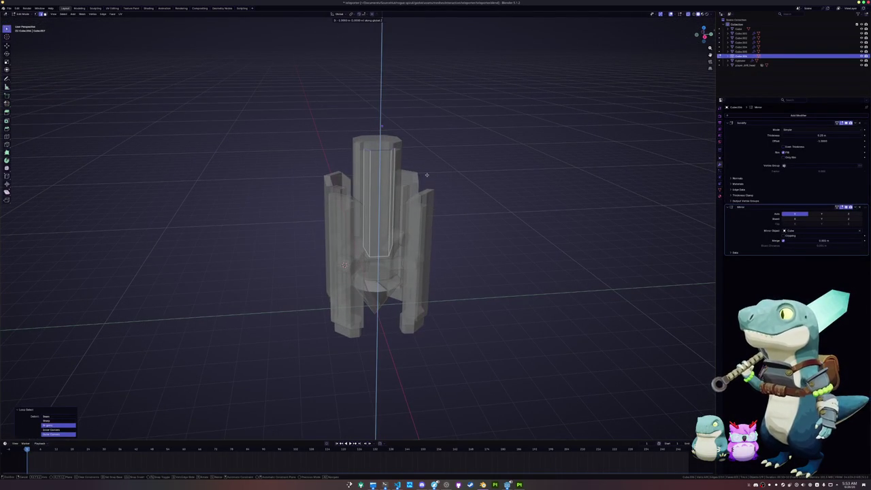
click(425, 177)
key(alt+z)
middle_drag(425, 177, 371, 226)
click(381, 208)
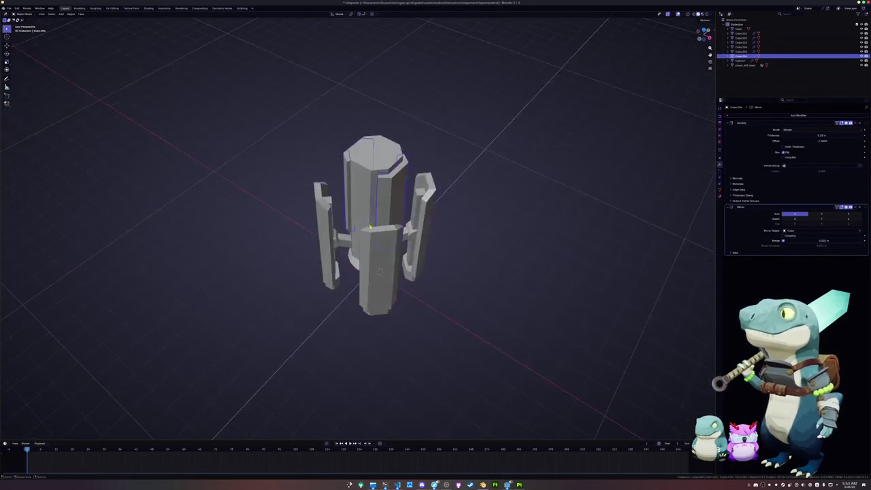
Duplicate the side plank and rotate the copy 90°
key(KP_7)
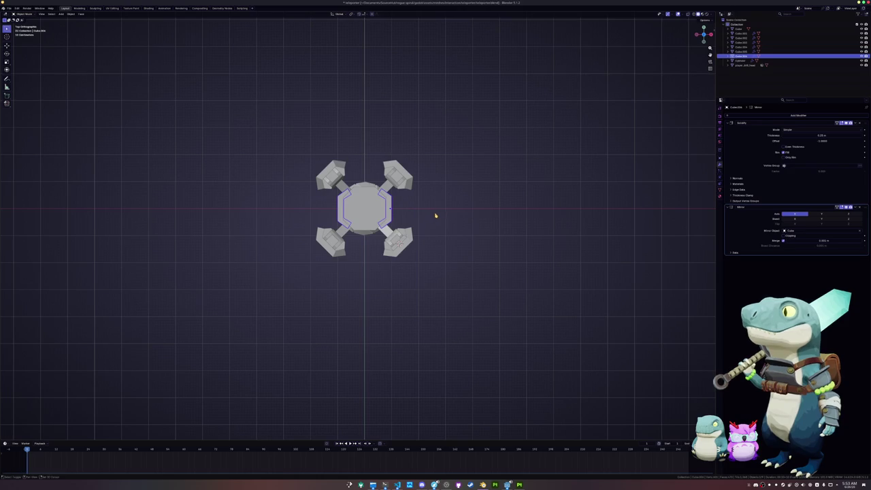
key(shift+d)
key(Escape)
key(r)
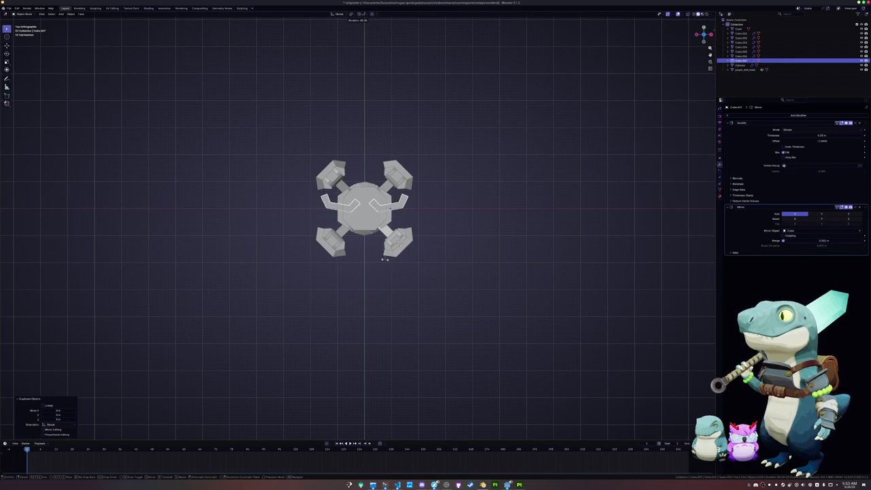
click(375, 261)
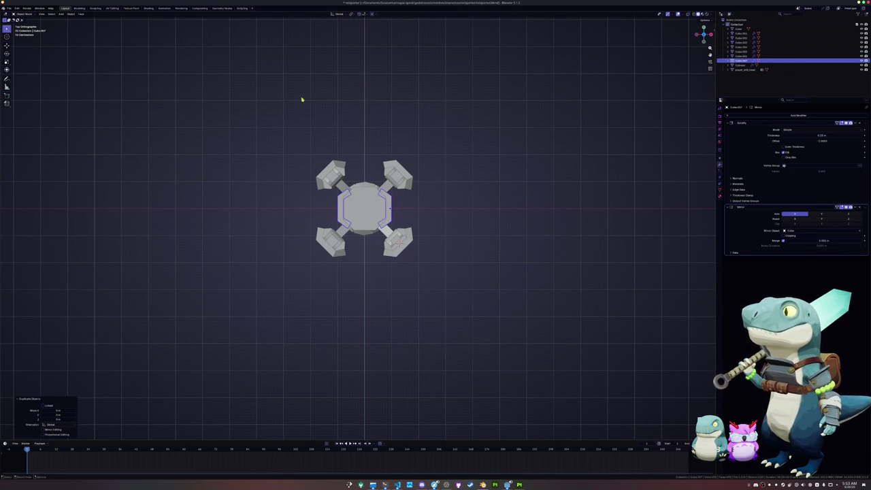
Set the pivot to the 3D cursor, turn the copy a quarter turn, and apply its rotation
click(352, 14)
click(363, 32)
key(r)
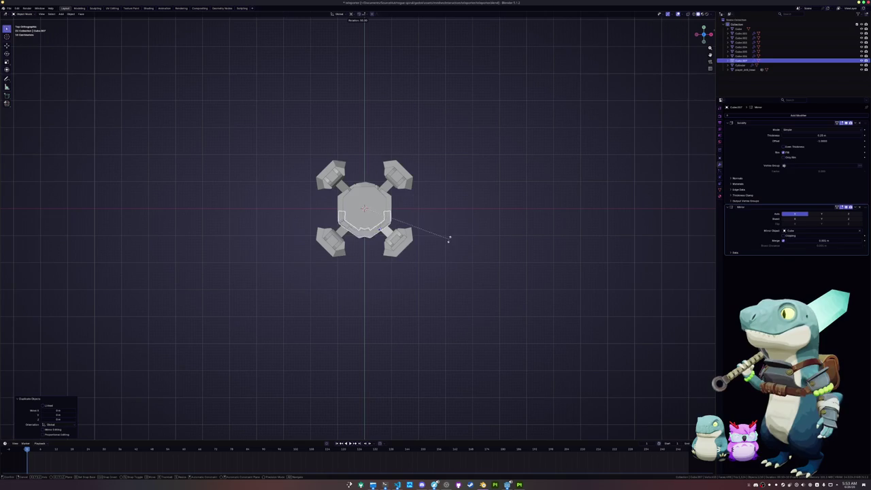
click(398, 256)
key(ctrl+a)
click(405, 258)
key(ctrl+z)
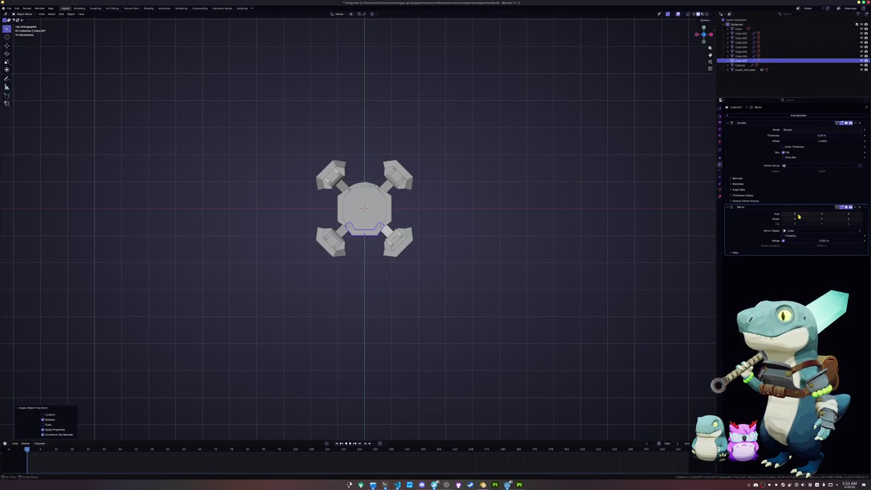
key(ctrl+z)
key(ctrl+z)
Edge-slide a loop on the rotated plank copy to reshape it into a frame
middle_drag(501, 257, 423, 223)
key(alt+z)
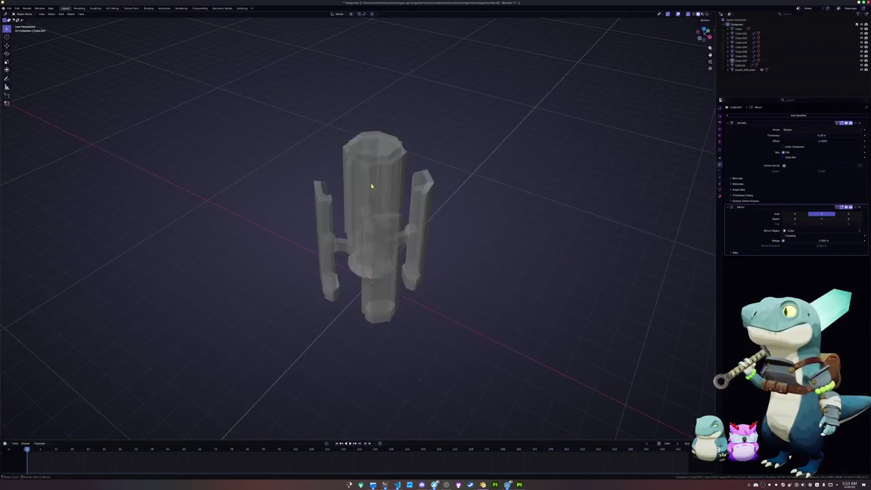
key(alt+z)
click(350, 222)
scroll(350, 221, up, 3)
key(Tab)
key(alt+z)
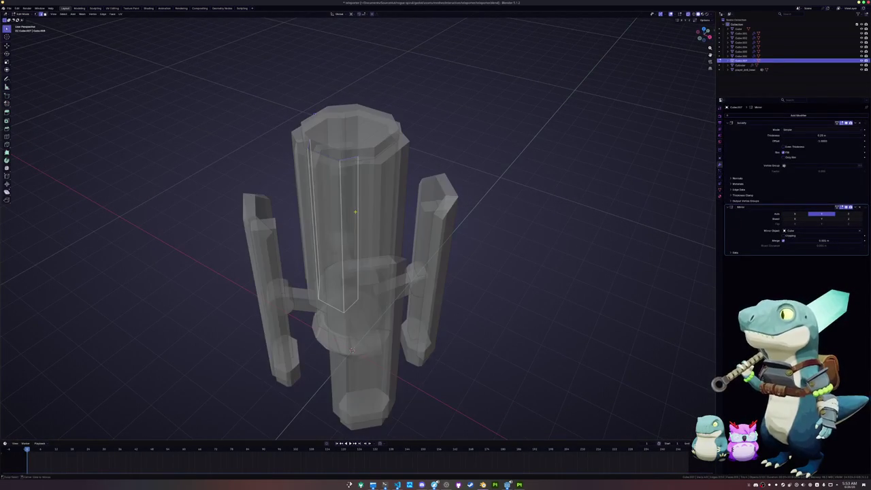
middle_drag(356, 206, 347, 212)
middle_drag(308, 156, 371, 182)
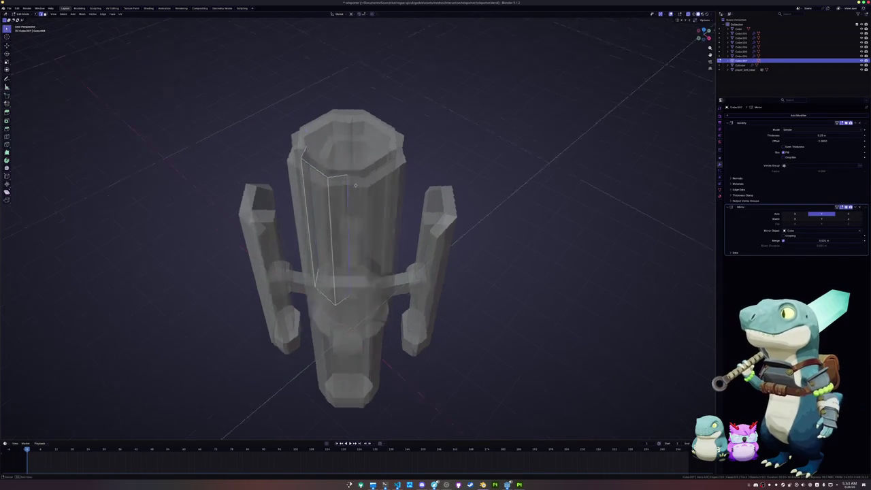
key(g)
key(g)
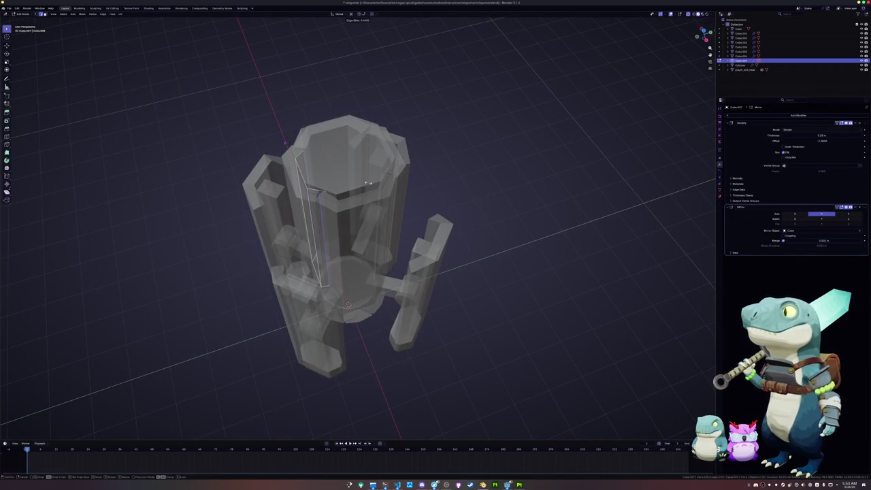
click(368, 183)
key(alt+z)
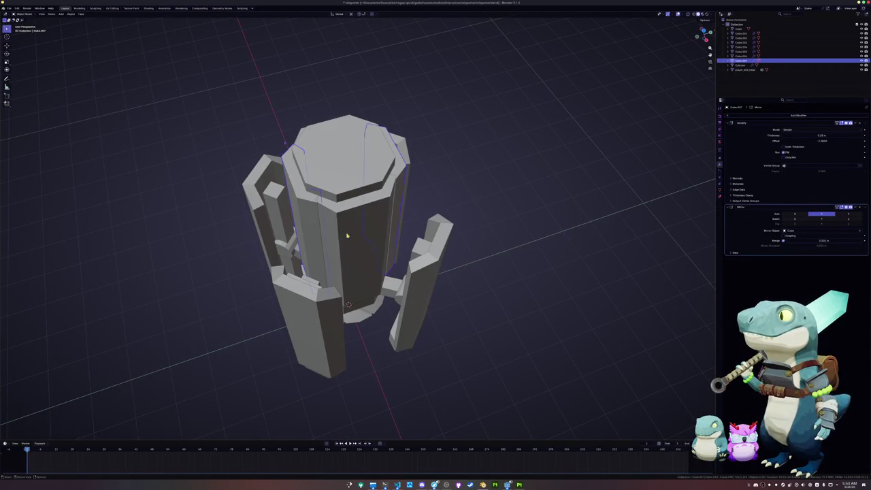
key(Tab)
Edge-slide a loop on the original side plank to match the copy
click(352, 237)
key(alt+z)
key(Tab)
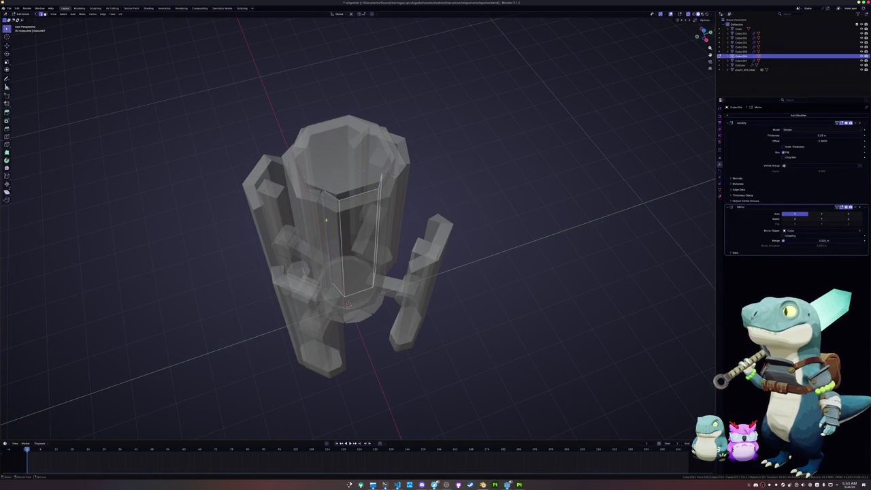
middle_drag(383, 195, 414, 197)
key(g)
key(g)
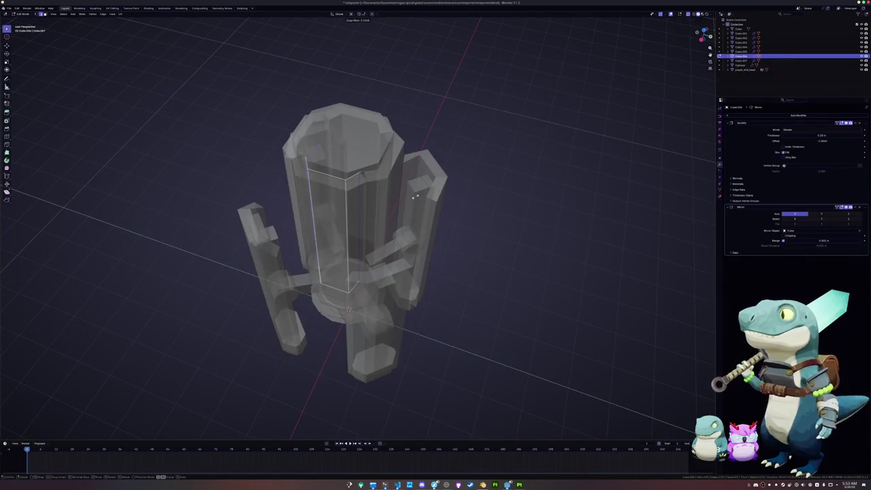
click(414, 197)
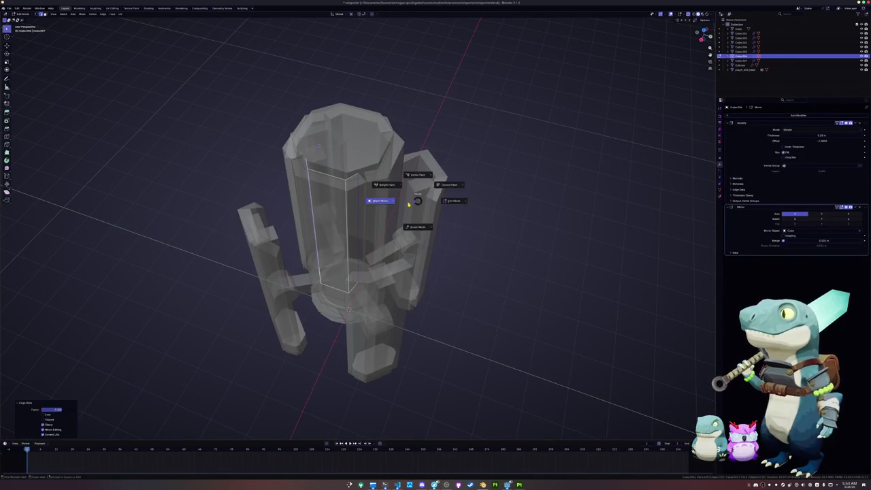
key(alt+z)
key(Tab)
Select the central column and enter its Edit Mode
mouse_move(503, 198)
middle_down()
mouse_move(424, 181)
mouse_move(456, 181)
mouse_move(350, 275)
middle_up()
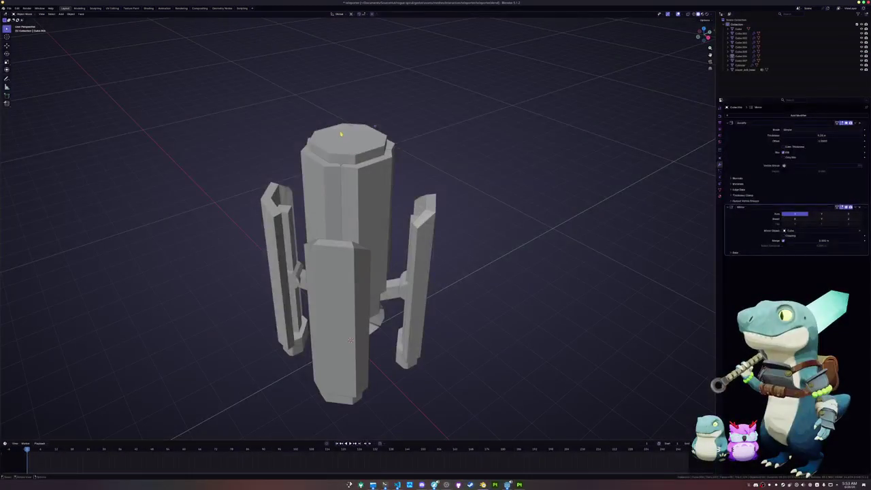
click(350, 275)
key(Tab)
key(Tab)
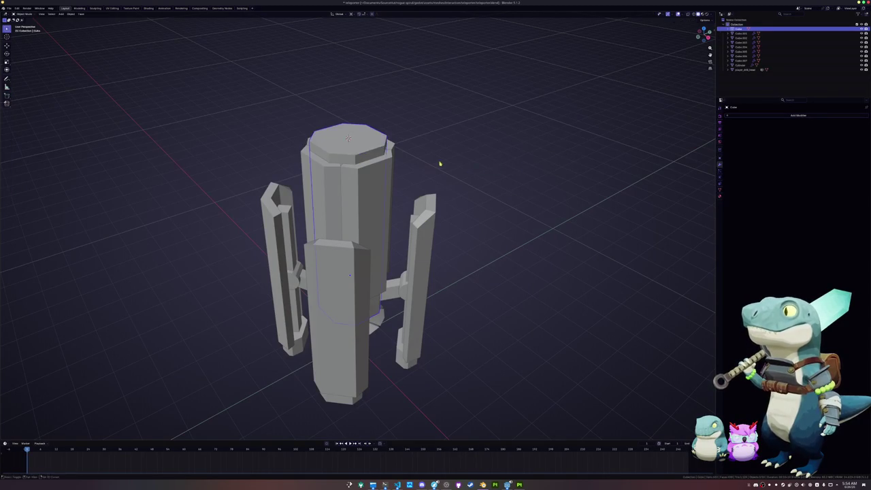
Add a cube and scale it down onto the top of the central column
key(shift+a)
click(461, 168)
key(s)
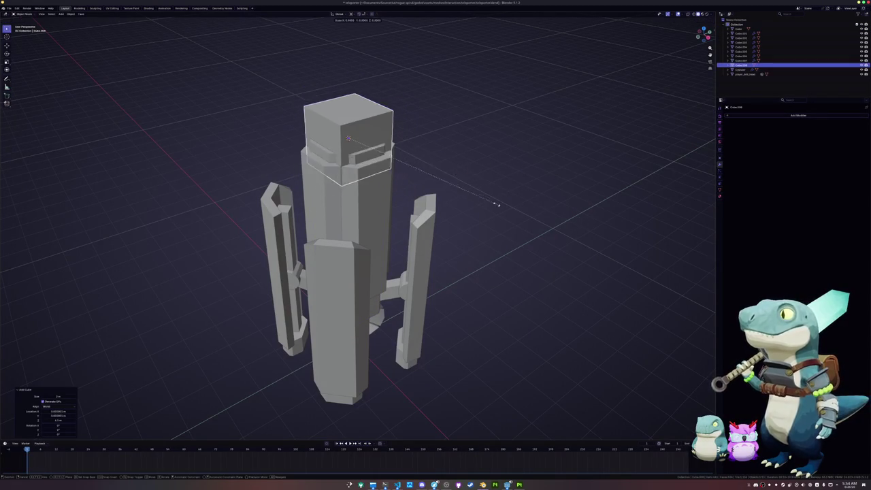
click(462, 188)
mouse_move(462, 189)
middle_down()
mouse_move(404, 156)
mouse_move(421, 196)
middle_up()
key(g)
key(z)
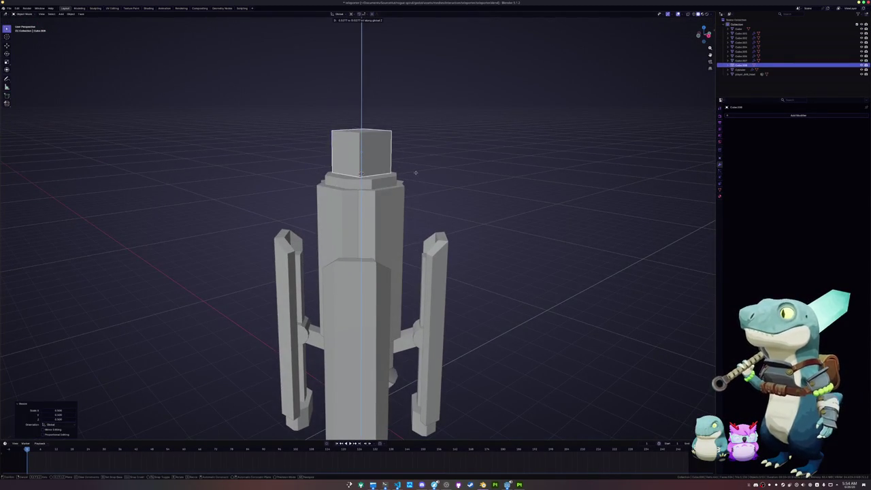
key(Escape)
In Edit Mode, move the new cube's top face along Z, with X-ray on
key(Tab)
key(alt+a)
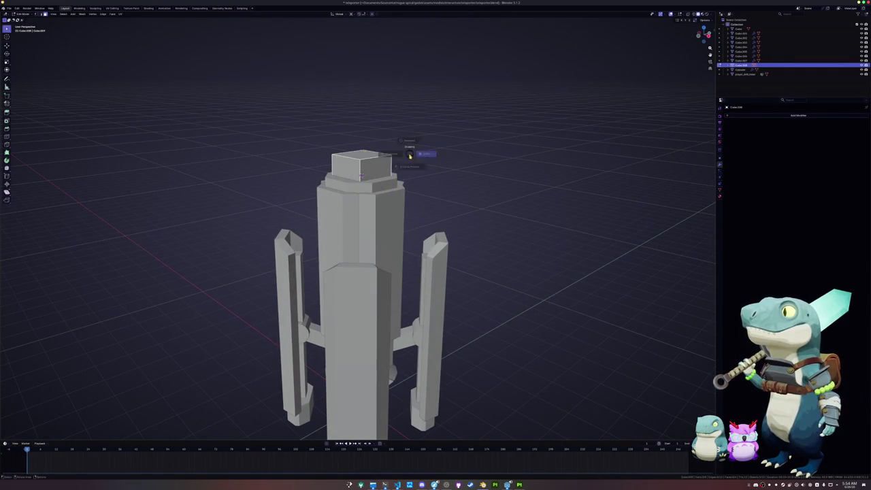
key(Tab)
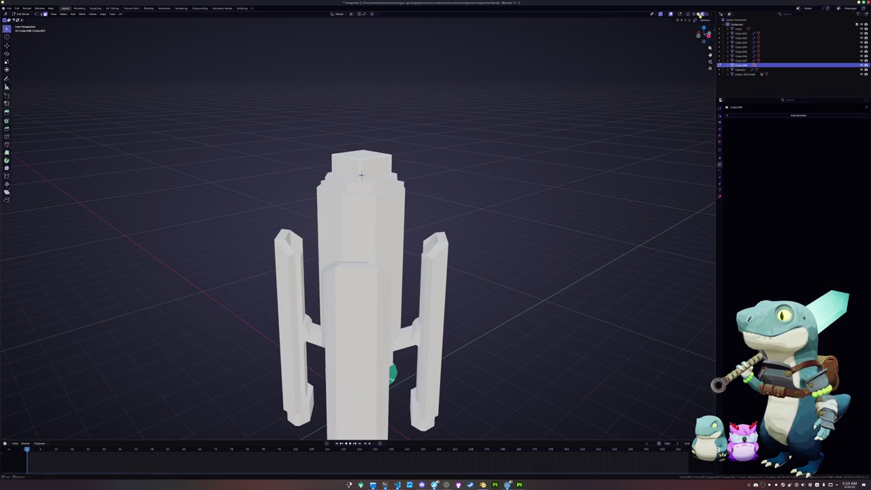
click(697, 14)
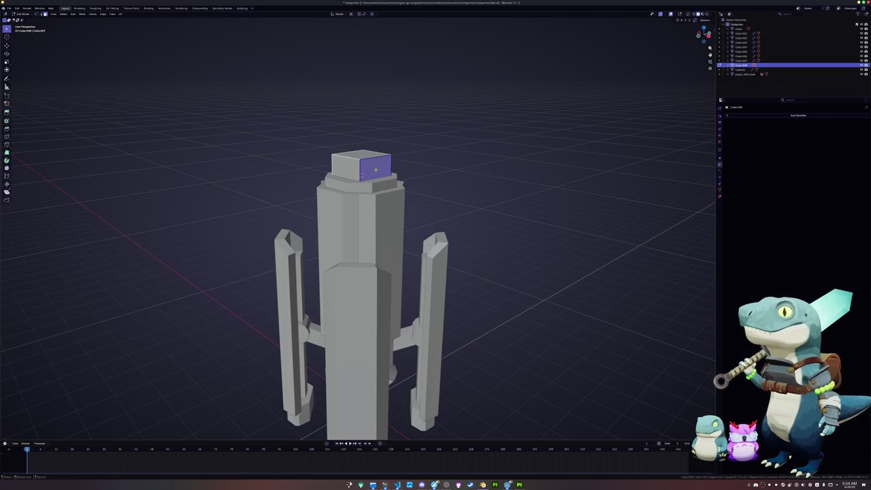
click(361, 156)
key(g)
key(z)
key(Return)
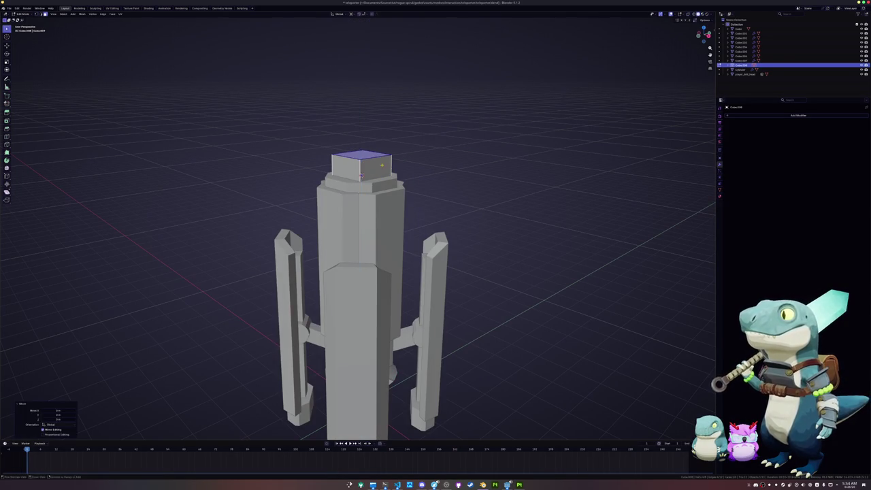
key(alt+z)
key(alt+a)
right_click(367, 198)
key(Escape)
Move the cube's base loop up and lower its top face along Z to form a step
alt+click(368, 200)
key(g)
key(z)
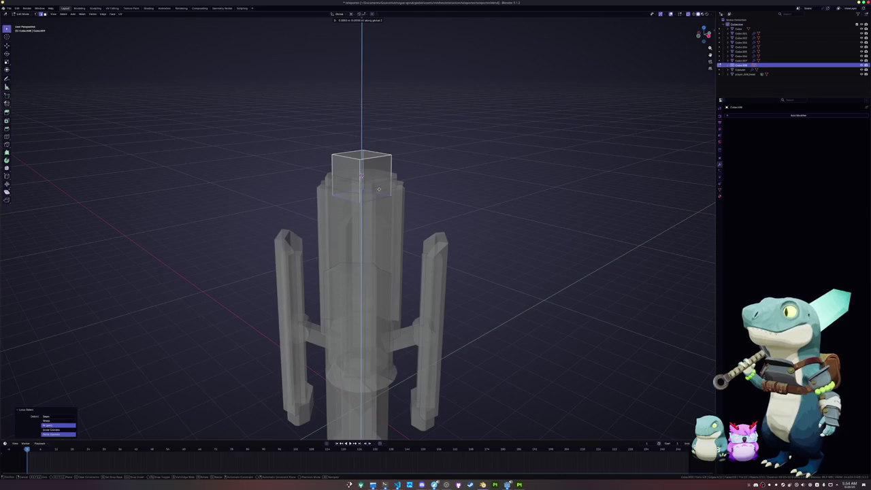
key(Return)
click(361, 176)
key(g)
key(z)
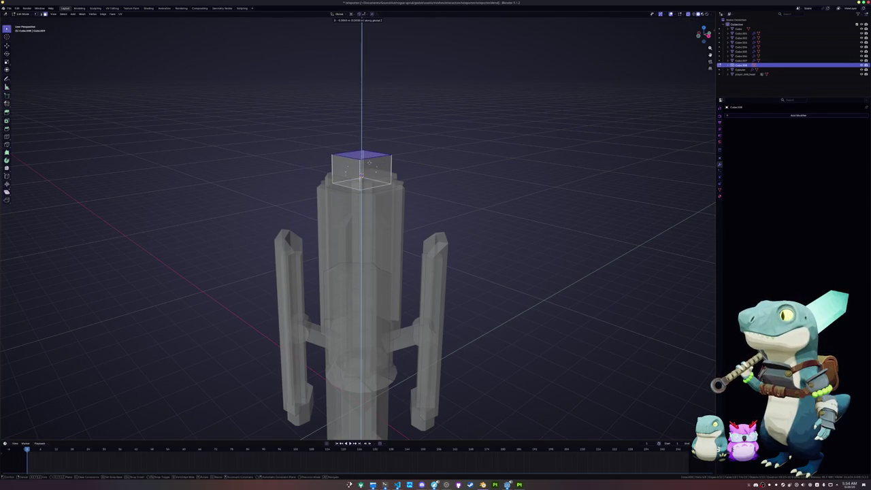
key(Return)
key(alt+z)
Select the cap's top face in face mode and try a bevel, then cancel it
mouse_move(384, 172)
middle_down()
mouse_move(426, 167)
mouse_move(381, 205)
mouse_move(345, 188)
mouse_move(346, 178)
mouse_move(371, 180)
middle_up()
click(370, 199)
key(3)
click(374, 178)
scroll(375, 178, up, 2)
middle_drag(441, 165, 439, 192)
key(ctrl+b)
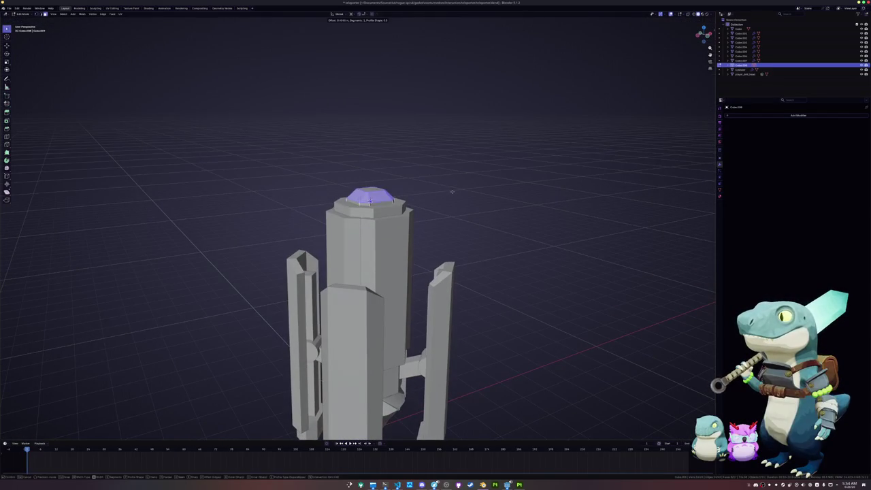
key(Escape)
Leave Edit Mode and check the stepped cap against the central column
key(Tab)
mouse_move(369, 202)
middle_down()
mouse_move(349, 133)
mouse_move(374, 91)
mouse_move(355, 95)
mouse_move(316, 286)
mouse_move(402, 317)
middle_up()
click(354, 123)
scroll(340, 299, down, 3)
click(402, 317)
key(shift+a)
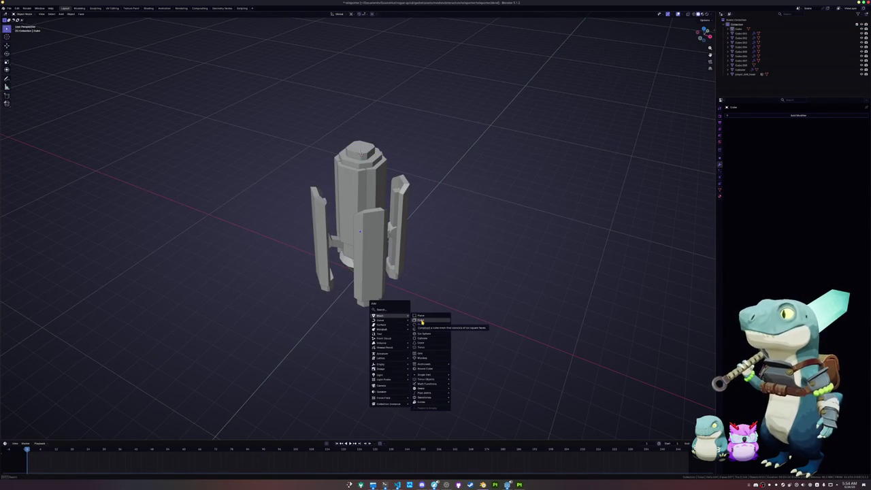
Extrude the bottom face of the mirrored feet by 0.5 m
key(Escape)
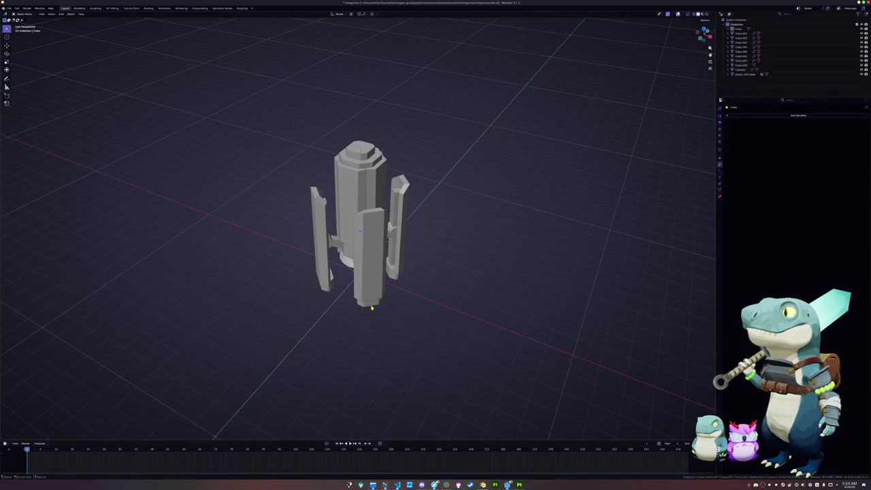
click(371, 306)
middle_drag(371, 307, 383, 296)
key(Tab)
key(3)
click(391, 303)
text(e)
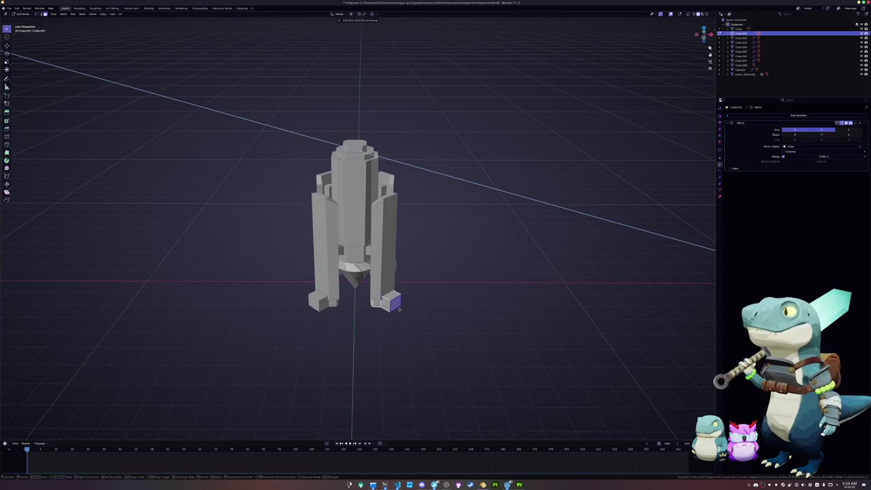
text(1)
key(BackSpace)
text(.5)
key(Return)
Start bevelling the extended foot edges
middle_drag(398, 307, 394, 299)
scroll(451, 301, up, 2)
key(ctrl+b)
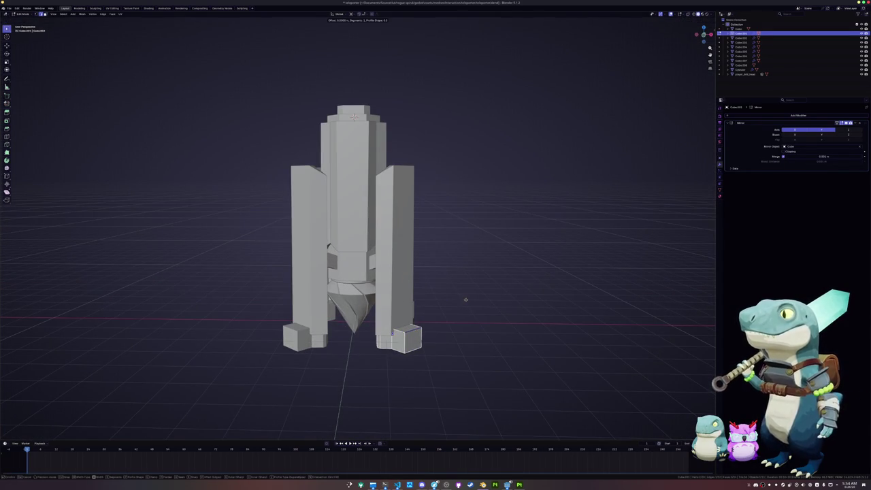
right_click(476, 295)
key(Tab)
right_click(476, 296)
click(476, 298)
Apply the feet object's scale and bevel the foot edges
key(Tab)
key(Tab)
key(ctrl+a)
click(473, 303)
key(Tab)
key(ctrl+b)
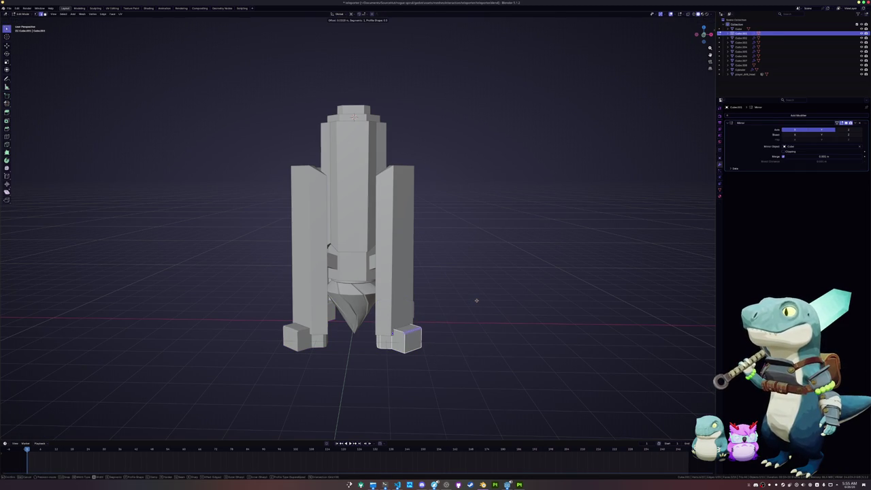
click(484, 298)
mouse_move(484, 298)
middle_down()
mouse_move(435, 301)
mouse_move(416, 319)
middle_up()
click(417, 319)
key(Tab)
Add a cylinder and scale it down to 0.3
key(shift+a)
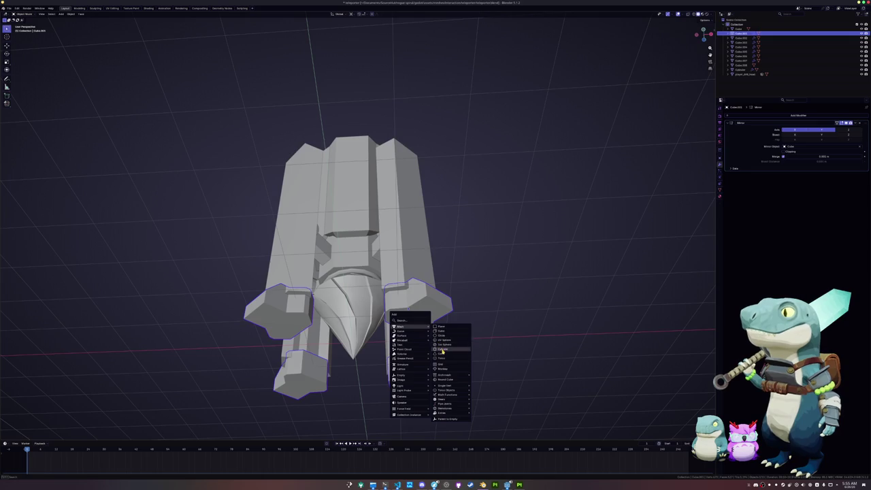
mouse_move(401, 326)
click(450, 348)
text(s.2)
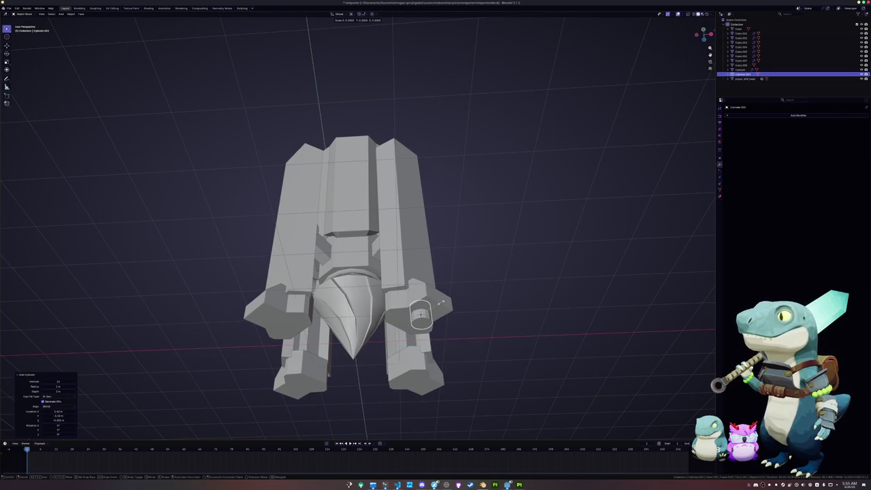
key(BackSpace)
text(3)
key(Return)
Delete the cylinder's top face in Edit Mode with X-ray on
middle_drag(449, 301, 448, 288)
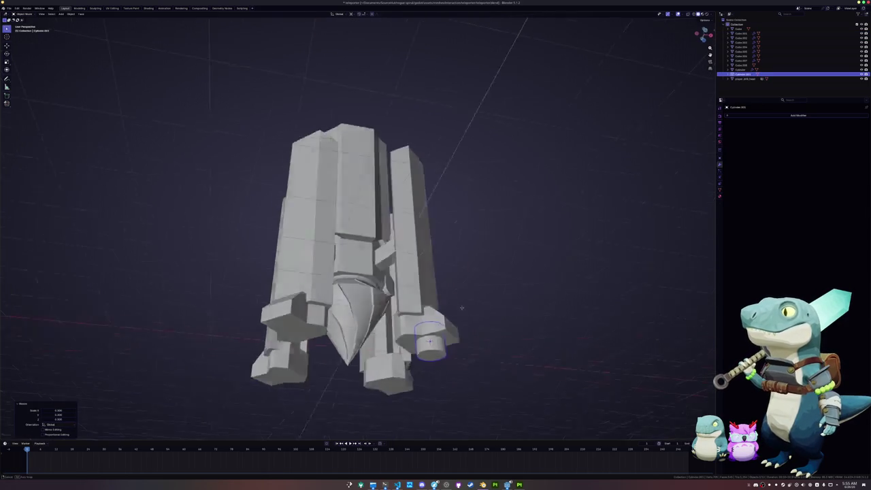
key(Tab)
key(alt+z)
key(3)
click(418, 316)
key(x)
click(416, 316)
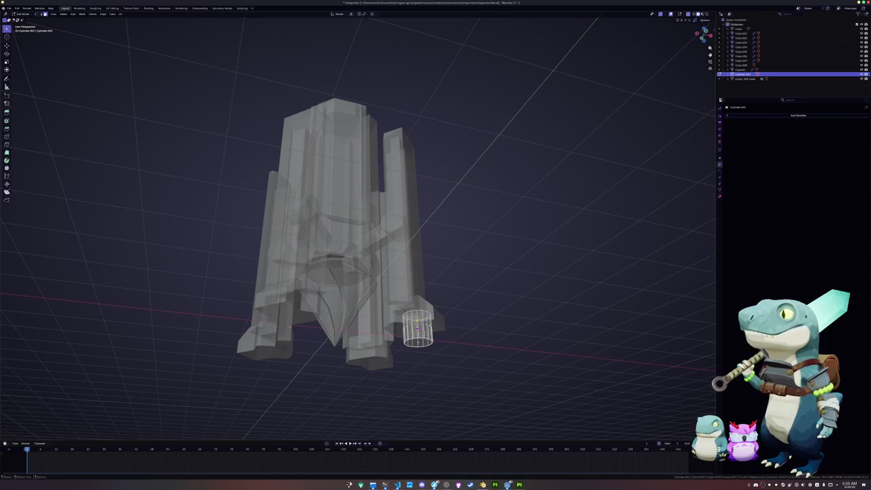
Extrude the cylinder's bottom downward into a long peg
middle_drag(417, 320, 443, 285)
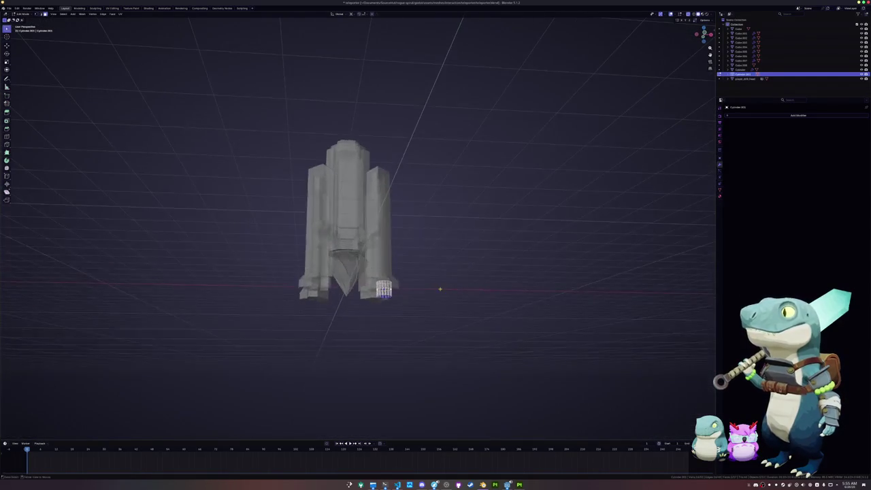
scroll(446, 277, up, 2)
key(alt+z)
key(e)
click(448, 336)
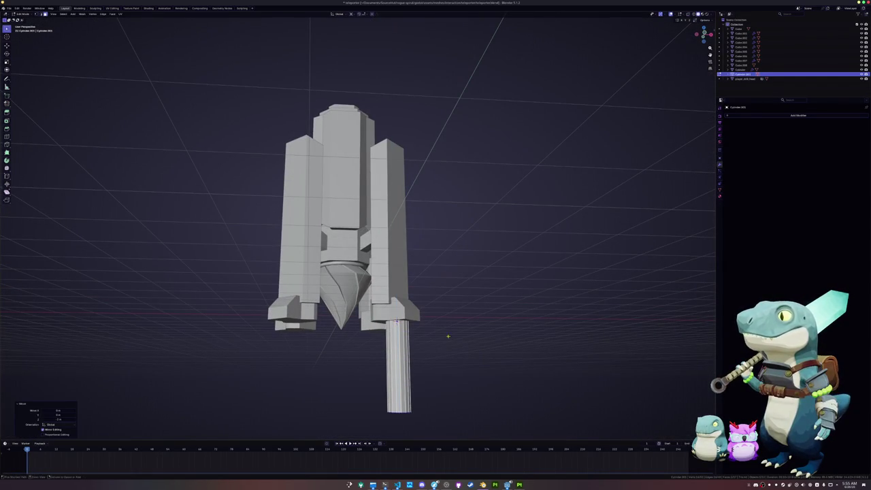
Save the hammer head .blend file with Ctrl+S
key(ctrl+s)
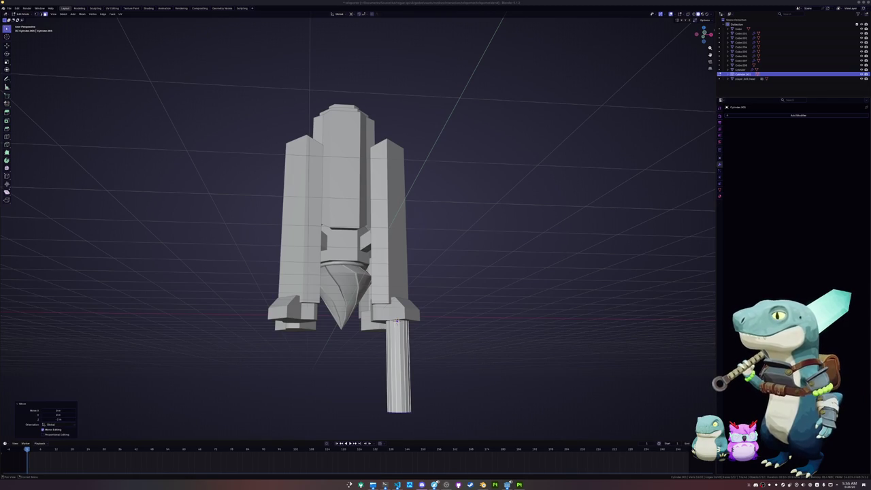
middle_drag(472, 292, 463, 278)
In Top Ortho with X-ray, scale the peg to 0.8 and move it under the corner foot
key(a)
scroll(451, 241, up, 1)
key(KP_7)
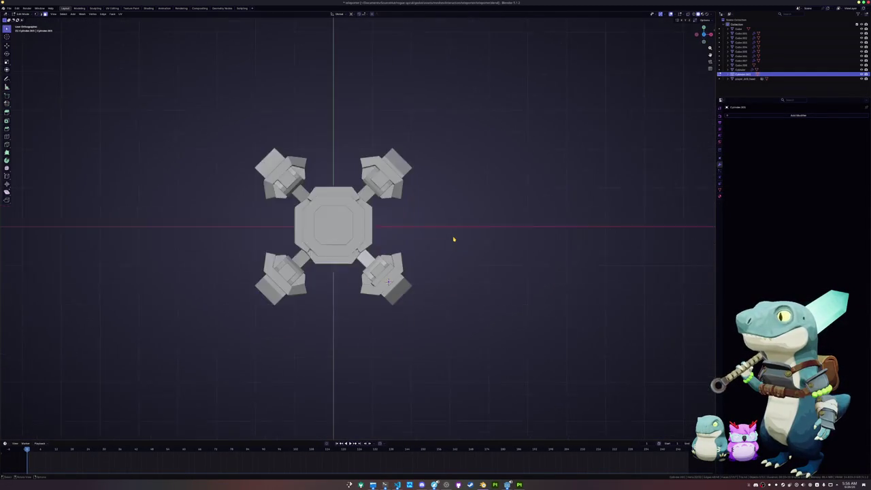
key(alt+z)
scroll(456, 241, up, 4)
key(s)
click(521, 311)
key(g)
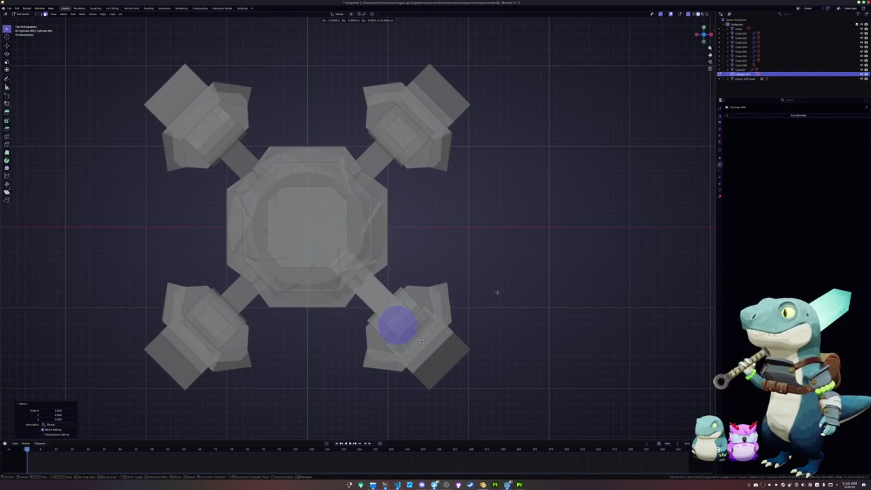
click(501, 291)
key(s)
click(479, 298)
Move the peg's bottom face along Z and bevel it into a rounded end
mouse_move(476, 301)
middle_down()
mouse_move(471, 266)
mouse_move(456, 263)
middle_up()
click(413, 321)
key(g)
key(z)
click(433, 331)
key(alt+z)
middle_drag(435, 324, 461, 314)
key(ctrl+b)
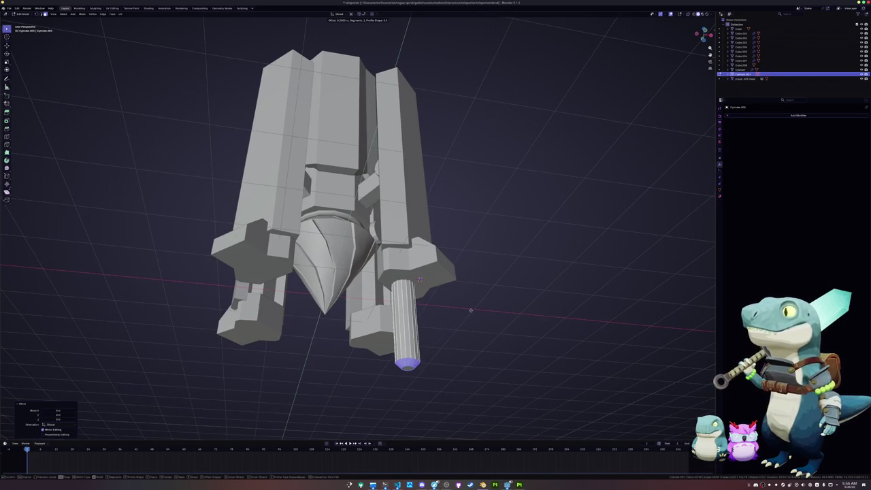
click(470, 311)
Apply the peg's scale in Object Mode
key(Tab)
key(ctrl+a)
click(470, 311)
mouse_move(470, 311)
middle_down()
mouse_move(460, 329)
mouse_move(517, 293)
mouse_move(408, 331)
middle_up()
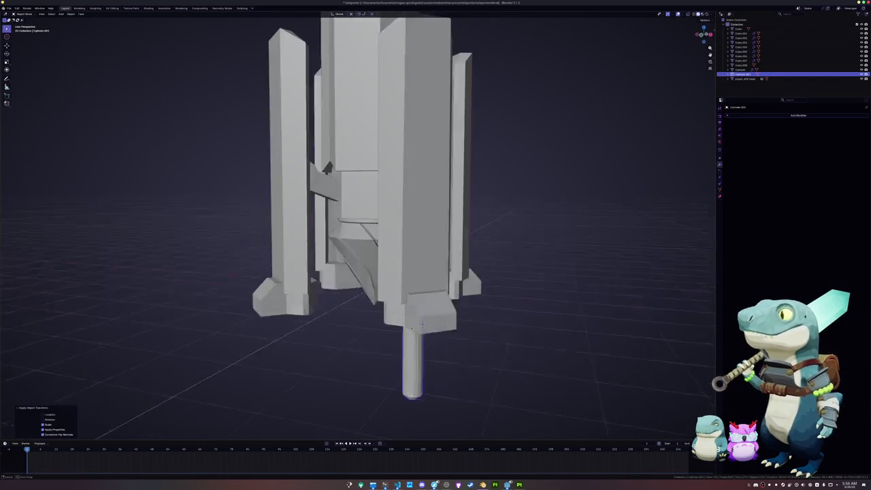
scroll(408, 331, down, 2)
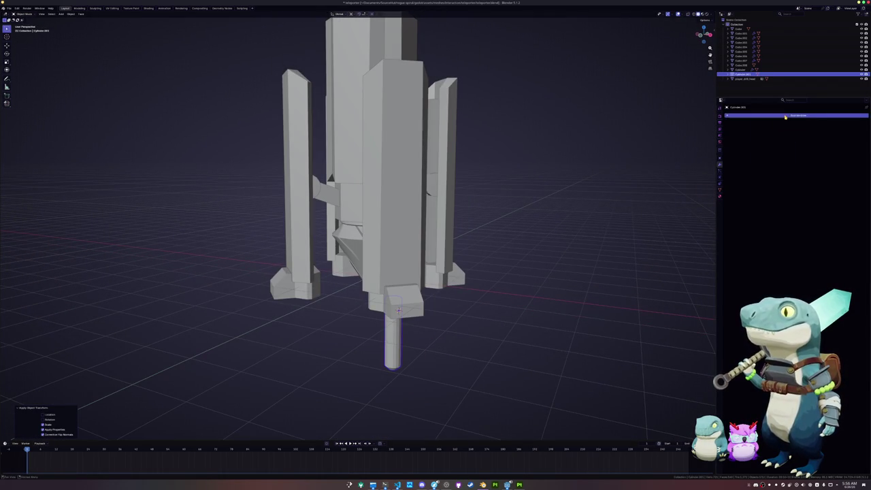
Add a Mirror modifier to the peg with Y axis enabled and the hammer head as Mirror Object
click(786, 115)
click(784, 125)
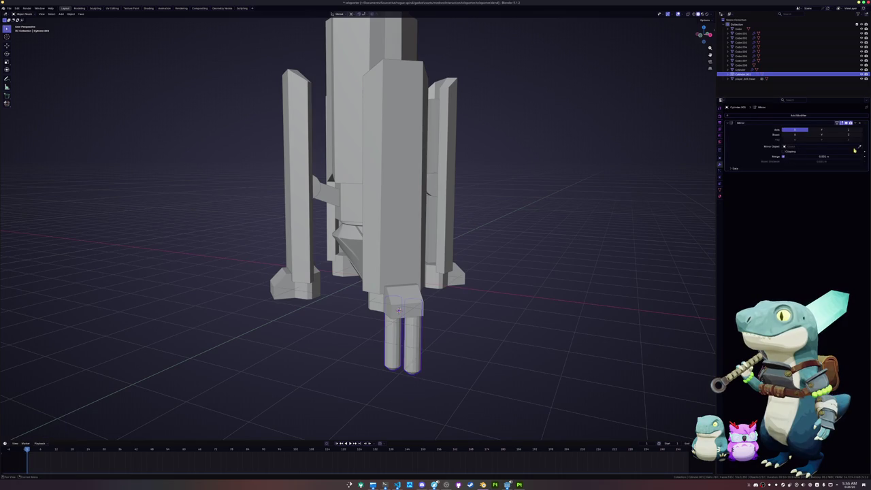
click(454, 275)
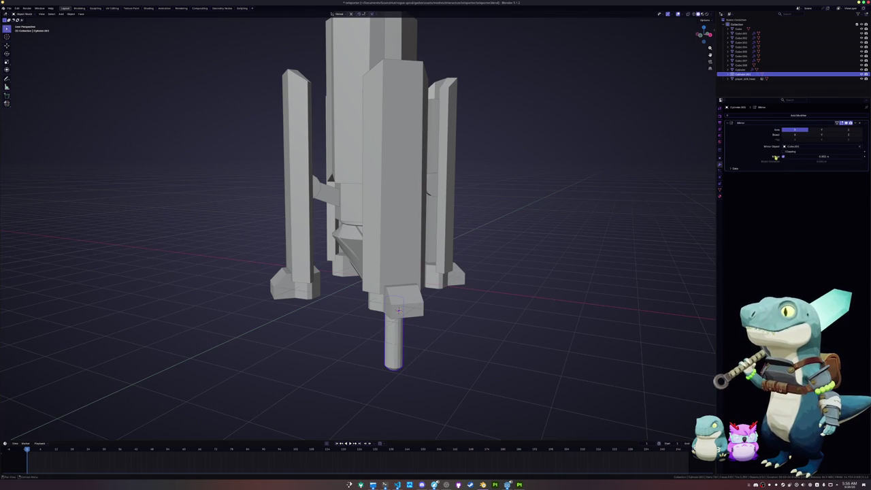
click(821, 130)
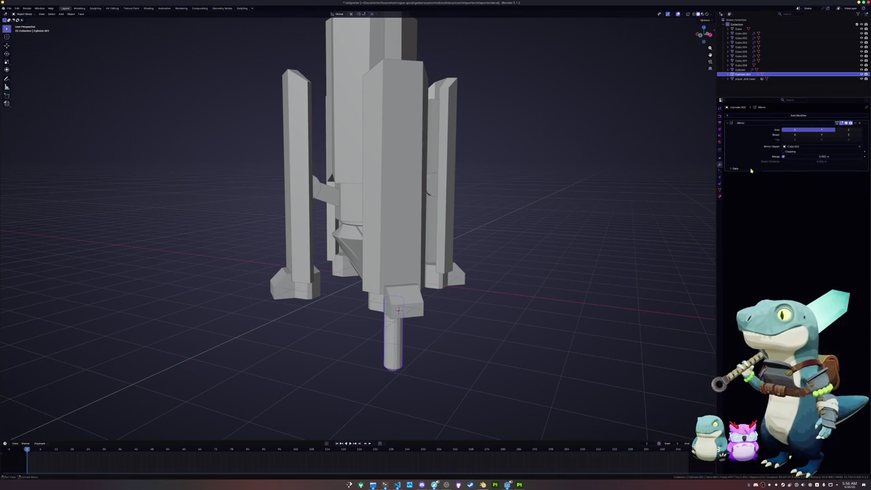
click(860, 147)
click(860, 147)
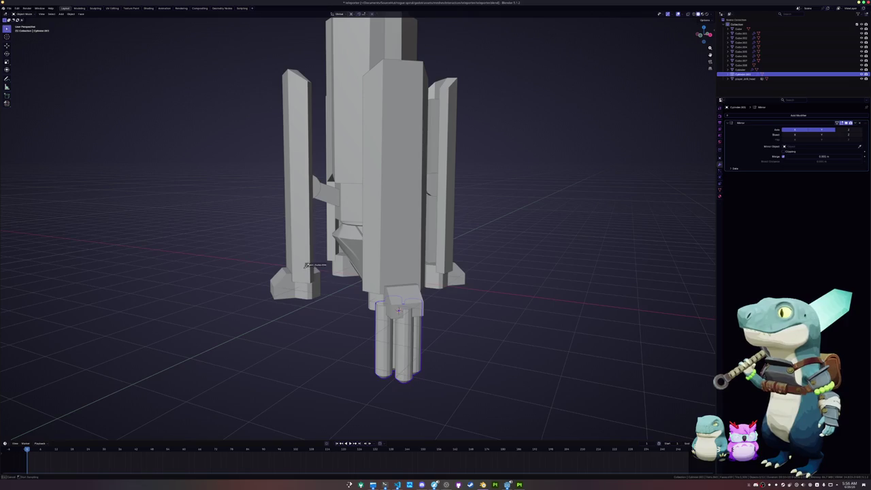
click(354, 218)
mouse_move(344, 306)
middle_down()
mouse_move(337, 329)
mouse_move(340, 311)
mouse_move(428, 312)
middle_up()
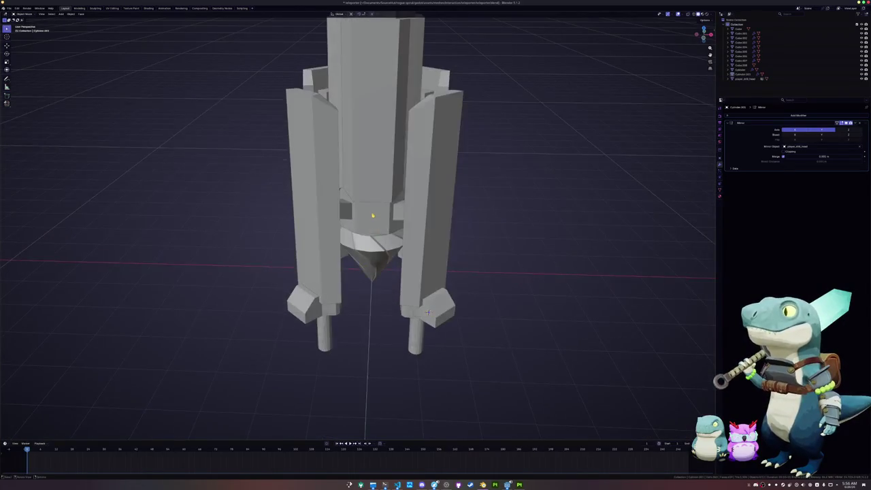
Select the central block and inspect its bottom edge in Edit Mode
click(429, 311)
key(Tab)
click(373, 219)
key(Tab)
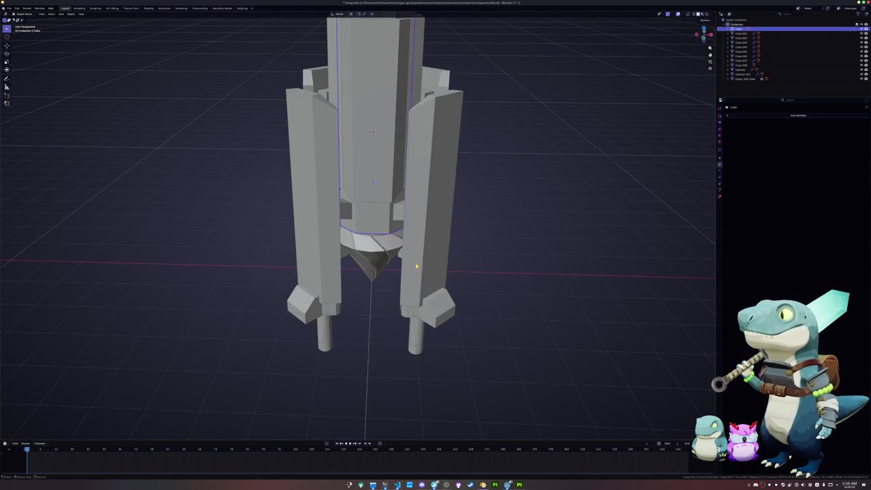
middle_drag(417, 266, 381, 238)
key(Tab)
click(366, 226)
key(ctrl+Tab)
click(369, 252)
key(shift+a)
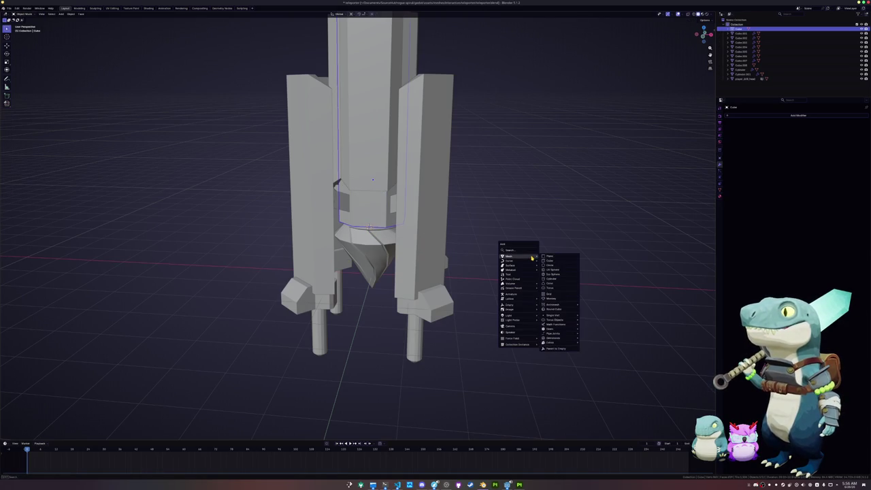
Add a cube for the bolt block, shrink it to 0.4 and lower it onto the central column
click(548, 261)
key(s)
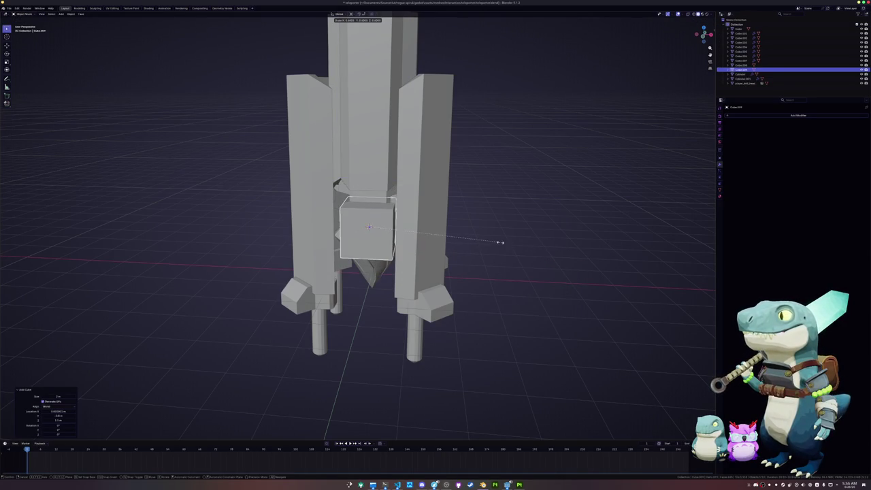
click(462, 243)
key(g)
key(z)
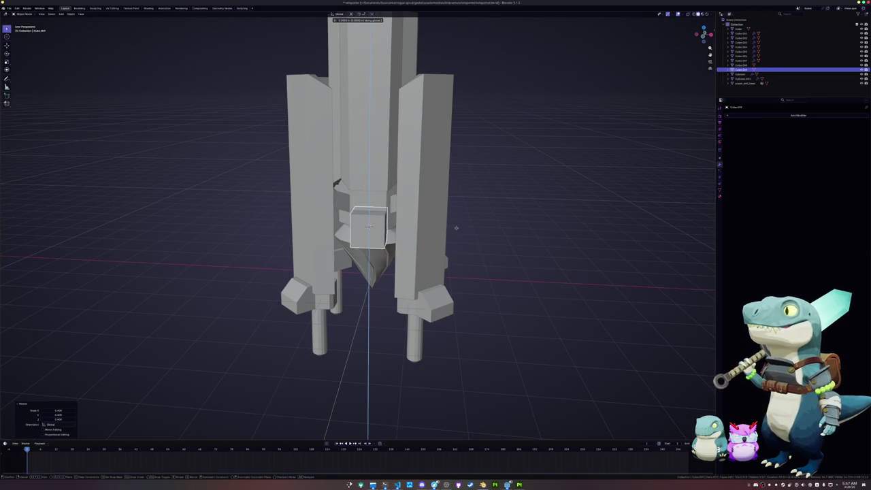
click(453, 232)
mouse_move(439, 234)
middle_down()
mouse_move(407, 202)
mouse_move(408, 218)
middle_up()
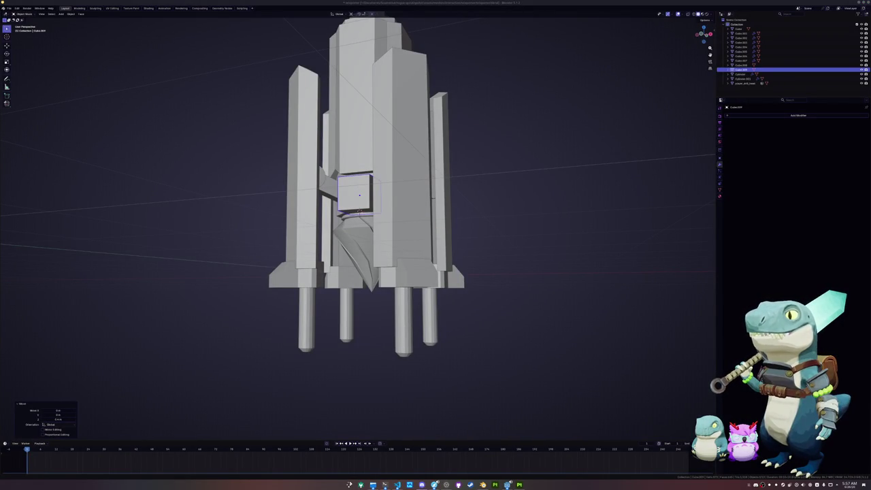
scroll(632, 233, up, 3)
scroll(632, 233, up, 2)
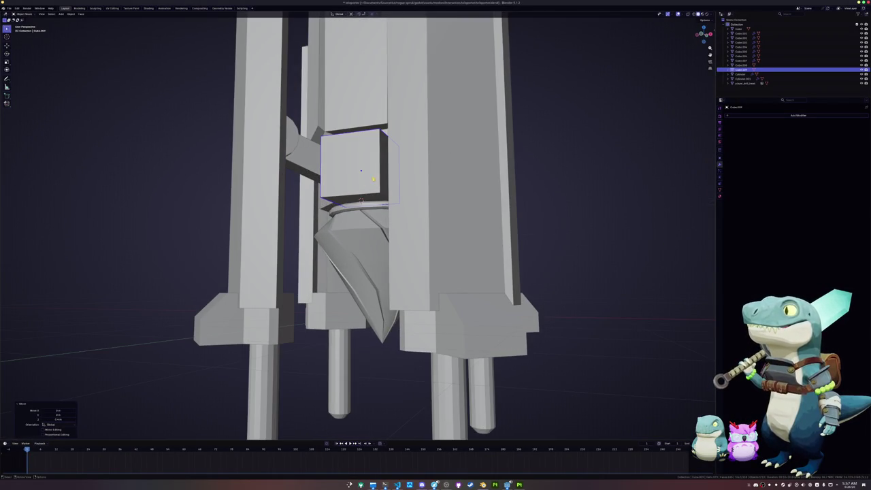
In front view, resize the box block and adjust its height on the column
key(KP_1)
scroll(391, 178, up, 5)
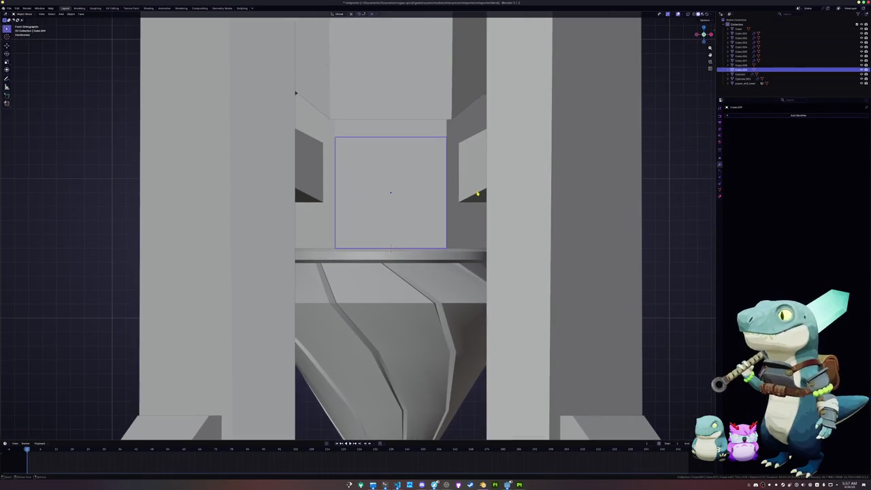
key(g)
key(z)
click(476, 183)
key(s)
click(515, 178)
key(g)
key(z)
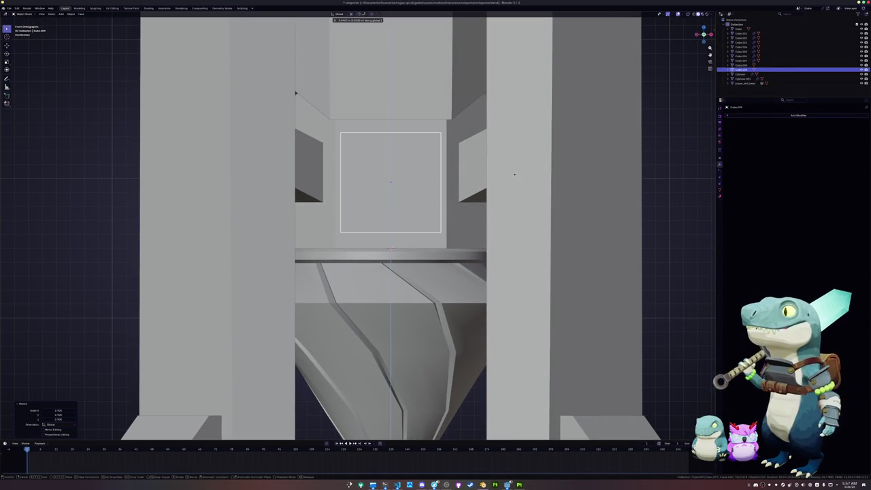
click(513, 180)
scroll(514, 180, down, 3)
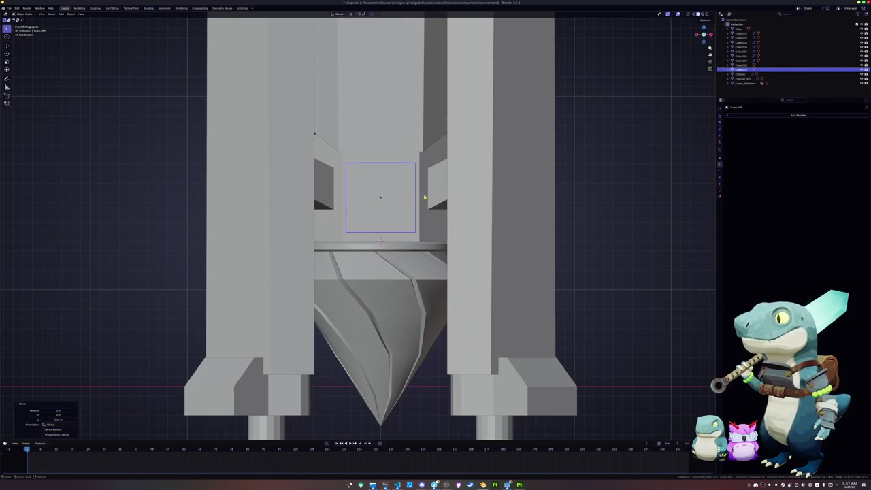
Add a cylinder rotated 90° on X, scale it down and flatten it along Y
key(Tab)
key(Tab)
middle_drag(462, 217, 395, 233)
key(shift+a)
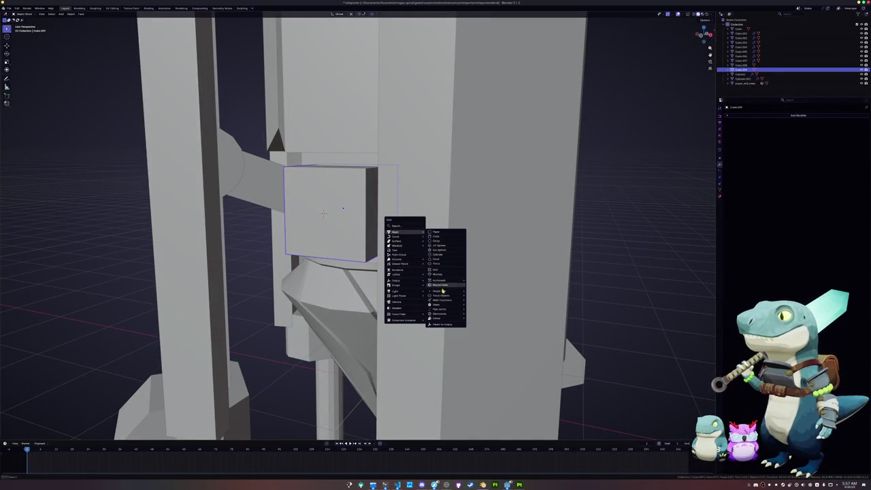
mouse_move(397, 232)
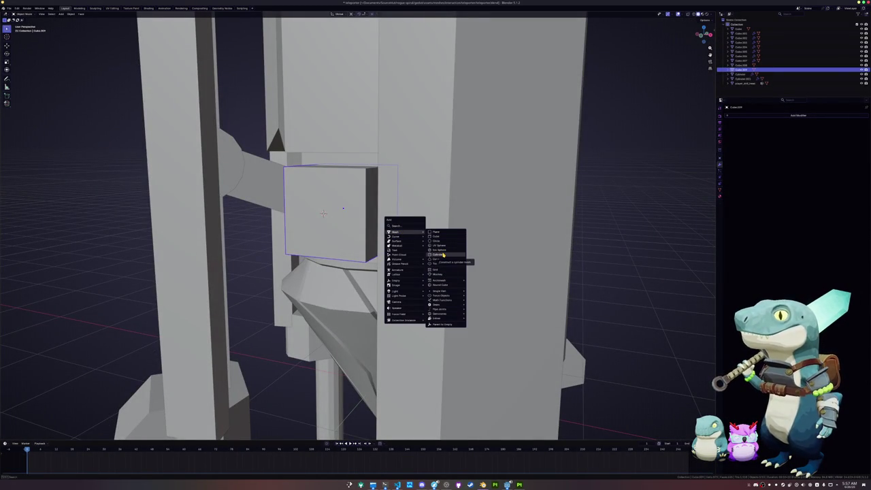
click(439, 254)
key(KP_Decimal)
text(rx90)
key(Return)
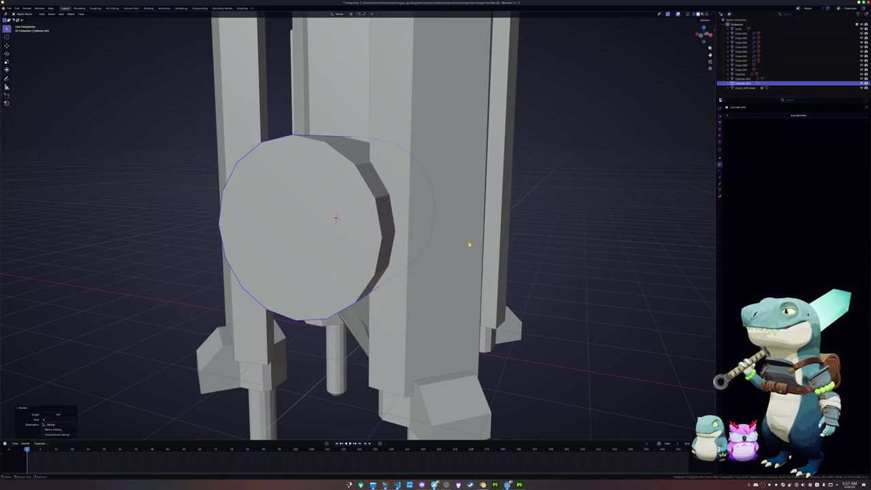
key(s)
click(397, 215)
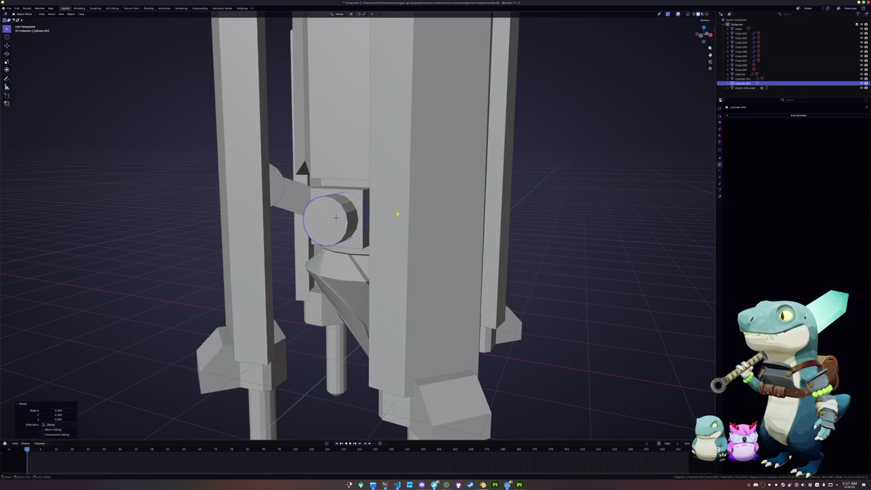
middle_drag(397, 214, 368, 243)
key(s)
key(y)
click(370, 236)
Delete the cylinder's hidden back cap and bevel the front rim edge
key(alt+z)
key(Tab)
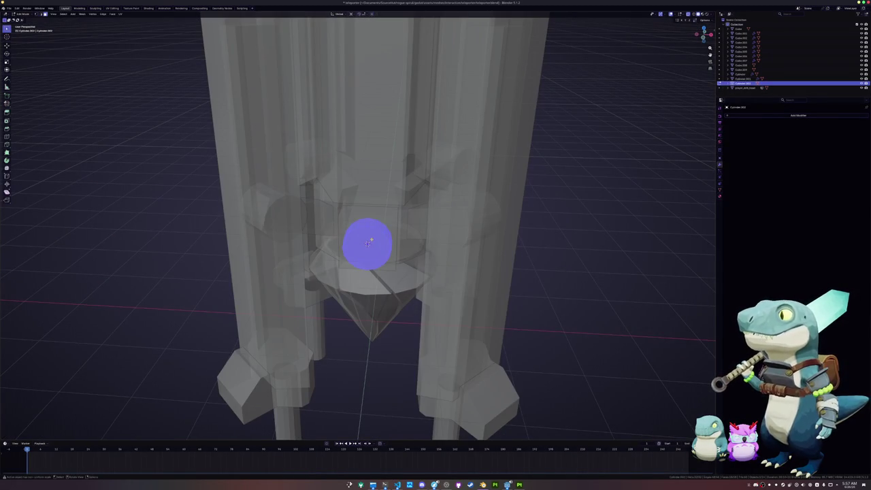
key(x)
click(368, 245)
mouse_move(368, 245)
middle_down()
mouse_move(360, 232)
mouse_move(381, 228)
mouse_move(383, 249)
middle_up()
alt+click(360, 233)
key(alt+z)
key(ctrl+b)
click(425, 226)
Apply the cylinder's scale and bevel its front face into a rounded bolt cap
key(Tab)
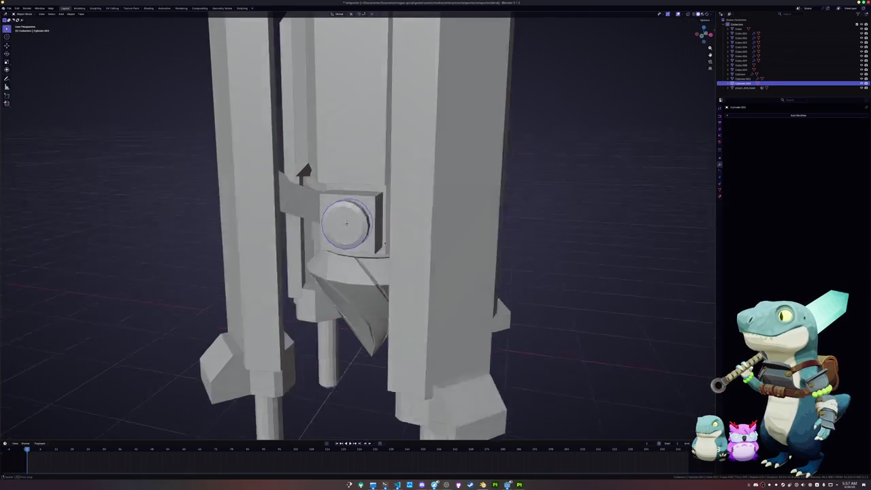
key(ctrl+a)
click(383, 249)
key(Tab)
key(Tab)
key(Tab)
key(Tab)
key(ctrl+a)
click(347, 238)
key(Tab)
key(ctrl+b)
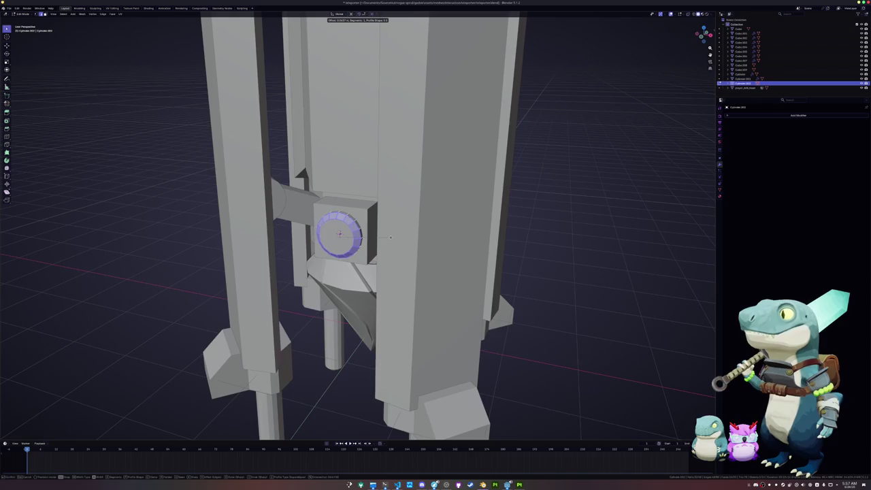
click(456, 238)
key(Tab)
Pick an option from the cylinder's object menu, then select the central tall block
scroll(399, 252, up, 3)
right_click(328, 251)
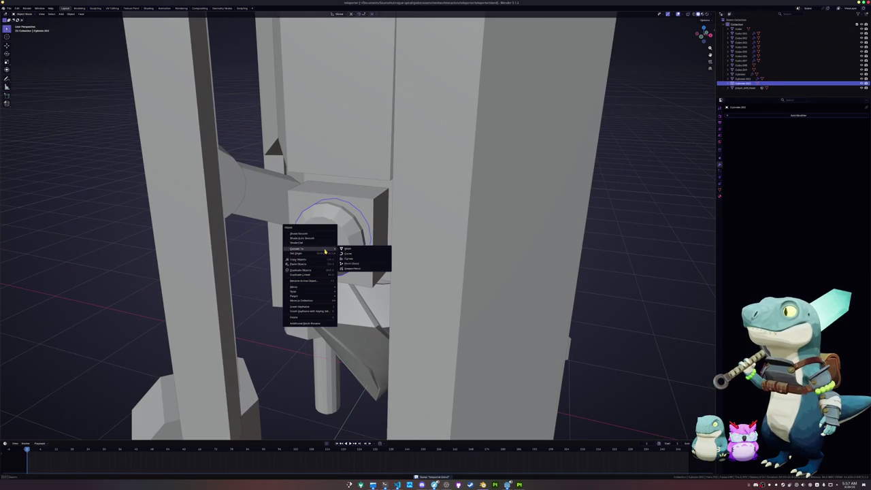
click(310, 235)
click(347, 221)
middle_drag(347, 221, 372, 234)
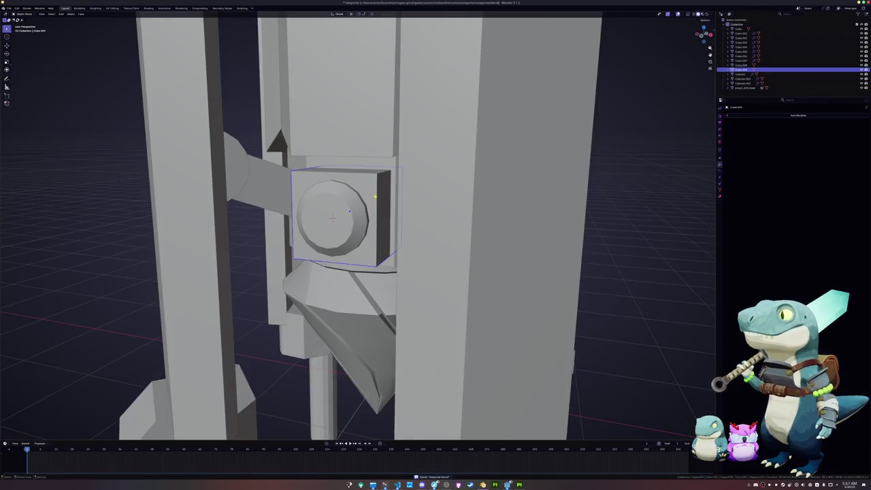
scroll(373, 234, down, 3)
scroll(373, 234, down, 2)
click(373, 234)
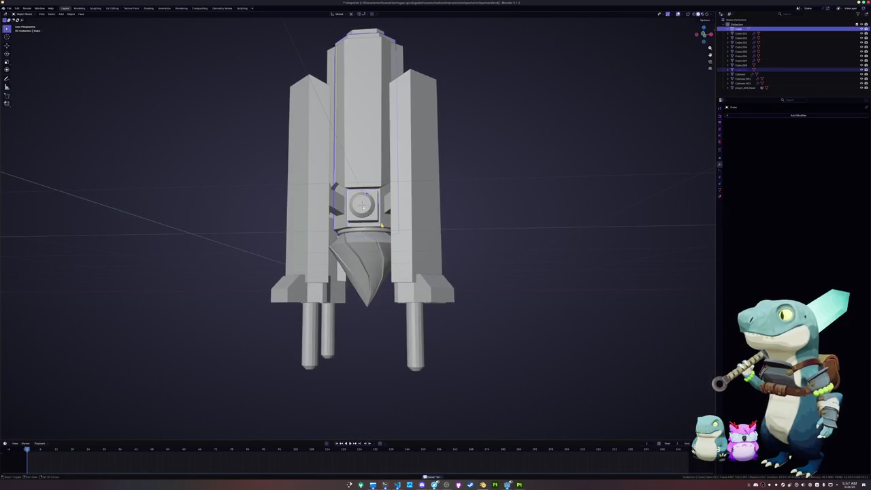
Select the central block together with the two side pillars and other model parts
scroll(373, 234, up, 5)
scroll(417, 234, down, 5)
shift+click(443, 268)
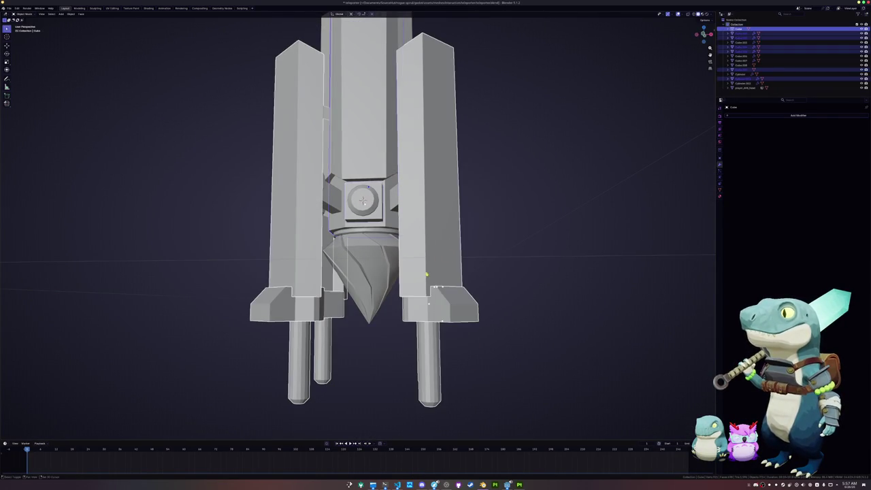
scroll(369, 352, up, 3)
mouse_move(447, 356)
middle_down()
mouse_move(369, 351)
mouse_move(375, 147)
middle_up()
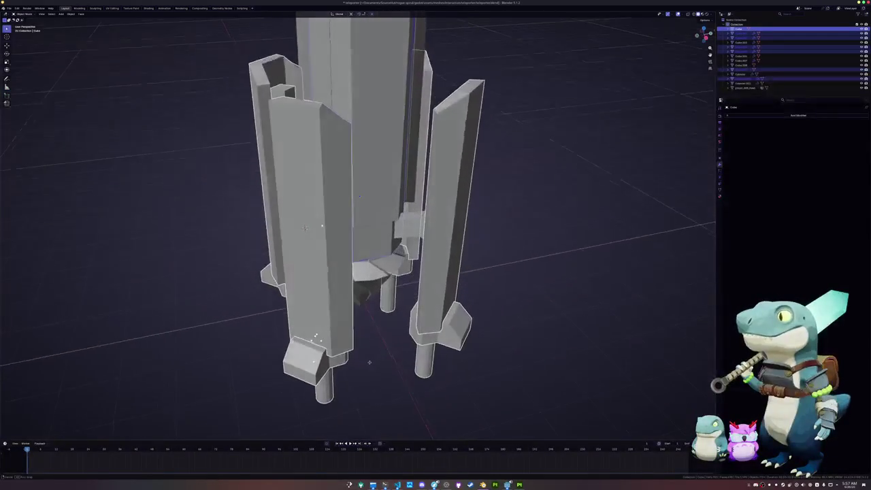
drag(374, 146, 486, 232)
middle_drag(374, 147, 575, 176)
scroll(475, 163, down, 1)
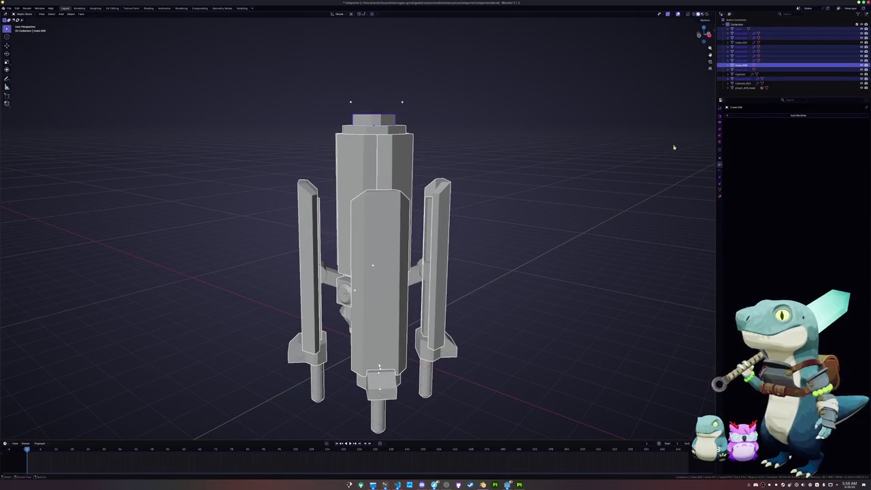
Add a Bevel modifier and apply scale to the selected parts
click(755, 115)
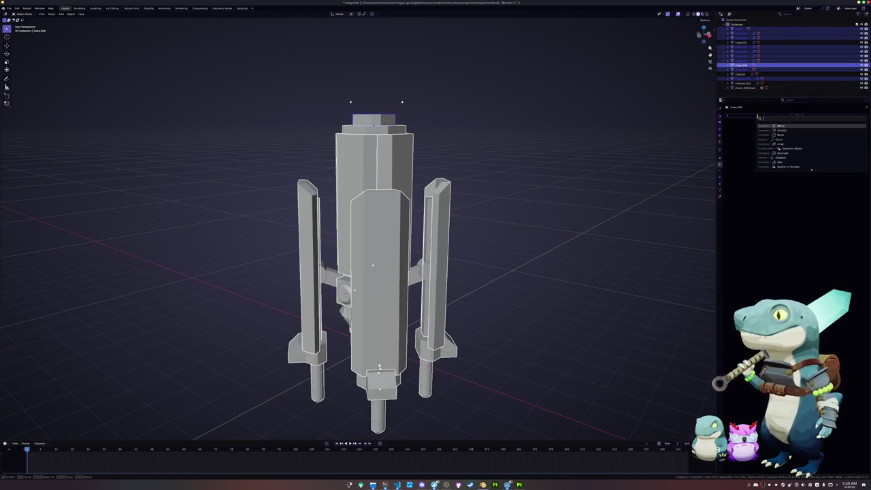
key(Down)
key(Down)
key(Down)
key(Up)
key(Up)
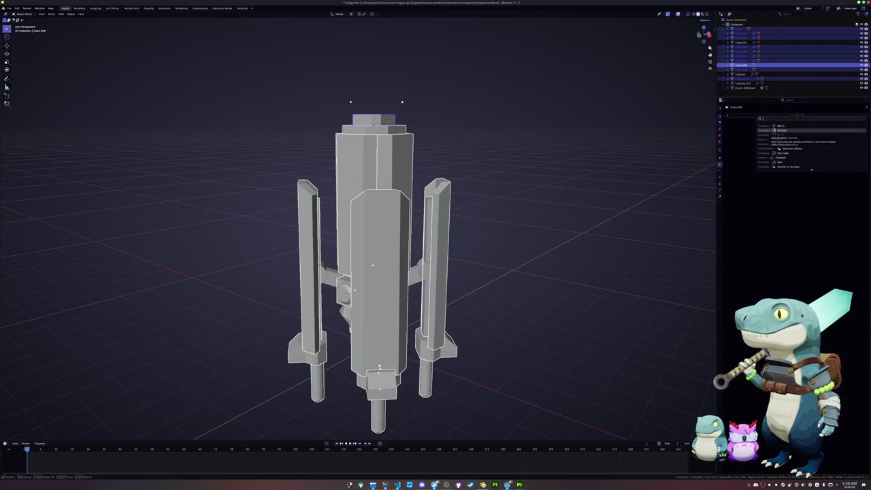
key(Down)
key(Up)
key(Down)
key(Up)
key(Return)
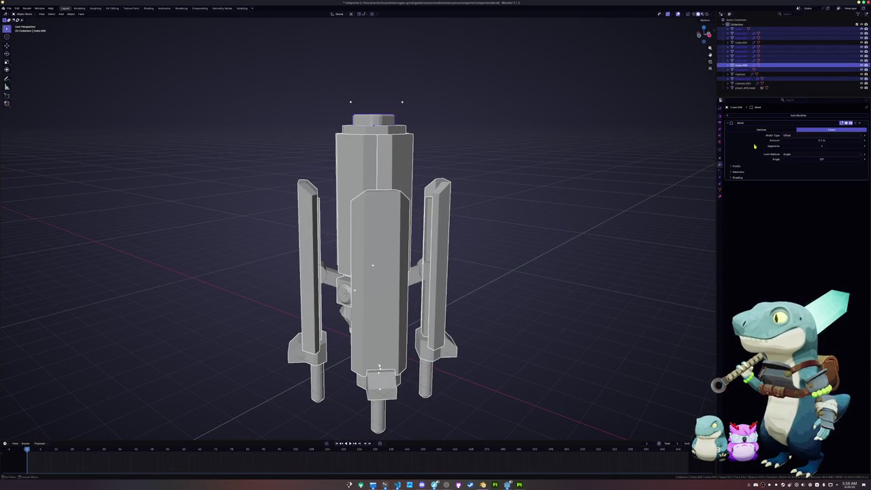
key(ctrl+a)
click(611, 195)
Copy the Bevel modifier to all selected parts and widen the bevel amount
mouse_move(610, 195)
middle_down()
mouse_move(604, 203)
mouse_move(672, 175)
middle_up()
click(853, 124)
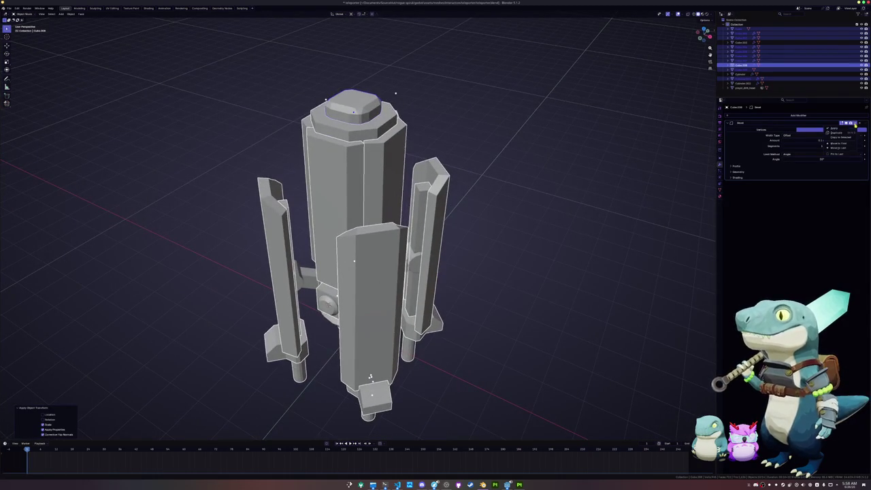
click(844, 138)
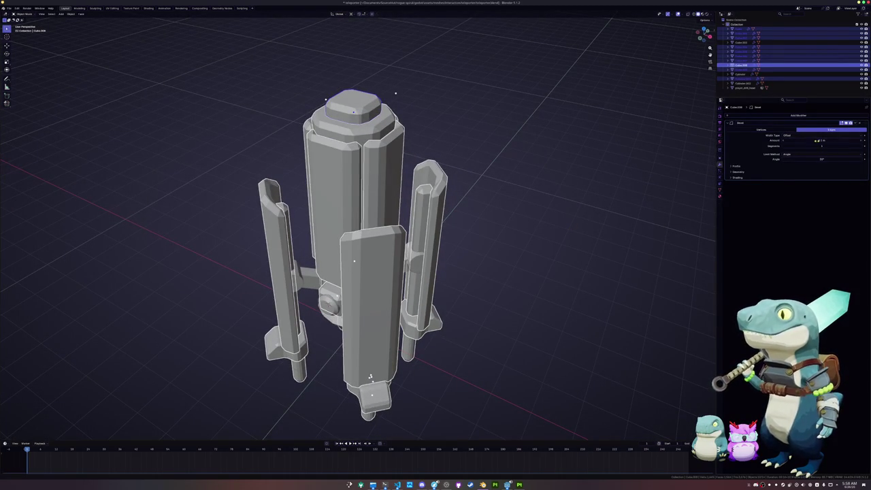
drag(822, 140, 843, 140)
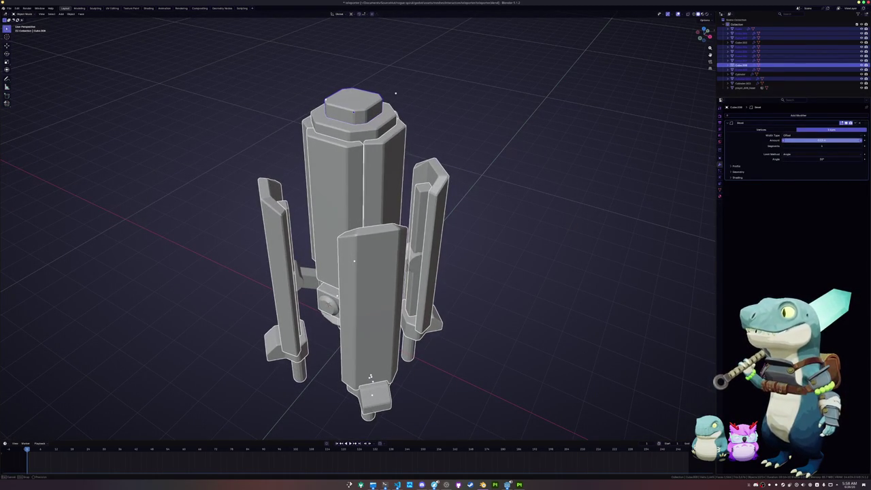
drag(810, 140, 809, 140)
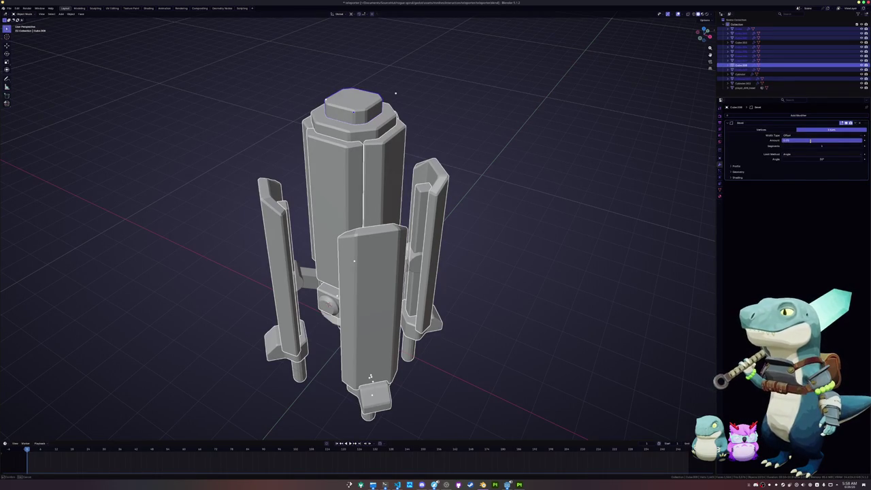
key(Return)
Apply scale to the cylinder pegs and side panels, then raise the bevel to about 0.06 m
middle_drag(395, 93, 469, 193)
scroll(505, 227, up, 2)
scroll(505, 227, up, 2)
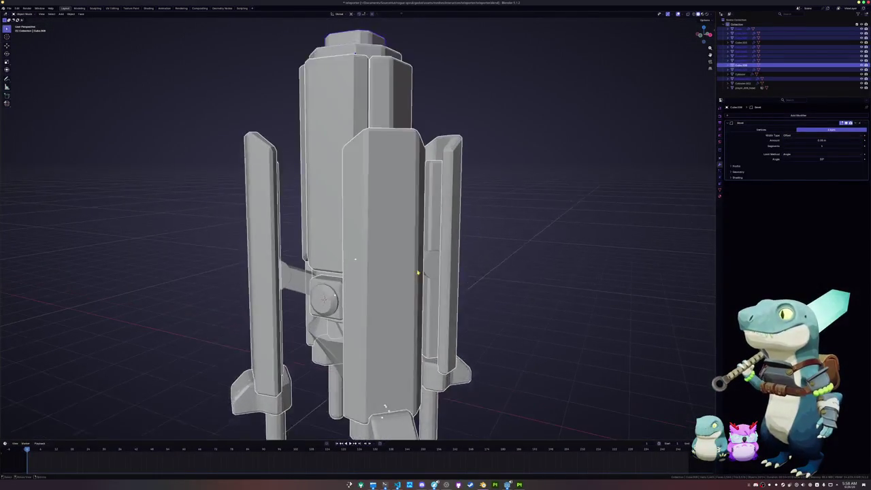
scroll(418, 273, up, 2)
click(446, 244)
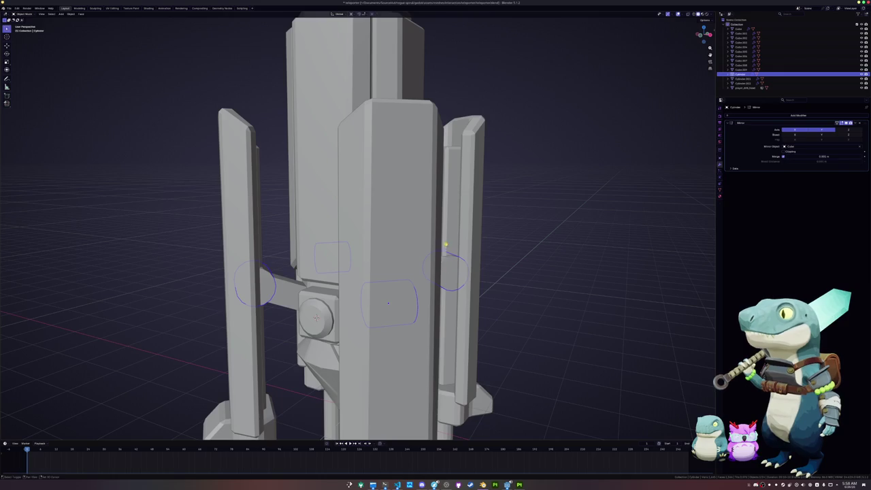
shift+click(472, 241)
key(ctrl+a)
click(642, 204)
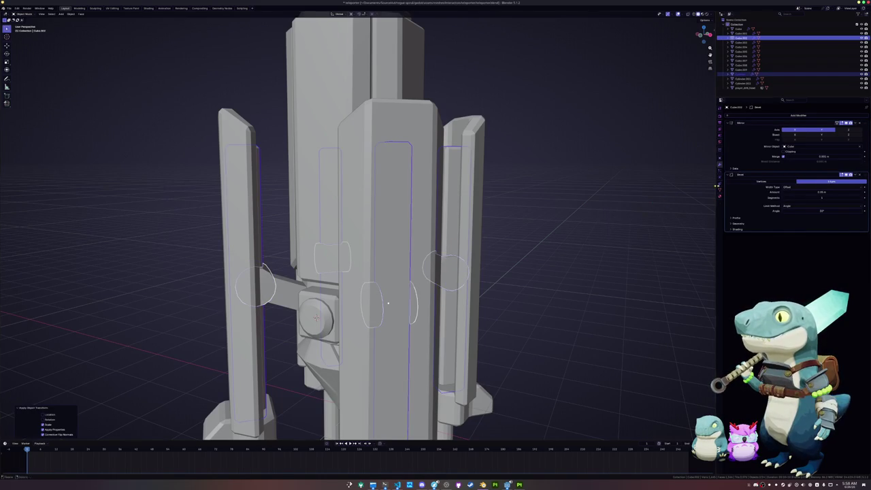
middle_drag(643, 204, 656, 207)
scroll(656, 208, up, 1)
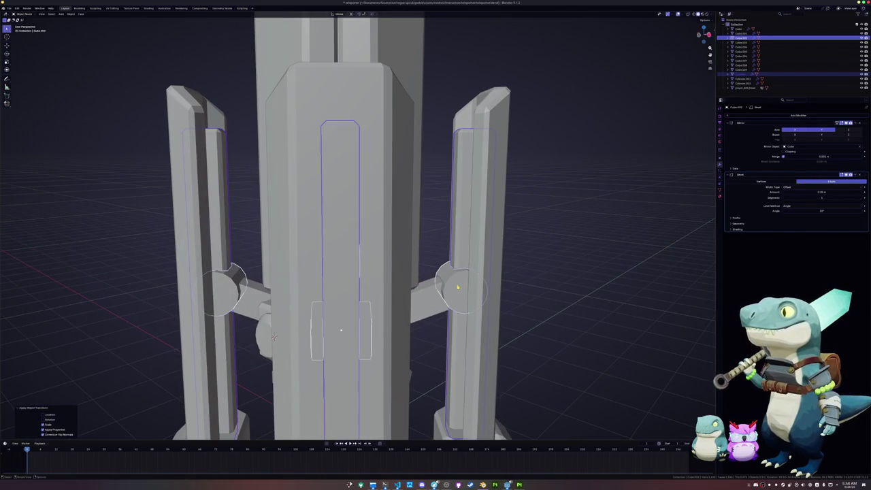
drag(815, 191, 843, 191)
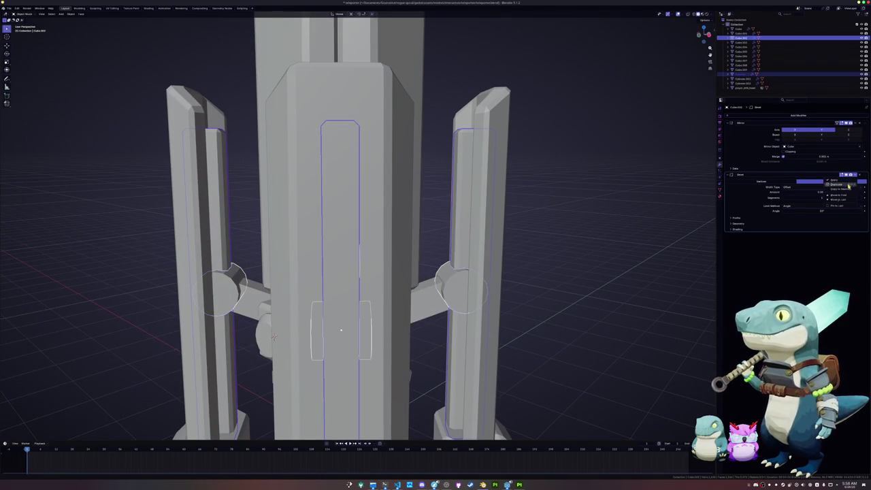
click(570, 272)
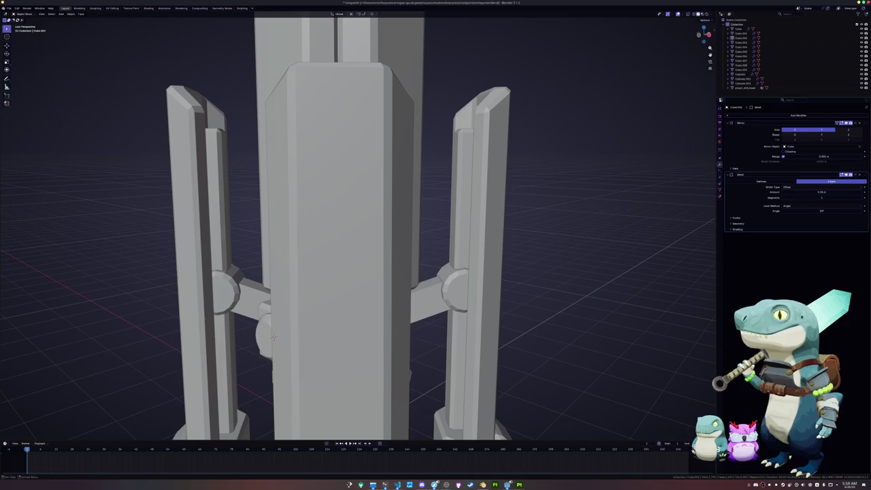
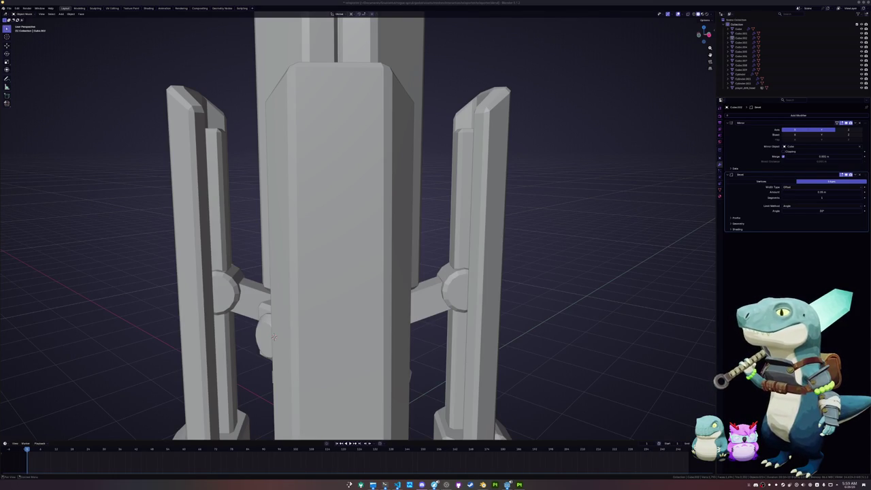
Box-select all teleporter parts and apply Shade Auto Smooth to them
scroll(521, 362, down, 2)
scroll(517, 324, down, 5)
drag(457, 352, 317, 180)
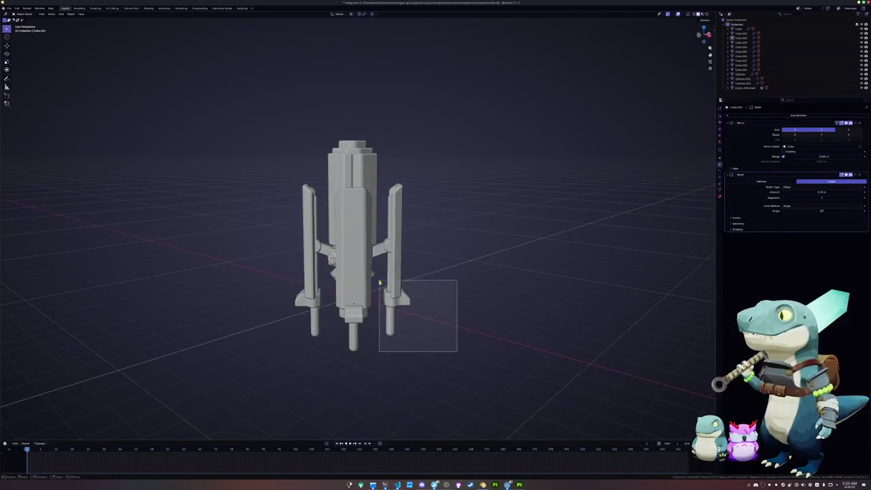
scroll(316, 180, up, 3)
drag(447, 394, 285, 157)
middle_drag(285, 158, 204, 62)
right_click(205, 63)
click(204, 62)
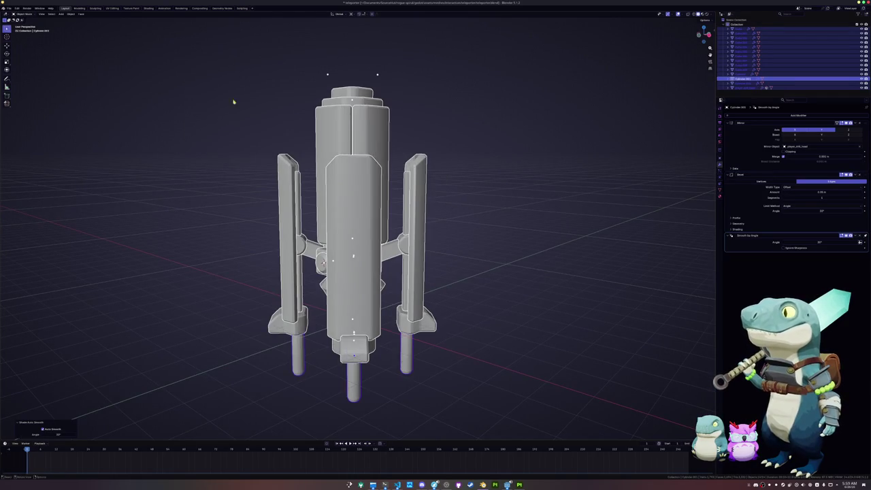
mouse_move(273, 129)
middle_down()
mouse_move(306, 147)
mouse_move(308, 167)
middle_up()
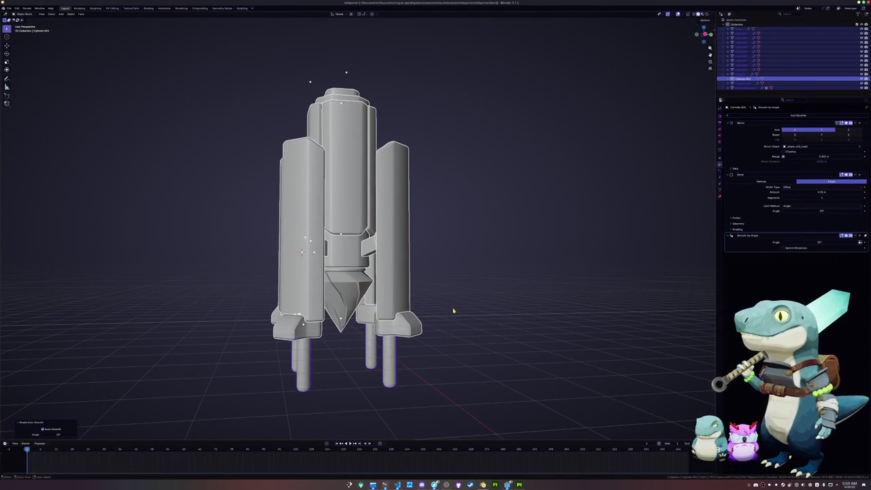
Set the Bevel modifier amount to 0.02
right_click(452, 307)
mouse_move(423, 319)
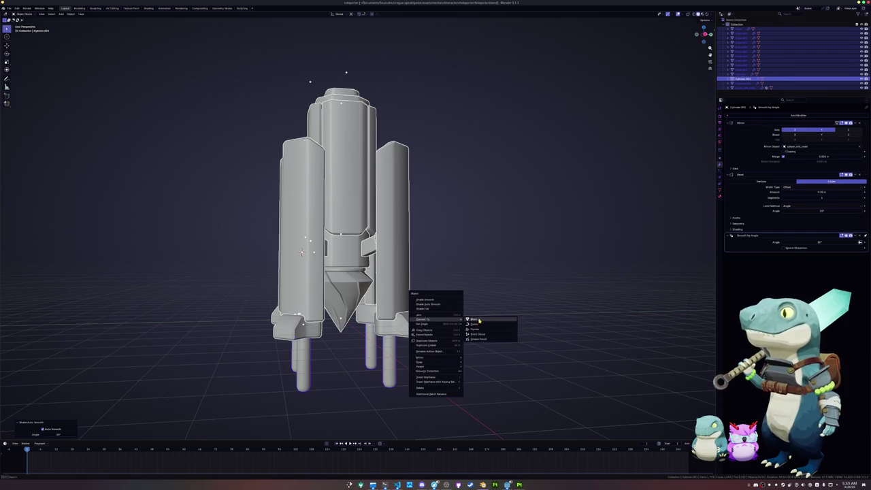
middle_drag(468, 228, 481, 260)
scroll(481, 260, up, 2)
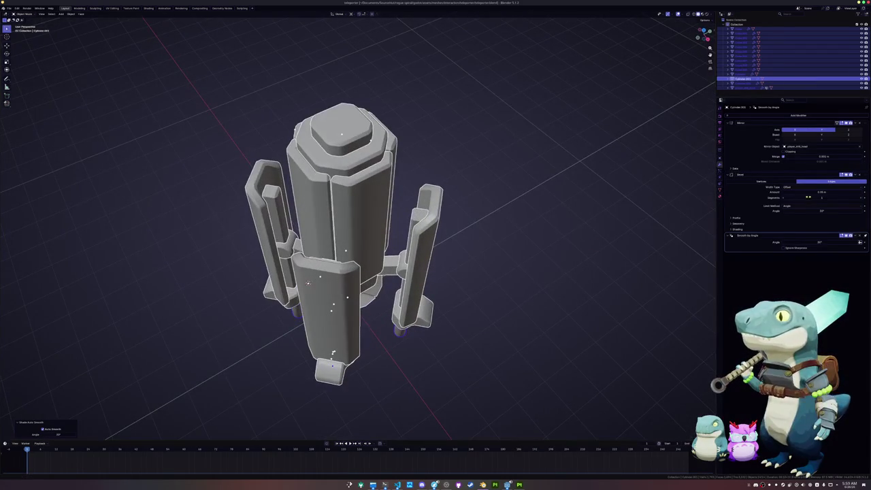
click(815, 192)
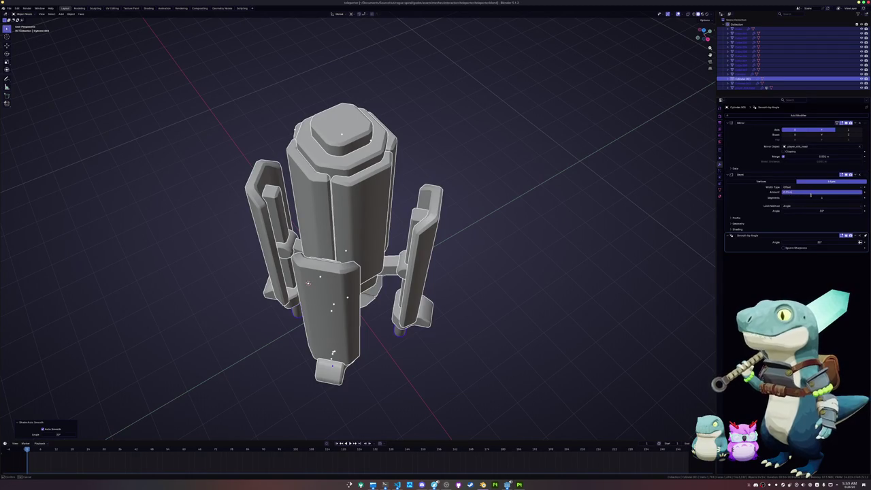
text(0.02)
key(Return)
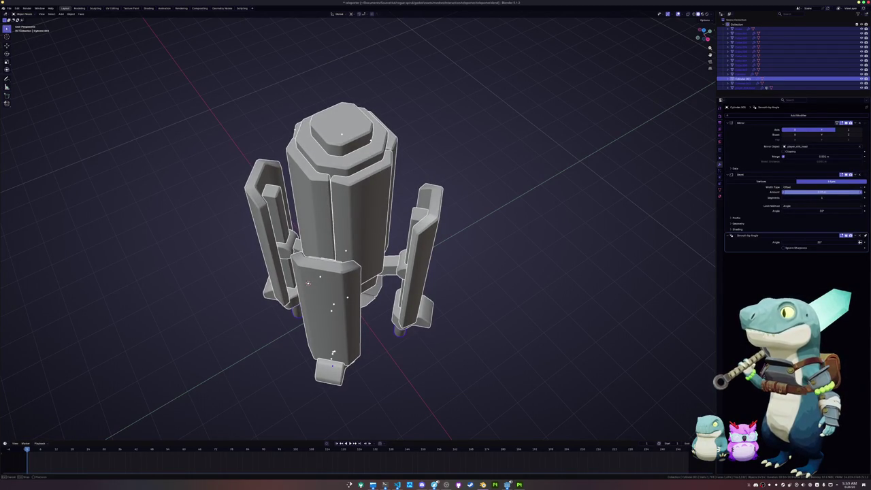
click(819, 191)
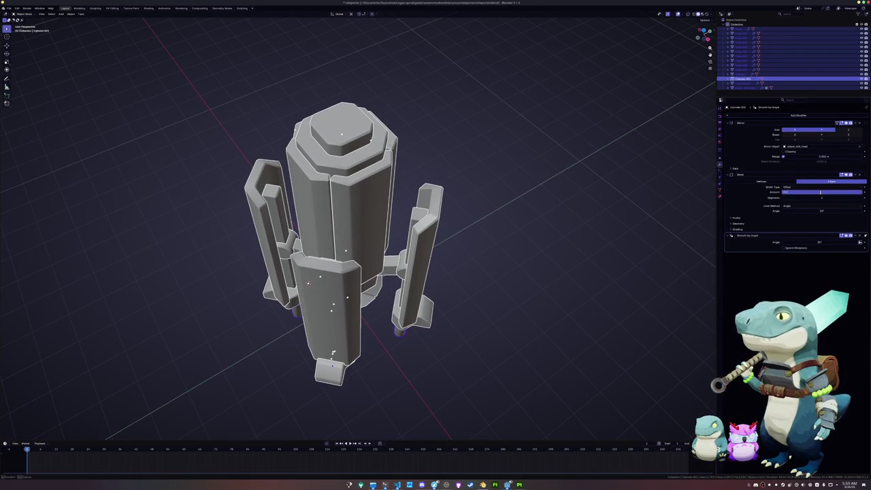
key(Return)
Convert all parts to meshes to apply their modifiers, then join and undo the join
right_click(432, 267)
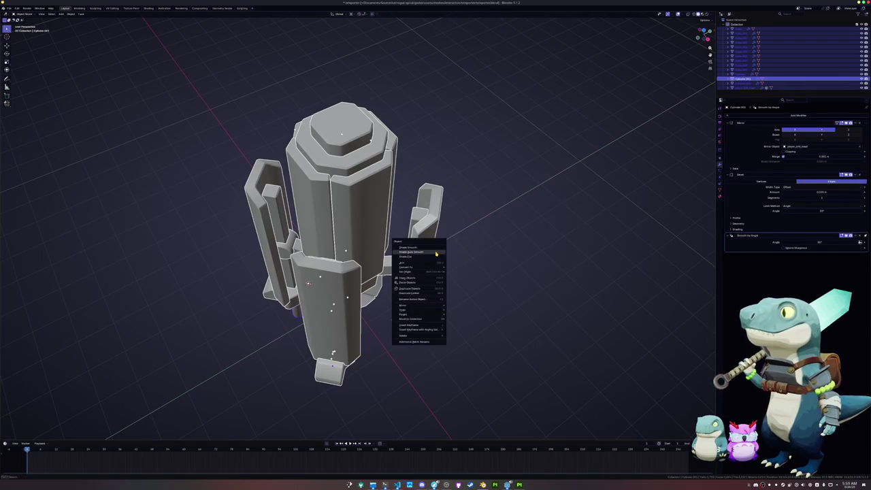
click(456, 267)
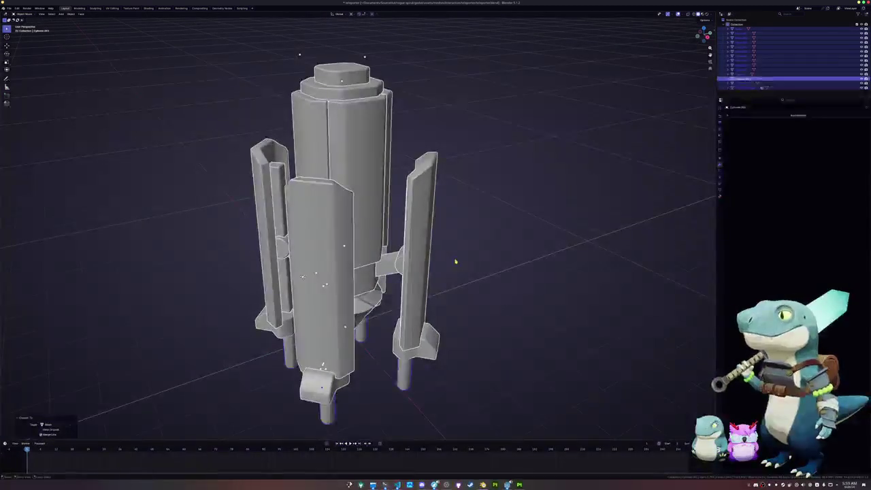
key(ctrl+j)
key(ctrl+z)
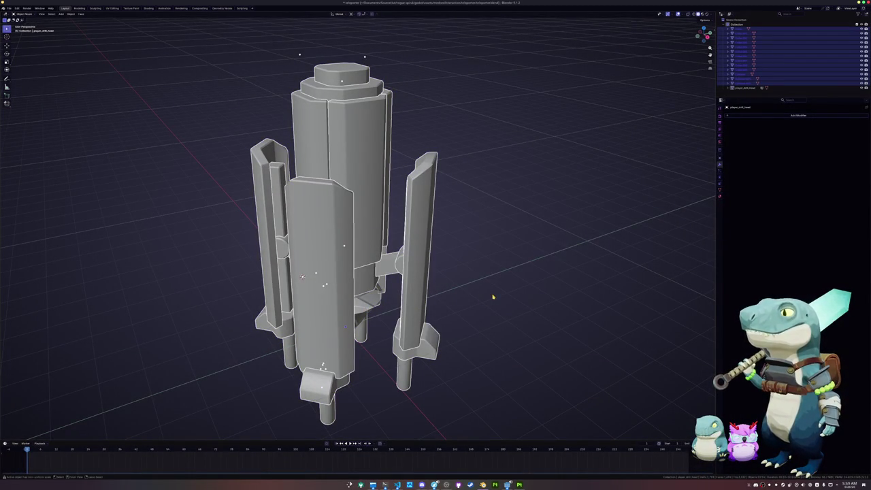
Join every part except the drill head into one object and apply all its transforms
shift+click(413, 320)
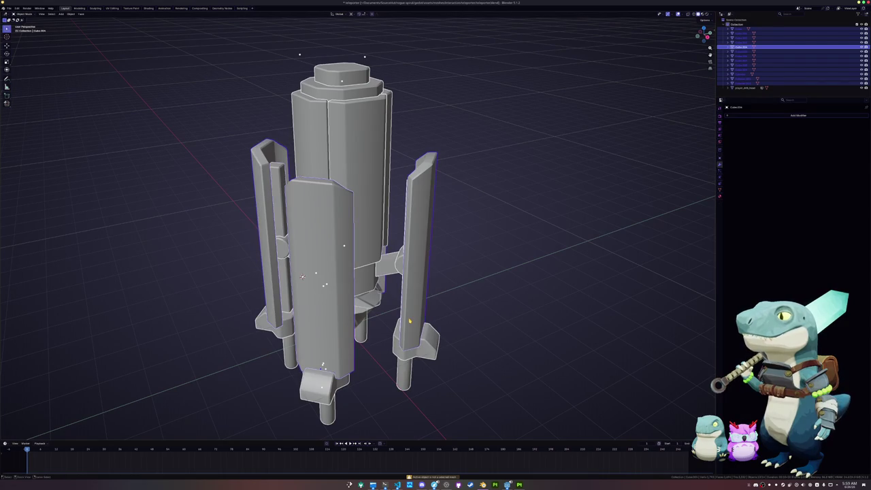
key(ctrl+j)
key(ctrl+a)
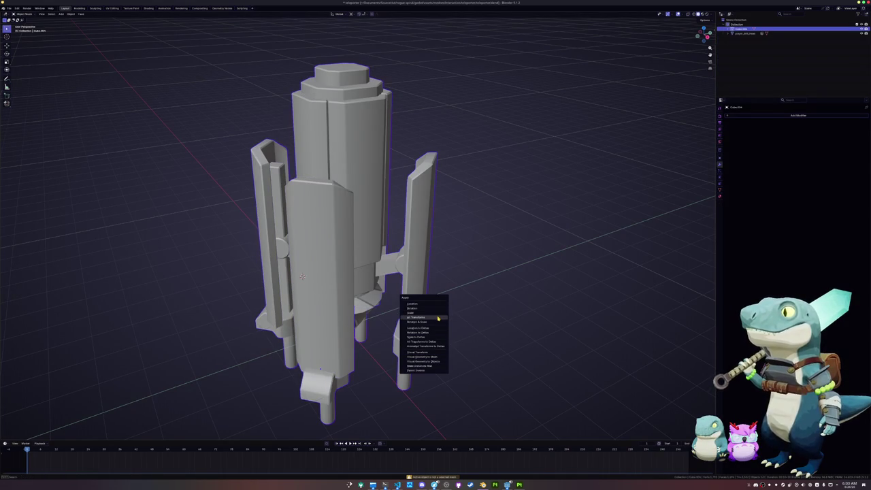
click(437, 318)
middle_drag(436, 317, 372, 300)
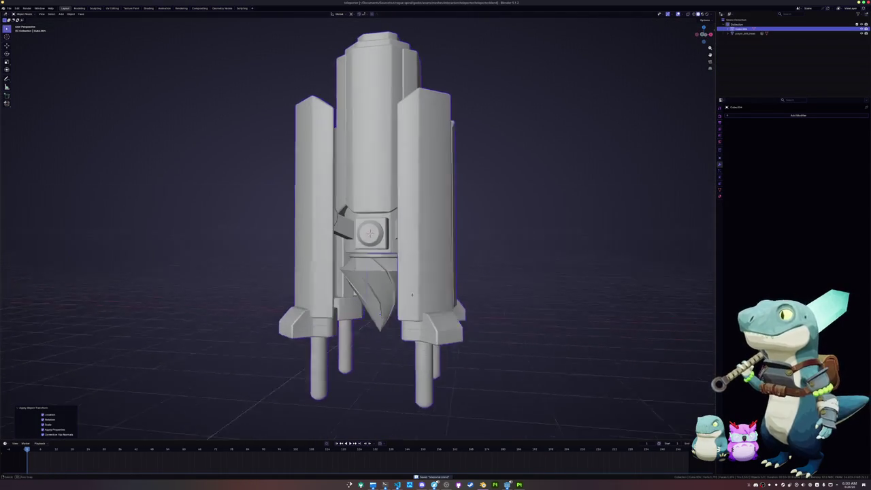
Rotate the drill head about the Z axis
click(374, 299)
scroll(374, 272, up, 1)
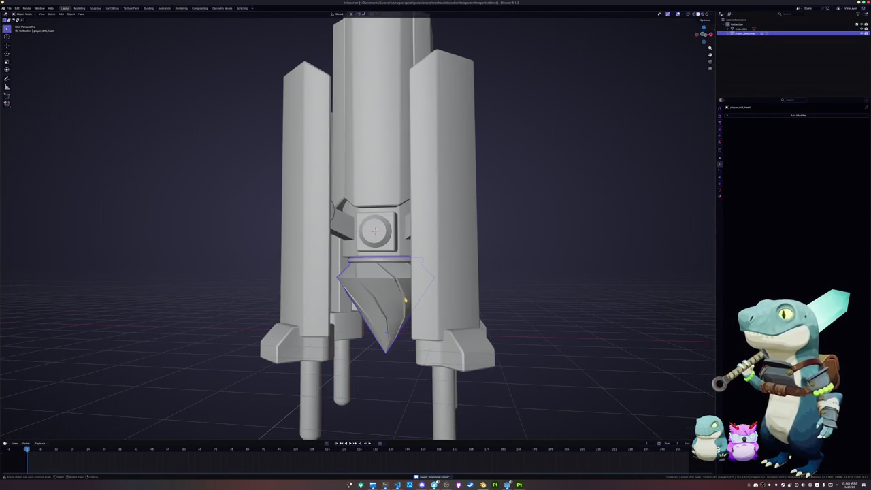
middle_drag(372, 300, 375, 299)
key(r)
key(z)
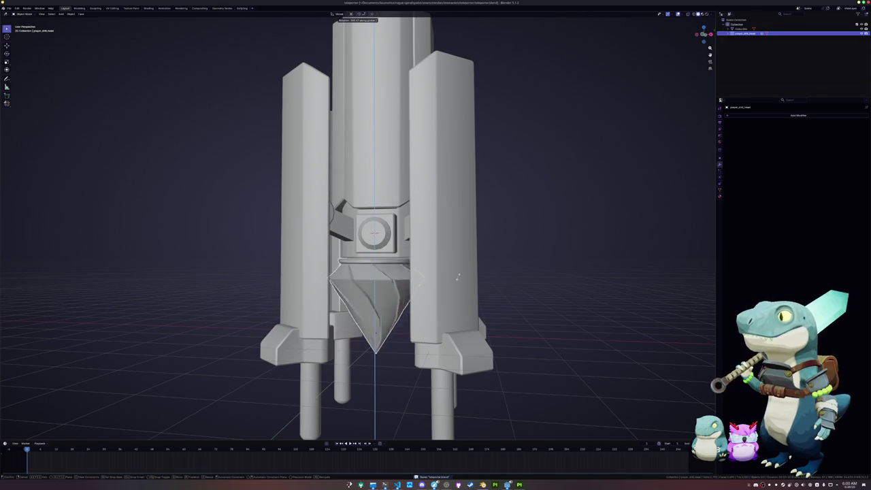
click(361, 200)
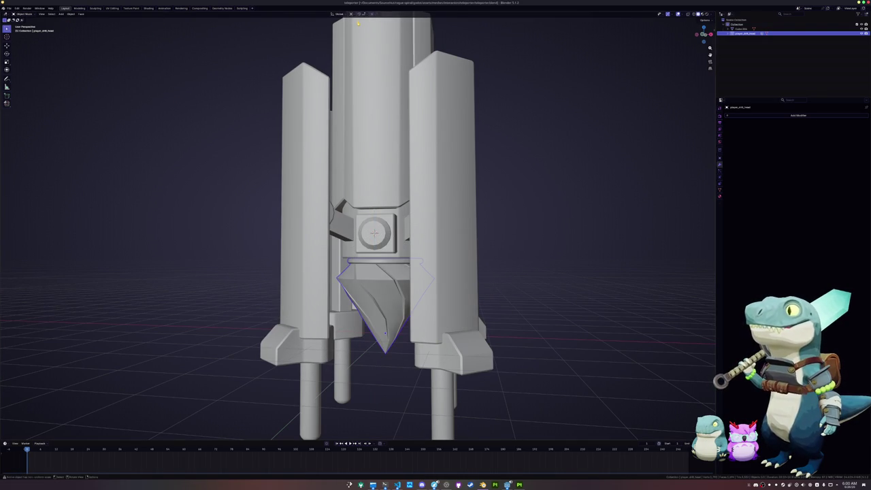
Change the pivot point, rotate the drill head about Z again, then select the body
click(351, 14)
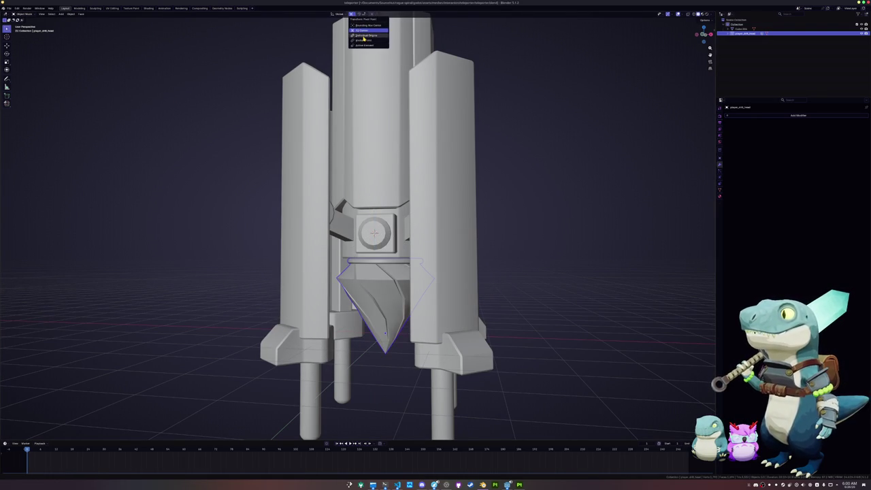
click(364, 39)
key(r)
key(z)
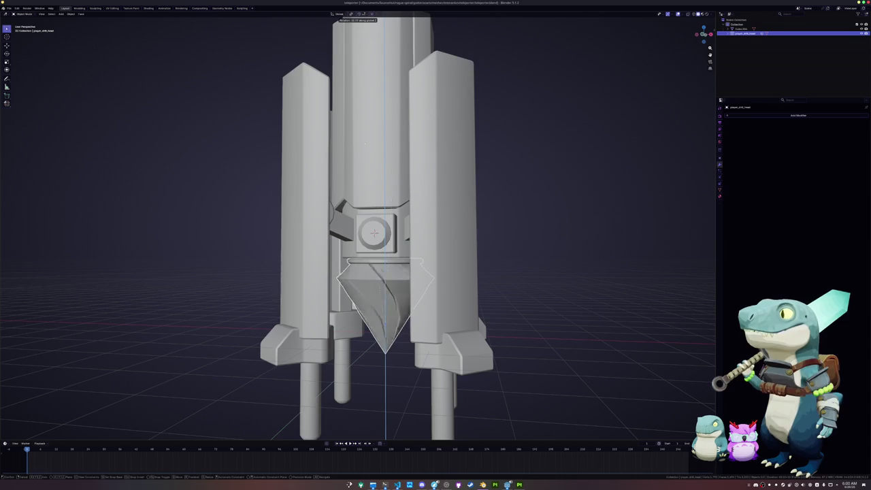
click(296, 289)
scroll(296, 291, down, 3)
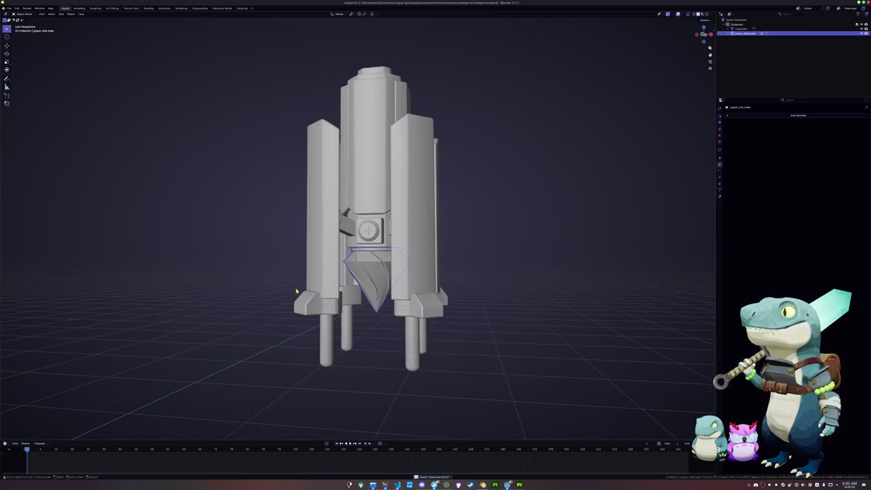
click(439, 298)
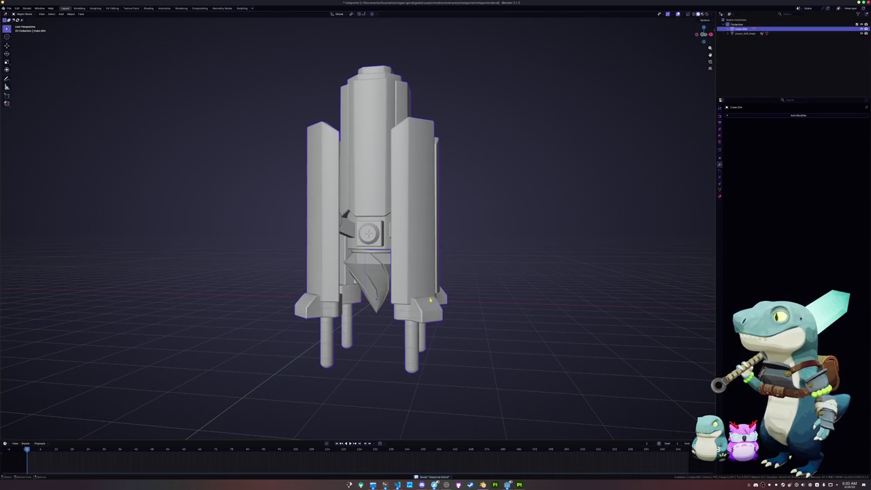
Rename the body to teleporter_drill and give it a new material
key(F2)
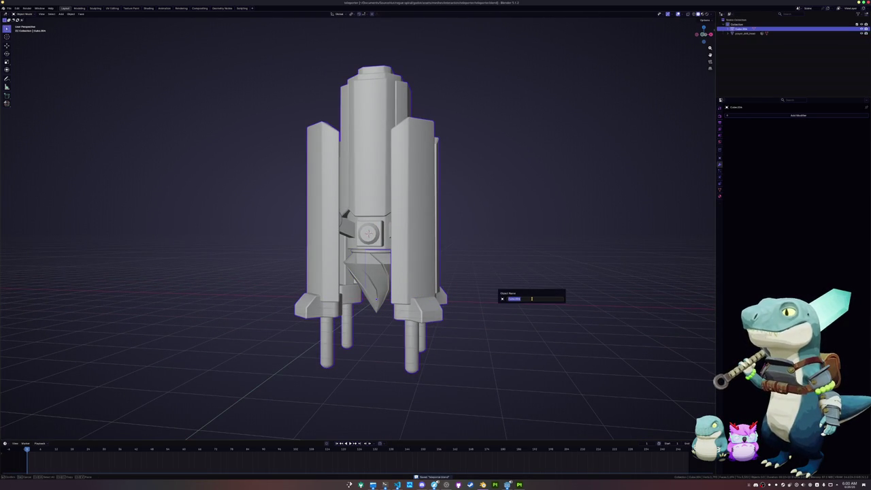
key(BackSpace)
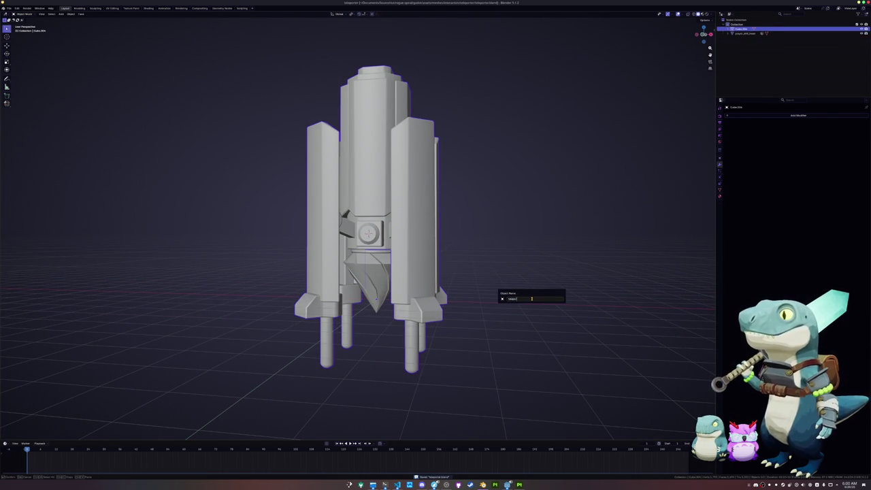
key(Return)
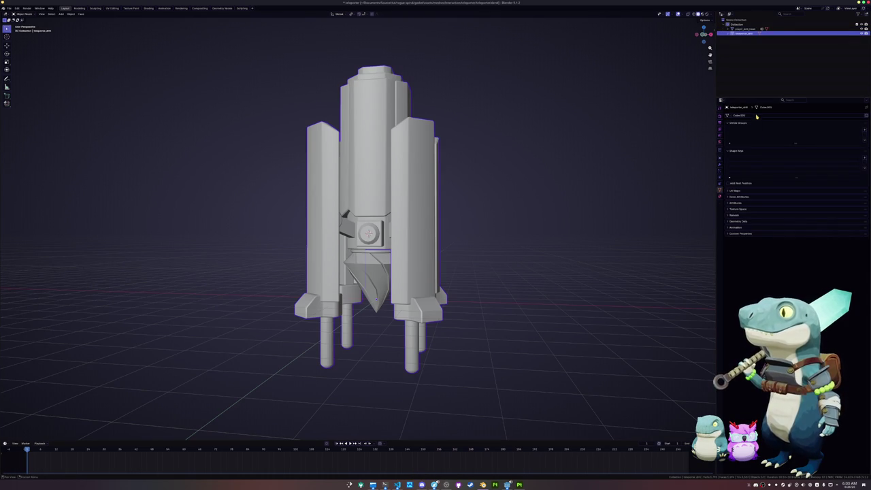
click(719, 196)
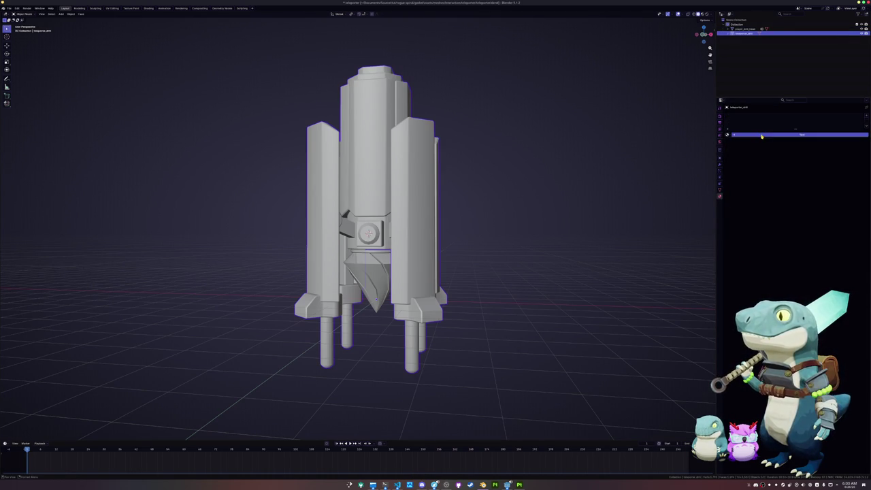
click(801, 134)
Rename the drill head's material to teleporter_drill_head
click(410, 275)
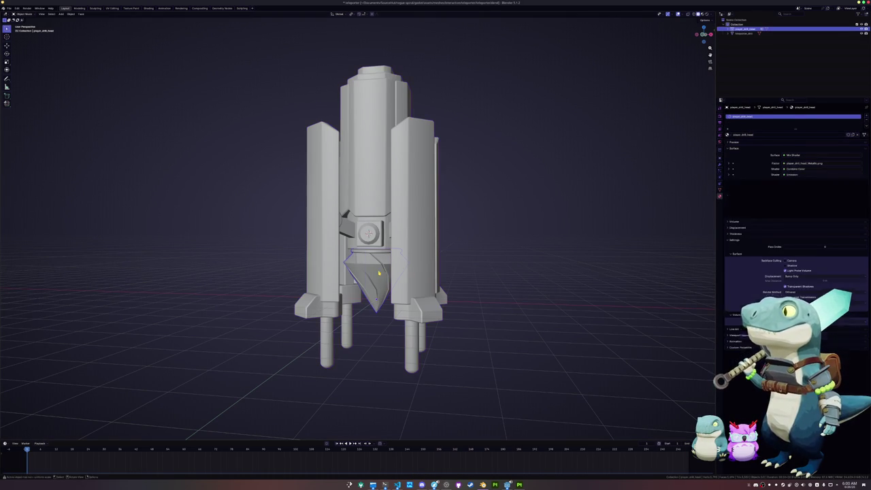
double_click(757, 135)
text(teleport)
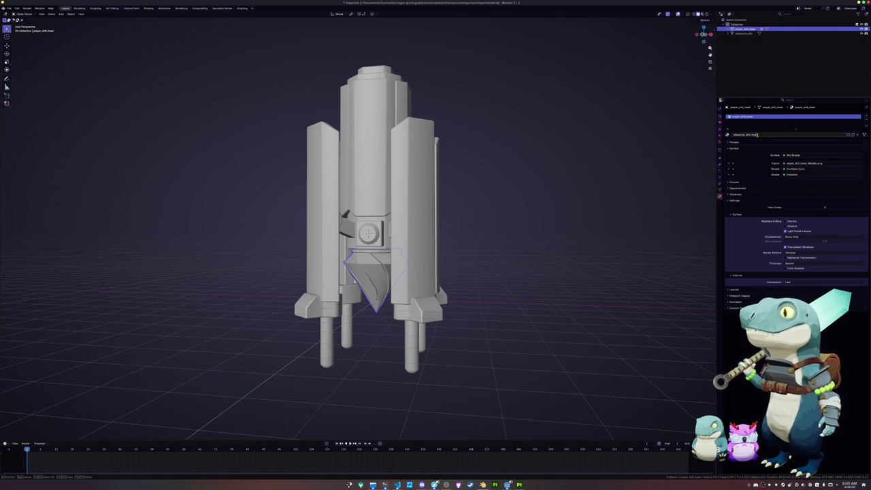
key(Return)
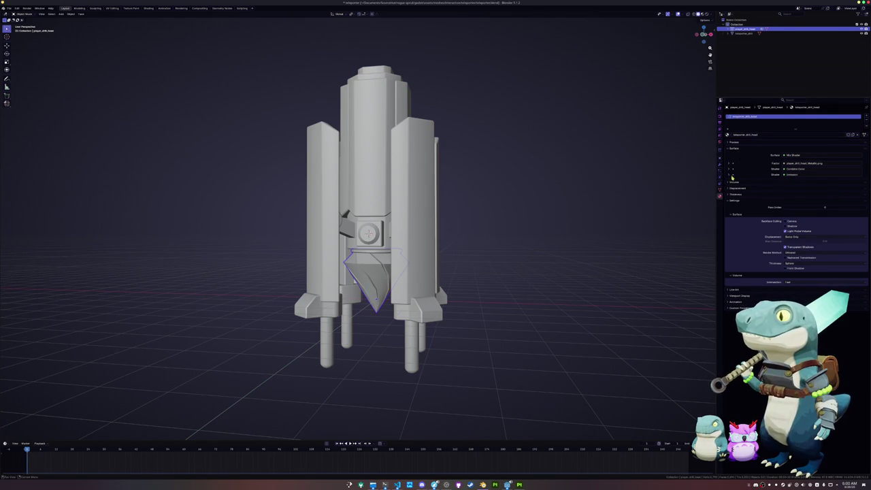
Rename the drill head's mesh data and delete all its vertex groups
click(720, 188)
click(758, 117)
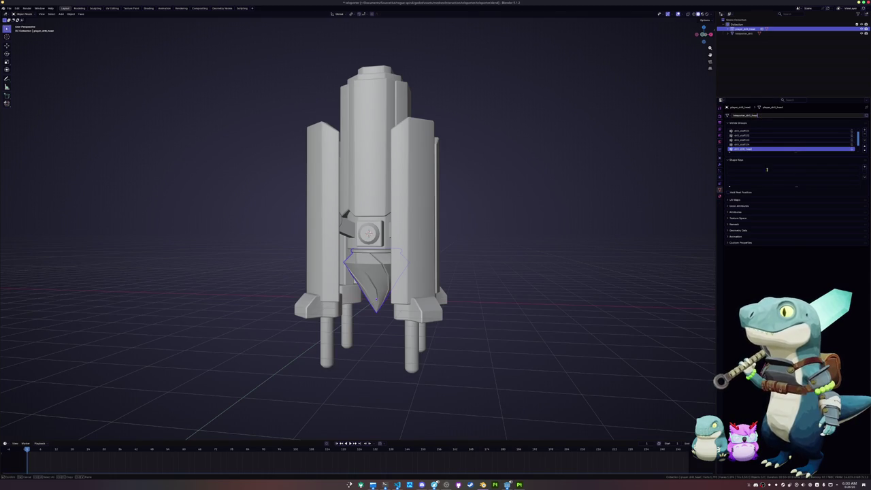
key(Return)
click(862, 145)
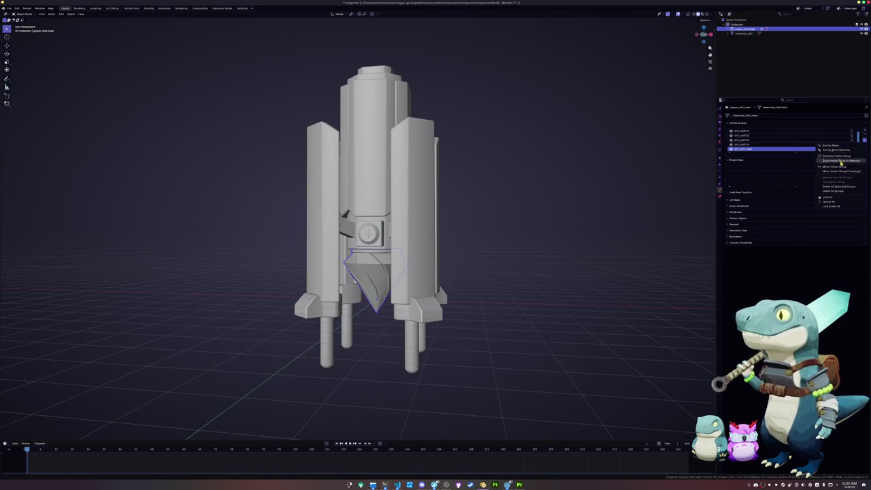
click(831, 192)
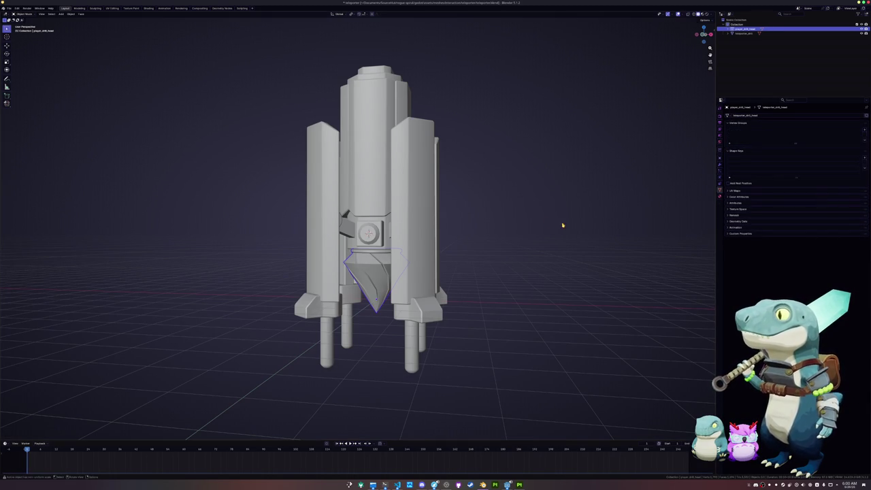
mouse_move(548, 226)
middle_down()
mouse_move(517, 224)
mouse_move(723, 255)
middle_up()
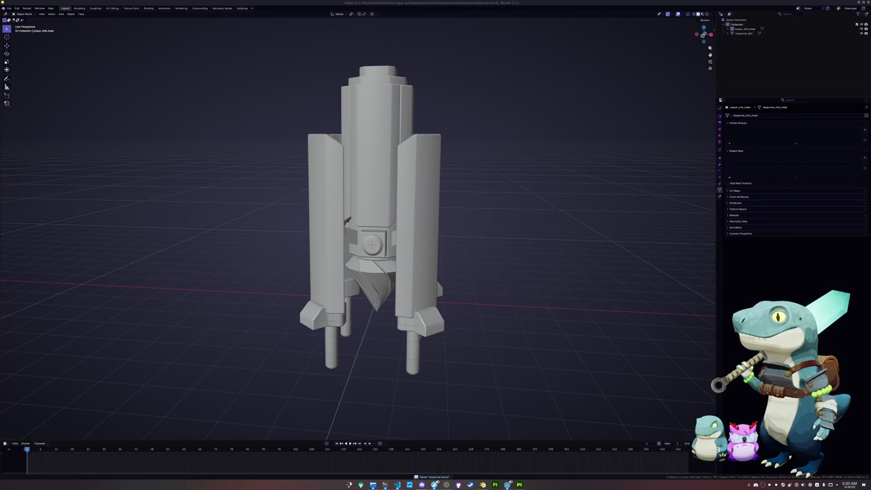
Select the teleporter and apply its transforms
click(377, 234)
middle_drag(234, 188, 220, 186)
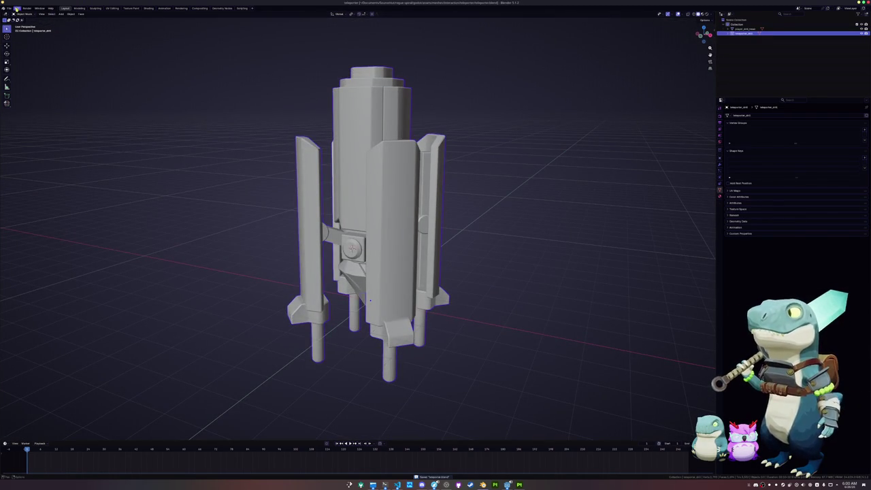
click(8, 9)
key(ctrl+a)
click(184, 82)
In the UV Editing workspace, select edge loops and mark them as seams
key(Tab)
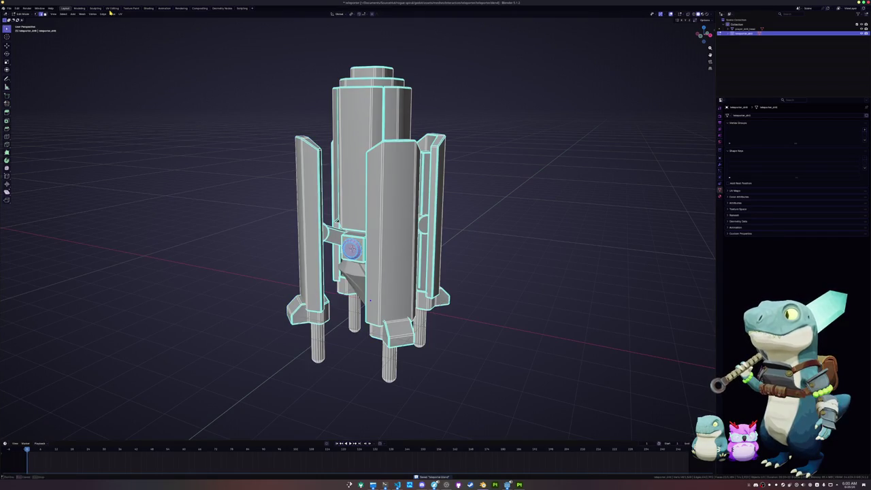
click(111, 8)
scroll(490, 170, up, 5)
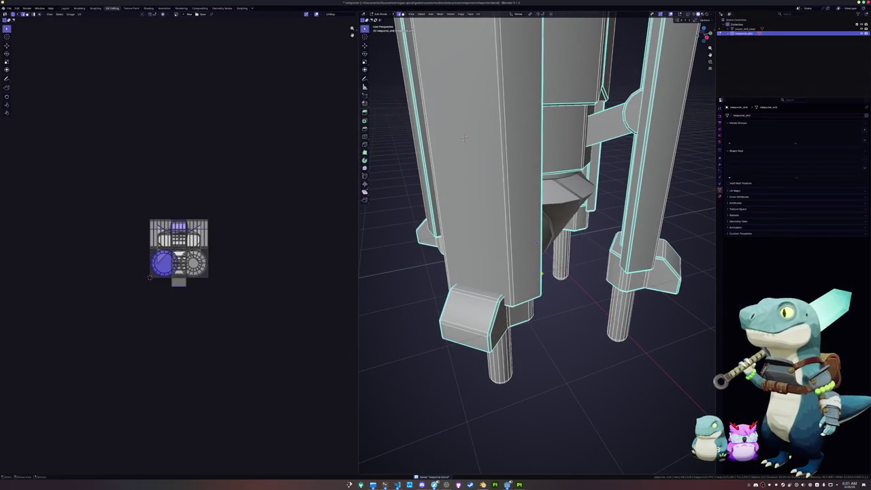
click(562, 291)
key(shift+g)
click(538, 286)
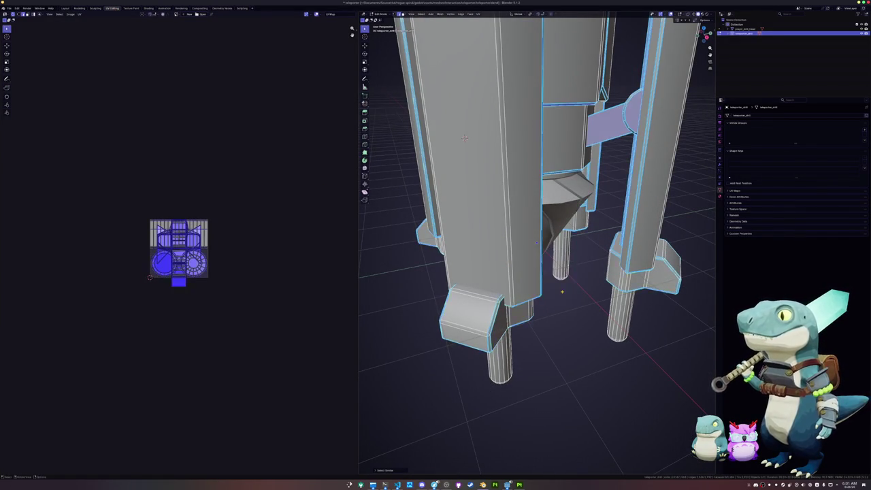
right_click(535, 287)
click(538, 375)
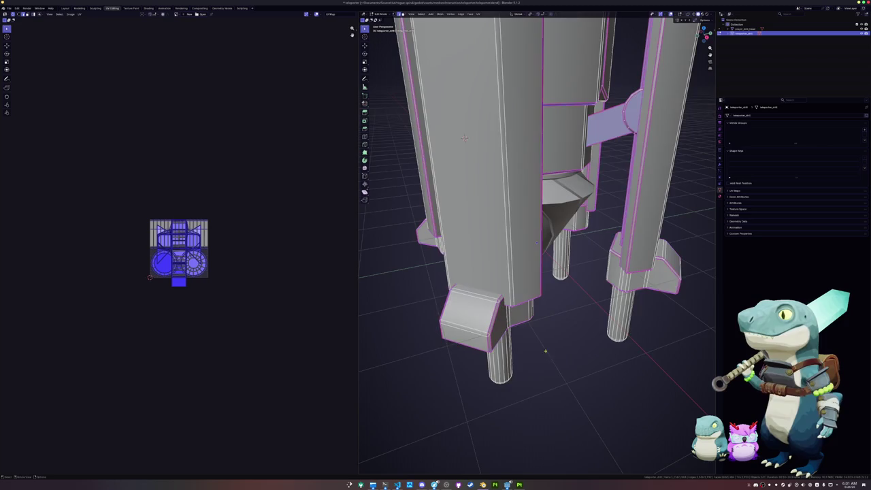
Mark the selected edges as sharp
scroll(538, 272, down, 4)
middle_drag(538, 272, 544, 224)
middle_drag(609, 302, 617, 294)
mouse_move(521, 273)
middle_down()
mouse_move(525, 233)
mouse_move(536, 242)
mouse_move(497, 260)
mouse_move(536, 240)
mouse_move(483, 331)
mouse_move(504, 204)
mouse_move(459, 234)
middle_up()
key(alt+a)
key(ctrl+e)
click(475, 339)
Unwrap the whole mesh and pack its UV islands with UVPackmaster
key(a)
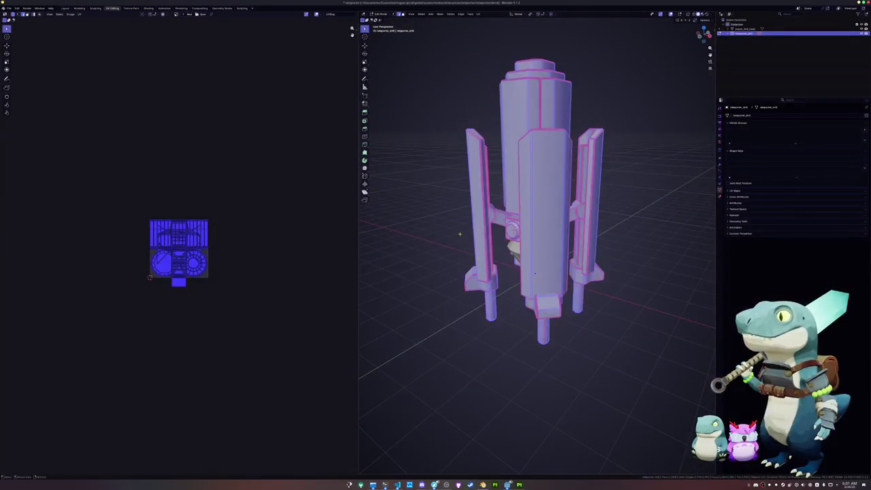
click(478, 14)
click(491, 23)
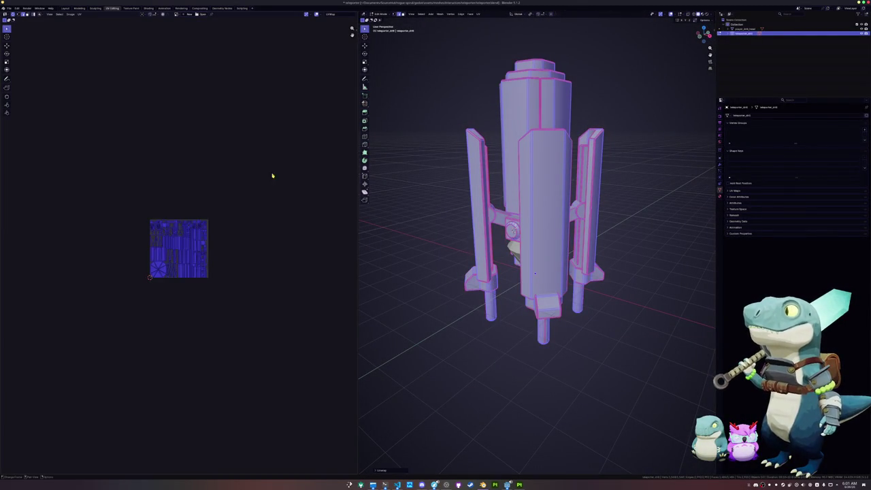
scroll(232, 222, up, 6)
key(n)
click(355, 71)
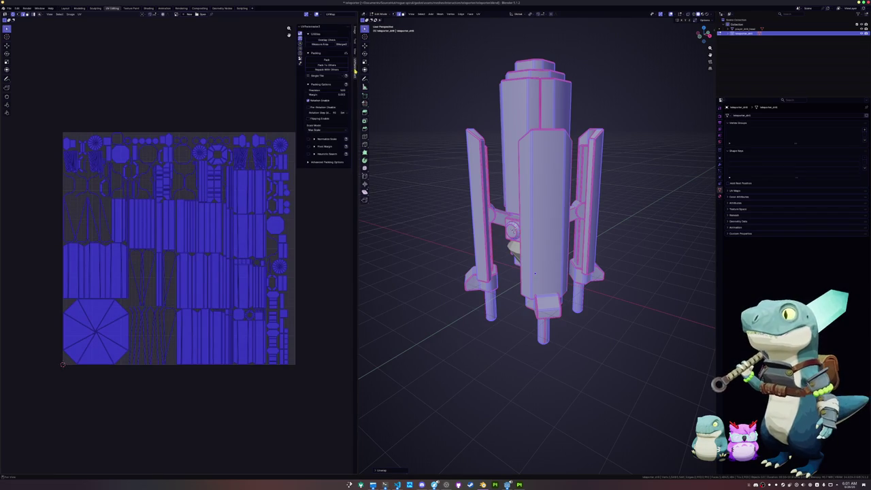
click(326, 60)
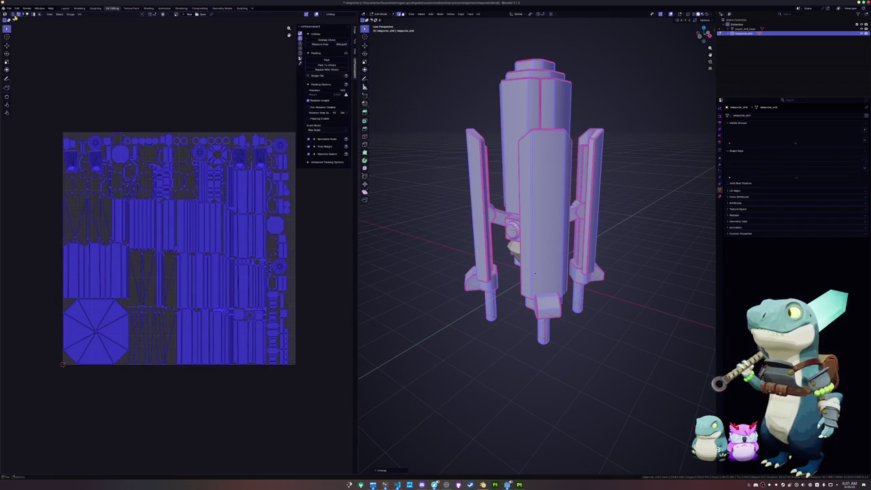
click(325, 60)
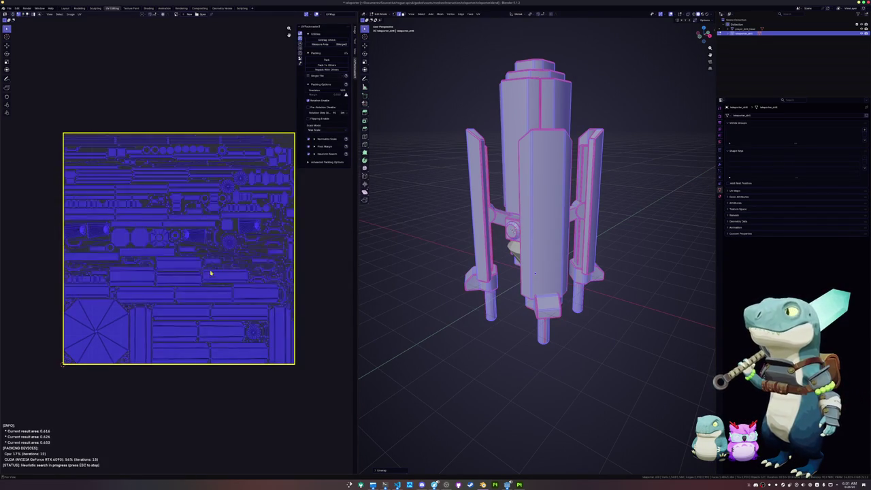
middle_drag(192, 317, 193, 331)
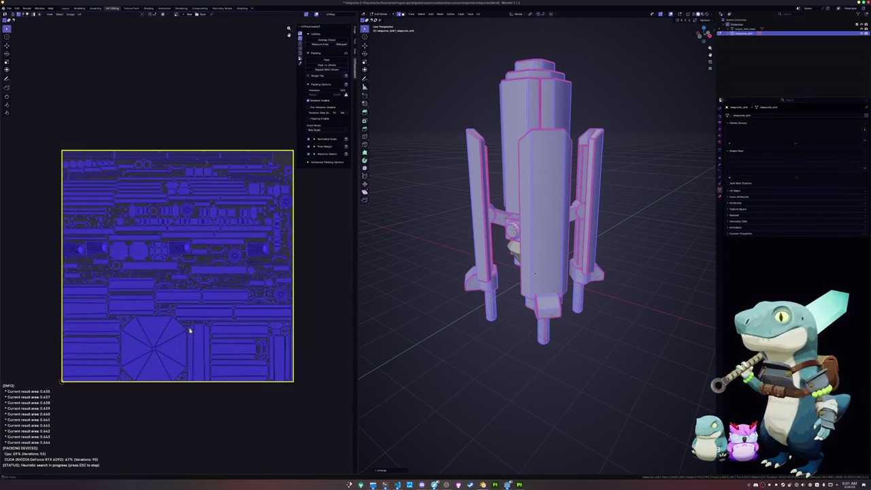
key(Escape)
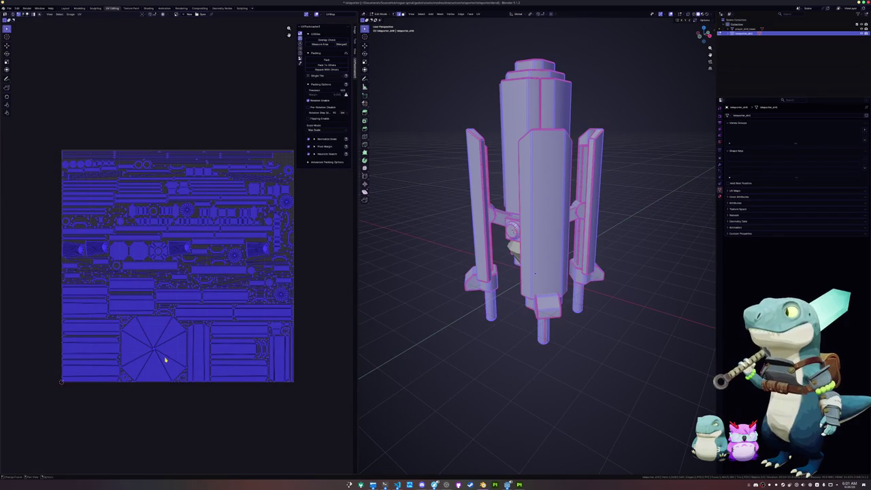
Check the octagon UV island and inspect the ring and pointed tip in see-through view
click(164, 360)
key(l)
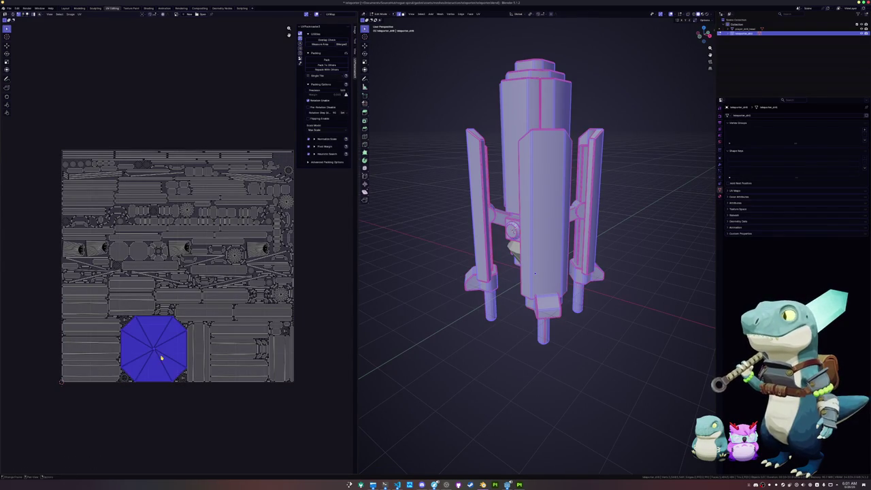
key(alt+a)
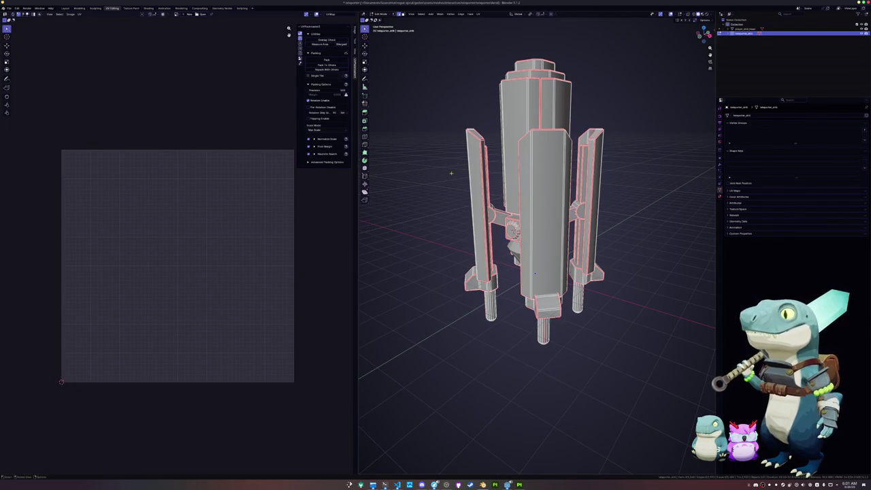
middle_drag(451, 170, 468, 167)
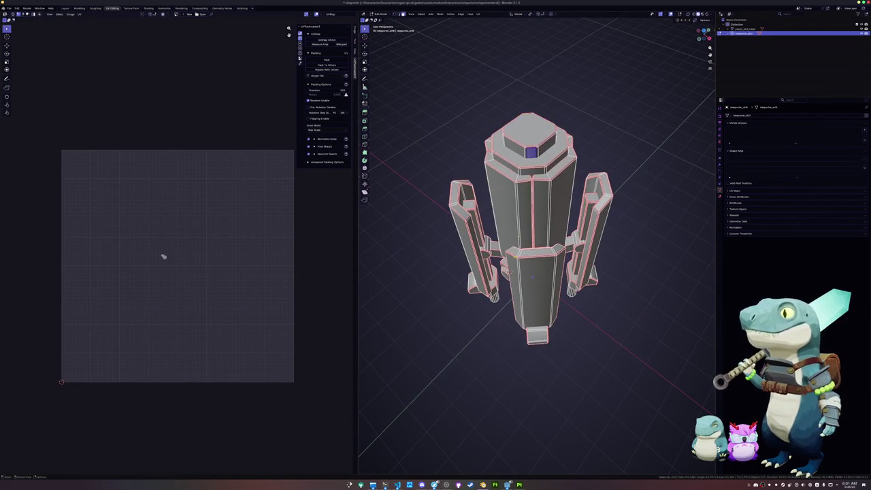
key(a)
key(a)
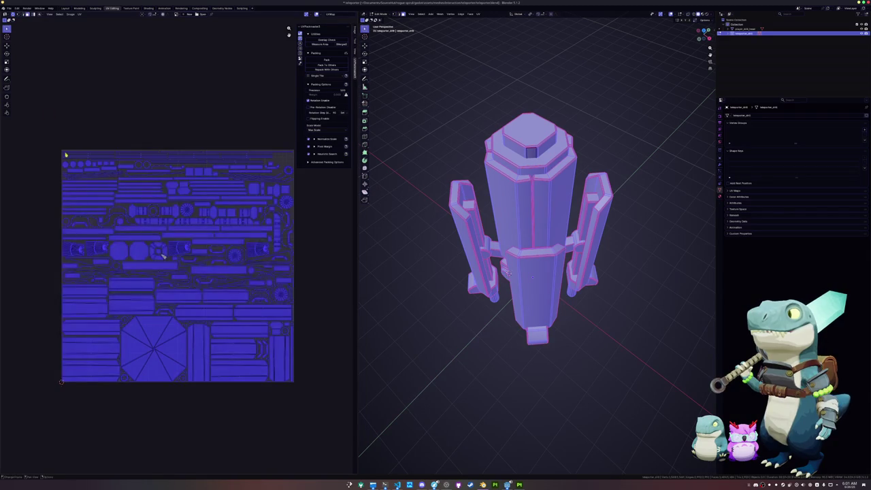
key(ctrl+z)
key(ctrl+z)
key(ctrl+z)
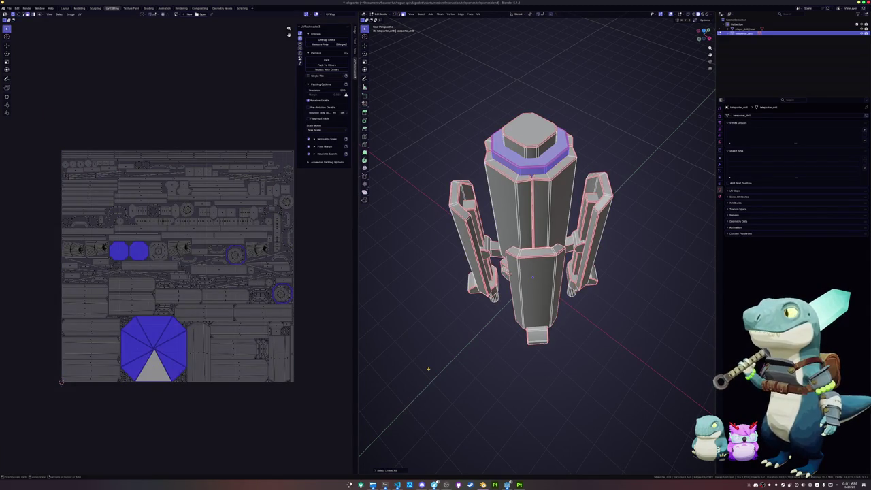
mouse_move(436, 347)
middle_down()
mouse_move(441, 355)
mouse_move(467, 313)
mouse_move(462, 367)
middle_up()
scroll(441, 355, up, 3)
key(alt+z)
scroll(469, 340, up, 3)
mouse_move(538, 272)
middle_down()
mouse_move(537, 225)
mouse_move(480, 296)
mouse_move(403, 240)
mouse_move(406, 268)
middle_up()
key(alt+z)
Select the ring's edge loop and mark it as a seam
alt+click(407, 269)
right_click(407, 268)
alt+click(502, 280)
middle_drag(405, 269, 443, 372)
right_click(444, 372)
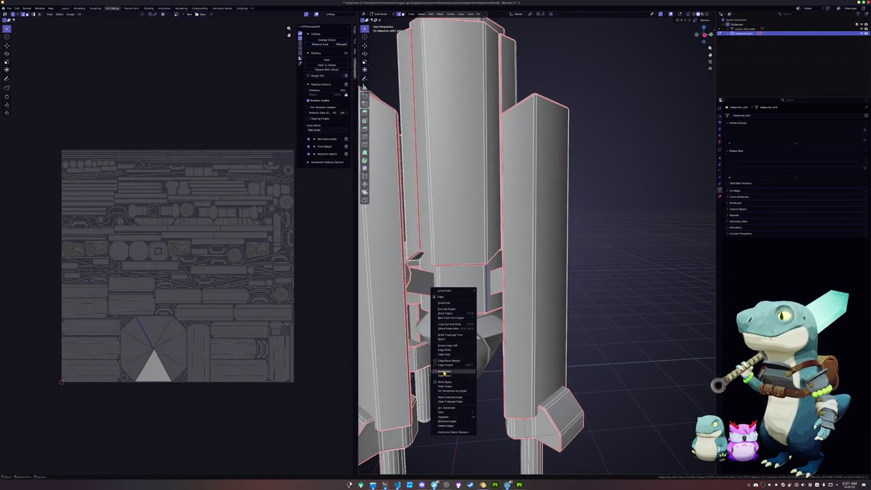
click(443, 372)
Re-unwrap the whole mesh, repack with UVPackmaster, and return to object mode
key(a)
click(479, 13)
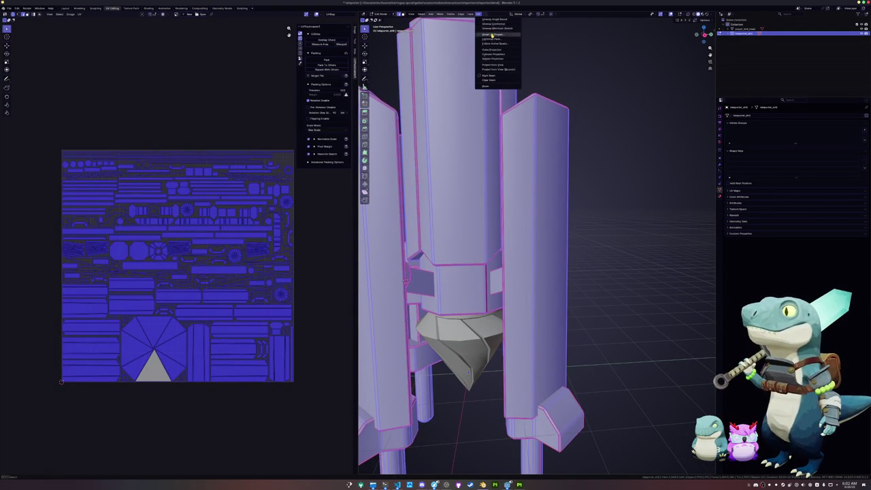
click(491, 34)
key(alt+a)
key(a)
click(321, 61)
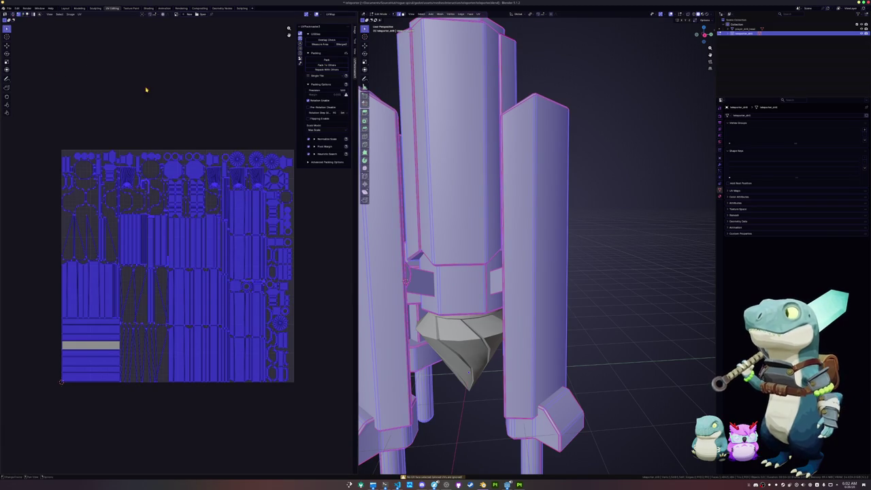
click(338, 59)
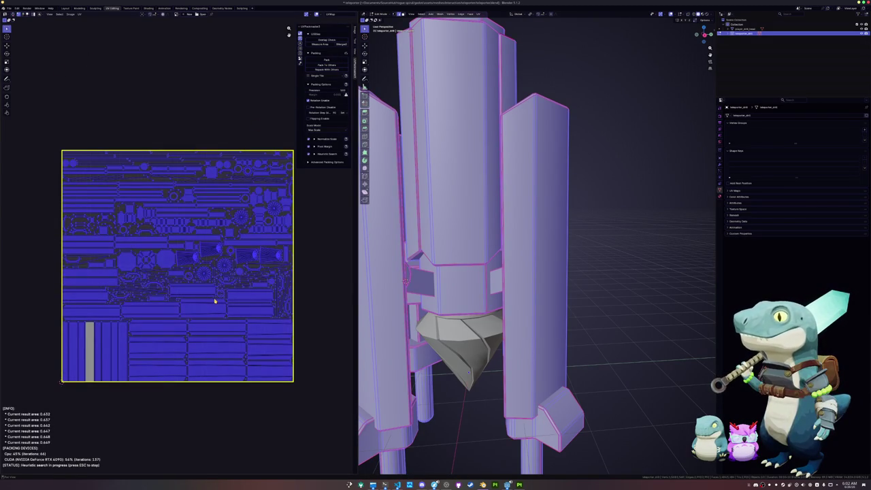
key(Escape)
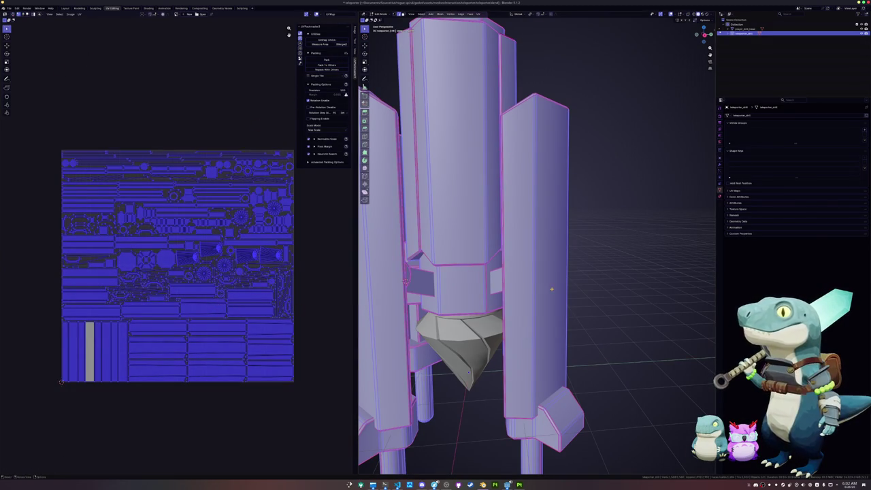
key(Tab)
key(KP_Decimal)
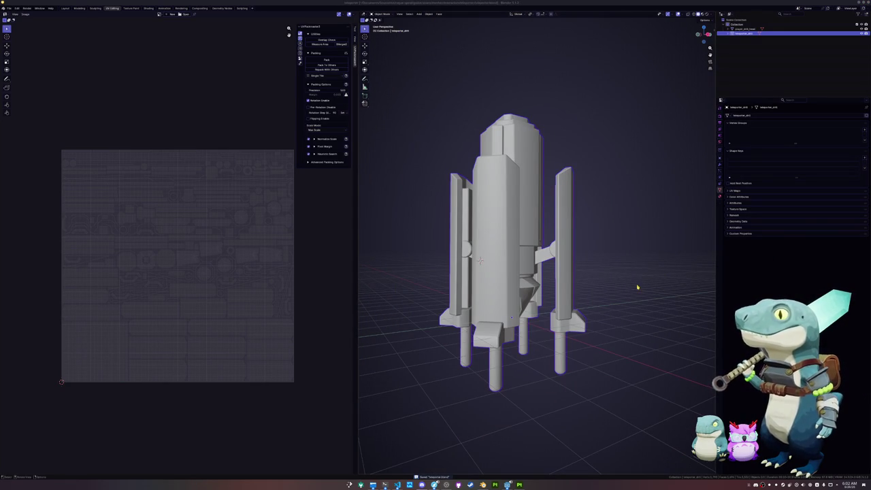
Save teleporter.blend and append a rig from another file into the scene
middle_drag(638, 286, 612, 293)
key(ctrl+s)
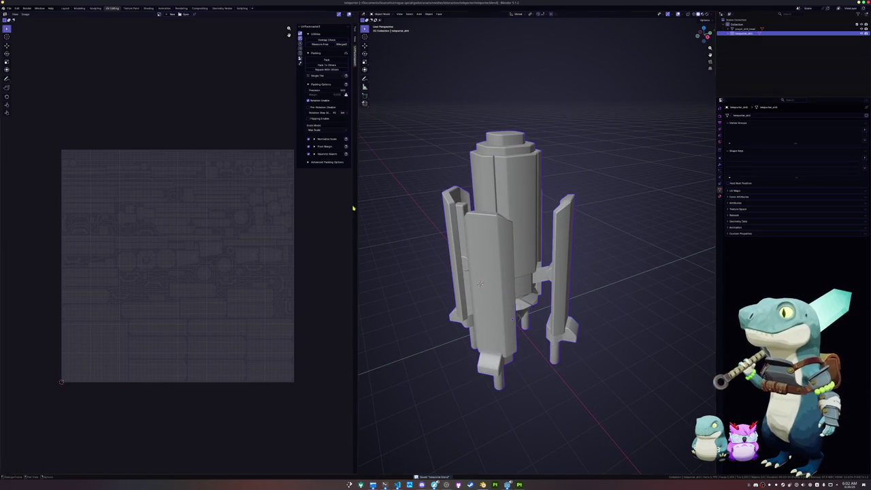
click(9, 8)
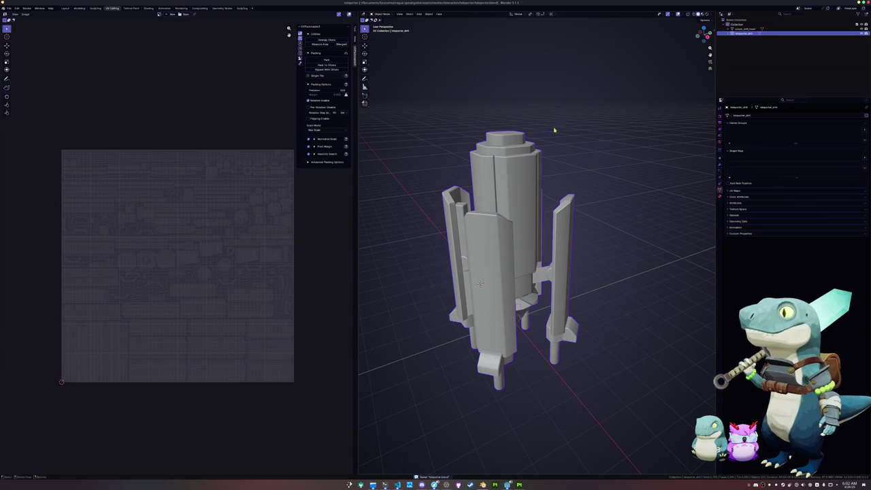
scroll(533, 159, down, 2)
click(8, 8)
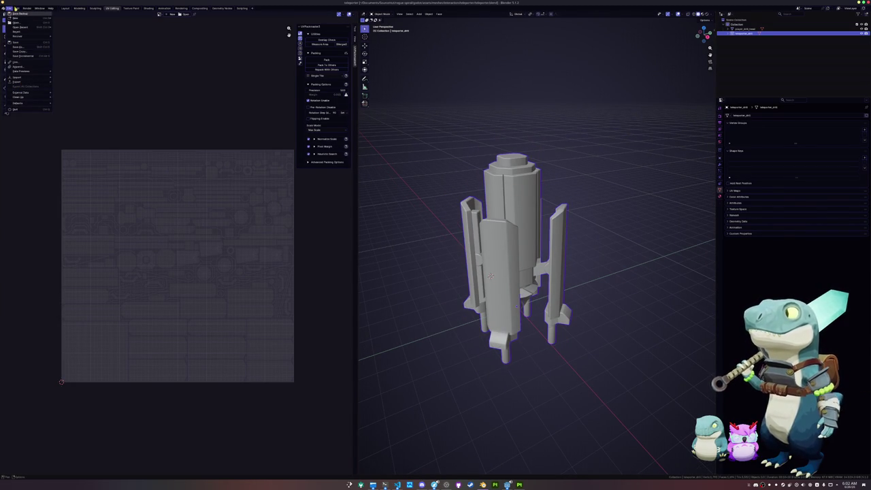
click(30, 67)
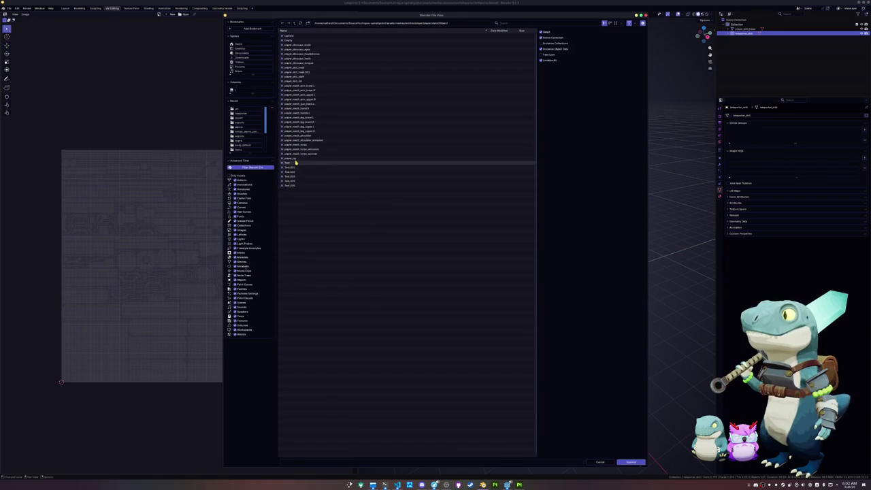
double_click(296, 163)
Delete the appended rig and inspect the mesh from the top view in edit mode
mouse_move(481, 267)
middle_down()
mouse_move(454, 293)
mouse_move(466, 289)
middle_up()
key(x)
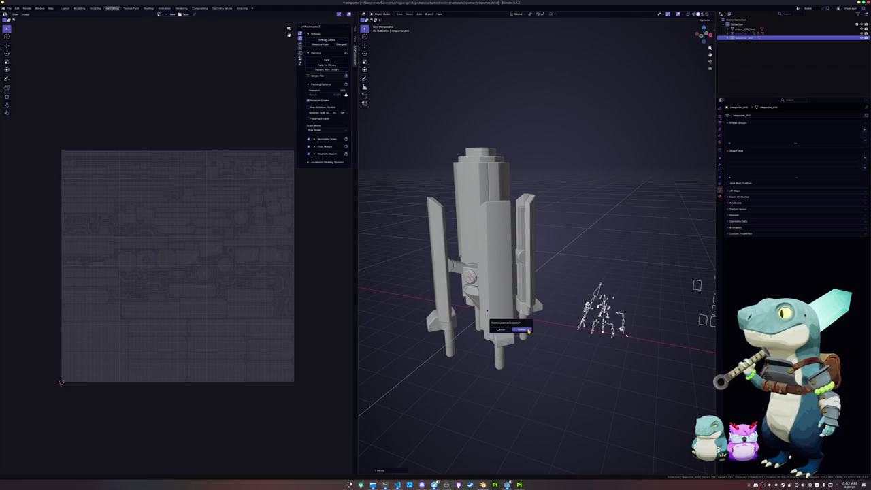
click(522, 330)
key(Tab)
key(KP_7)
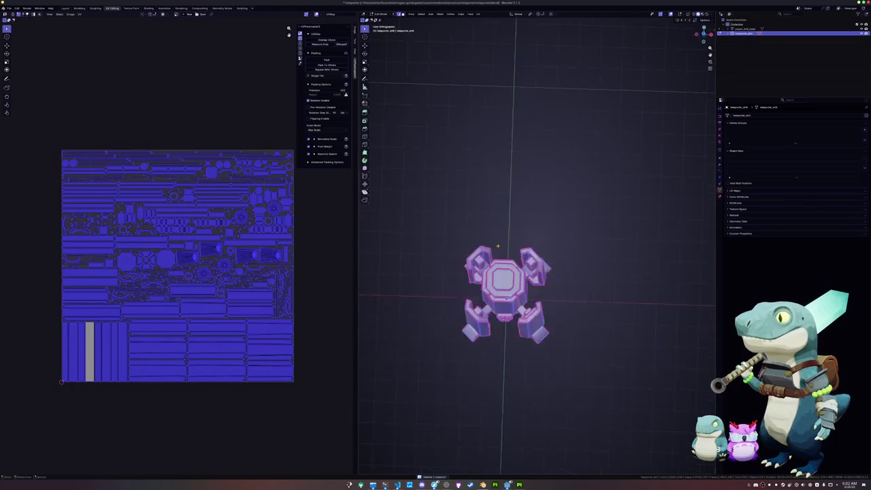
key(alt+a)
scroll(599, 358, up, 3)
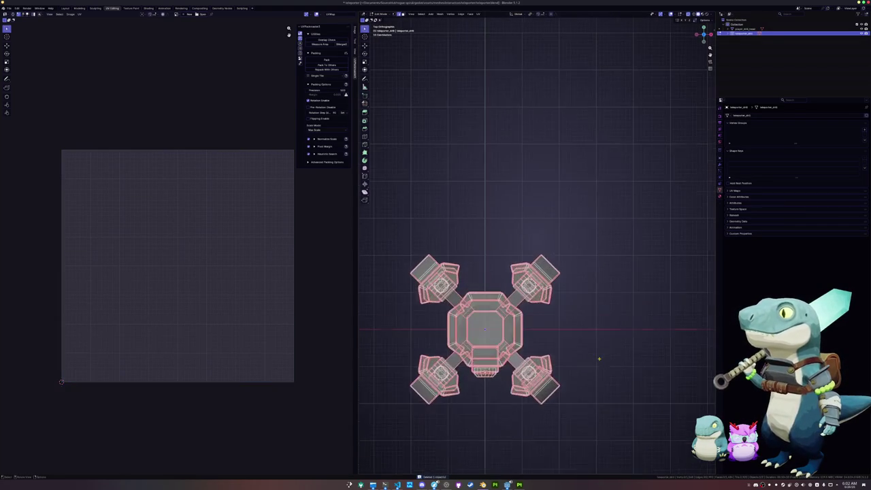
shift+middle_drag(579, 405, 579, 334)
Return to object mode with see-through off and save teleporter.blend
key(Tab)
key(alt+z)
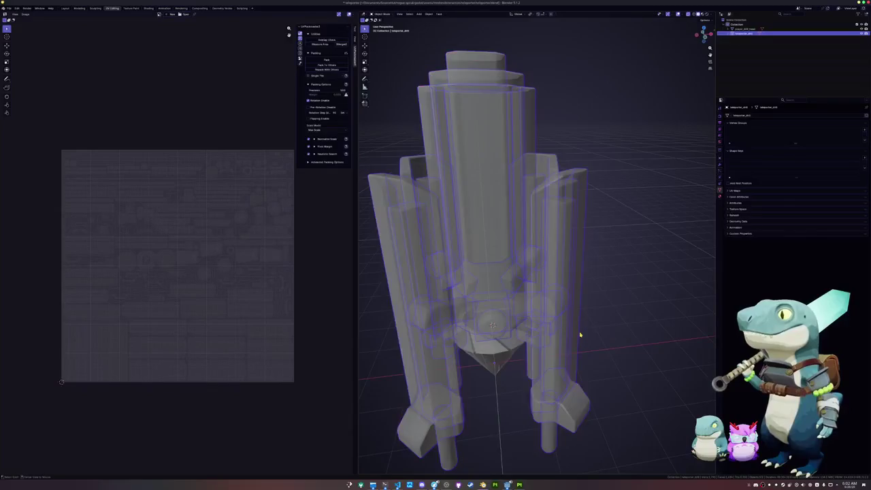
scroll(582, 336, down, 3)
key(ctrl+s)
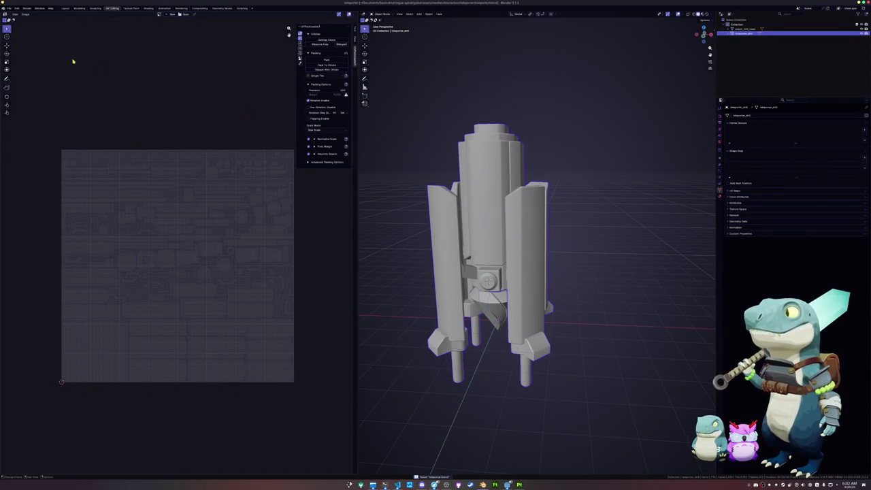
click(9, 7)
mouse_move(17, 83)
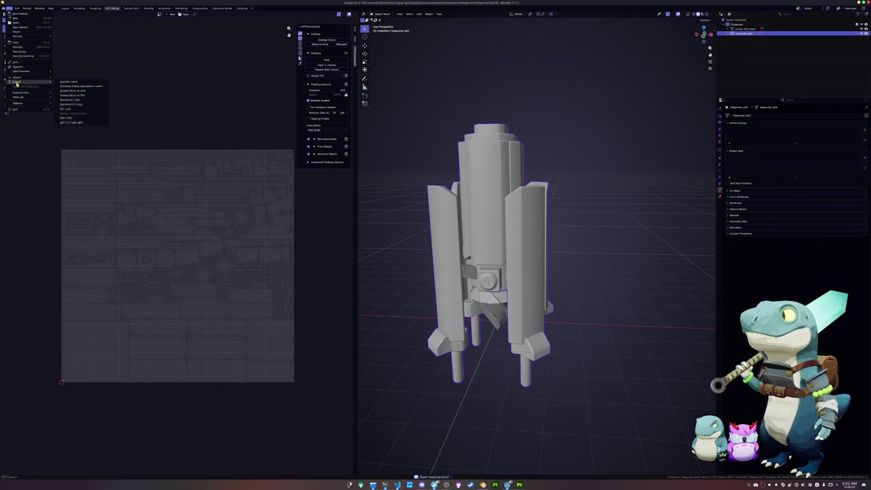
Export the model as glTF 2.0 with Images set to None
click(80, 122)
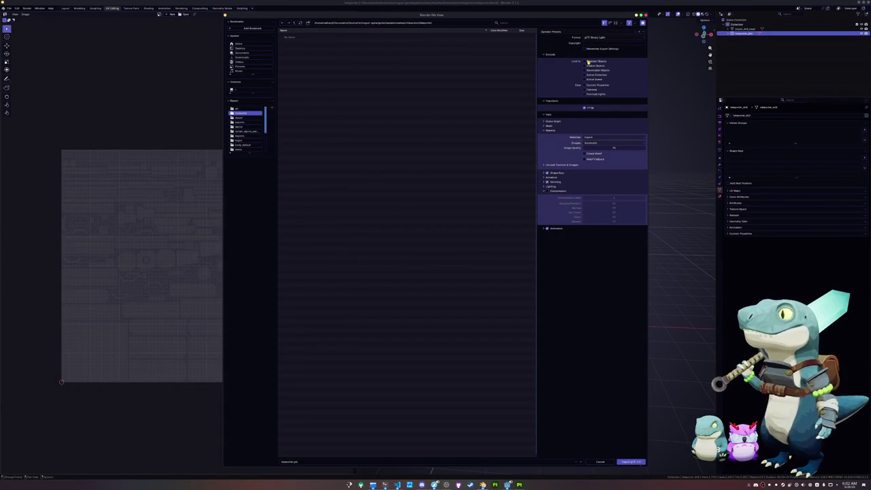
click(612, 142)
click(612, 163)
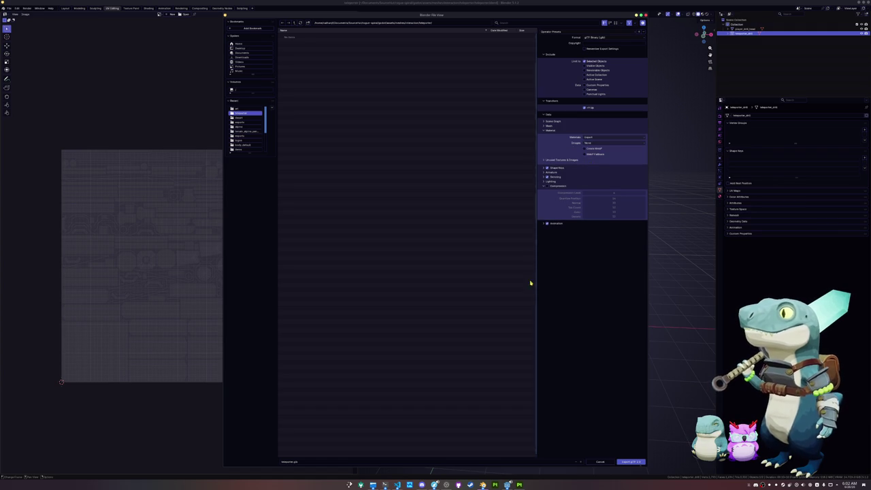
click(618, 462)
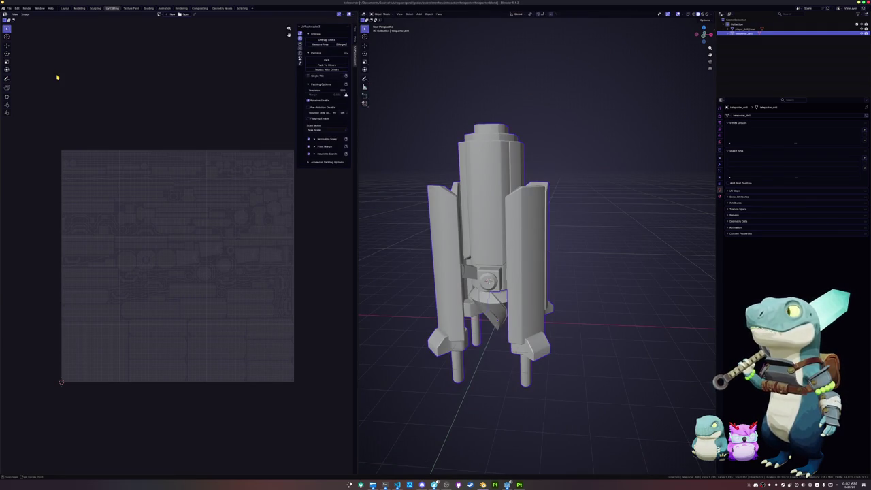
Make player_drill_head active and re-export the glTF, overwriting the existing file
key(ctrl+z)
click(9, 9)
mouse_move(17, 82)
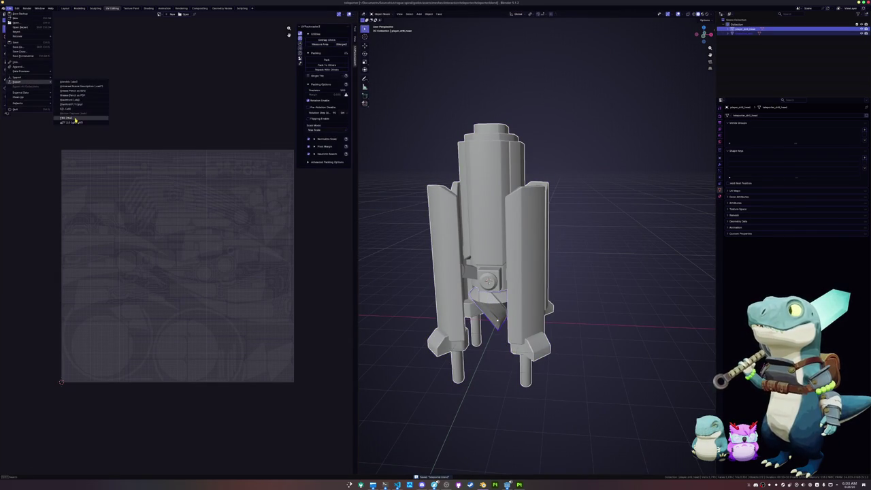
click(76, 122)
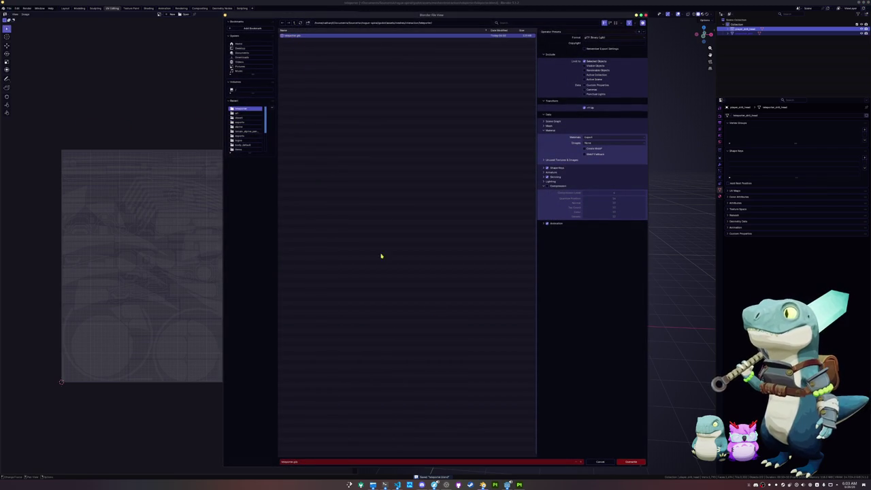
click(629, 461)
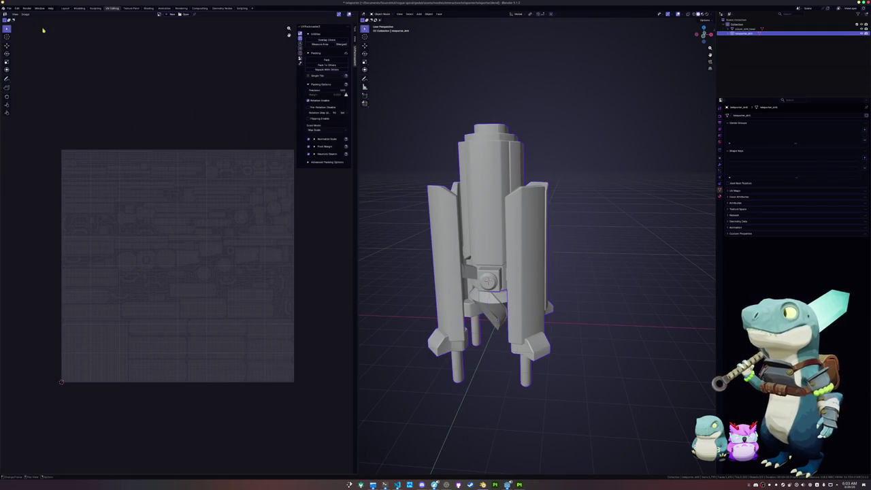
Export the model as teleporter.fbx into the exports folder and return to Painter
click(8, 8)
mouse_move(18, 82)
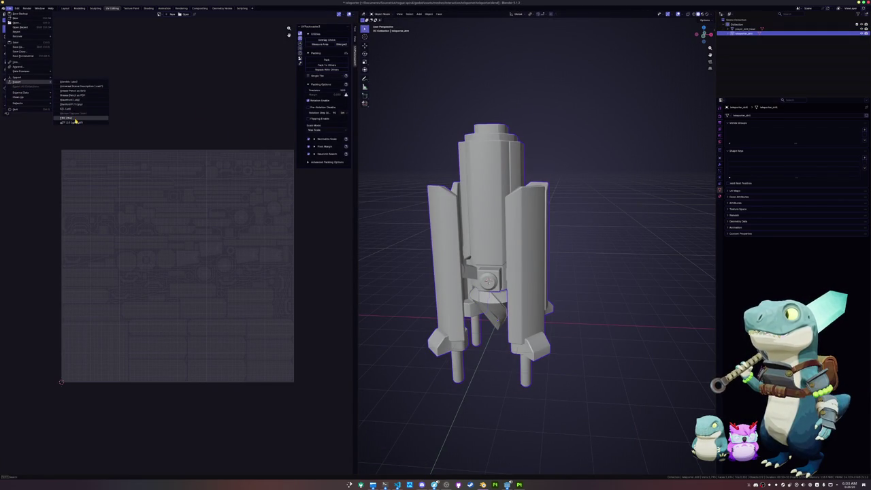
click(75, 119)
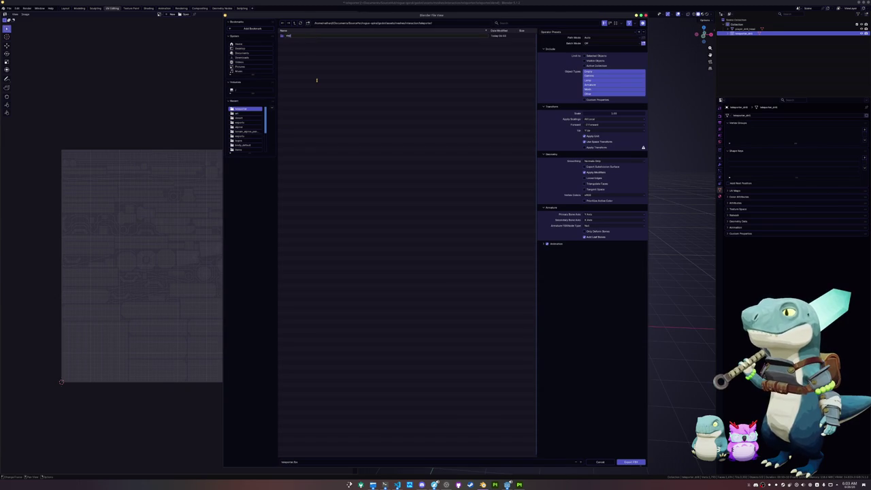
click(334, 36)
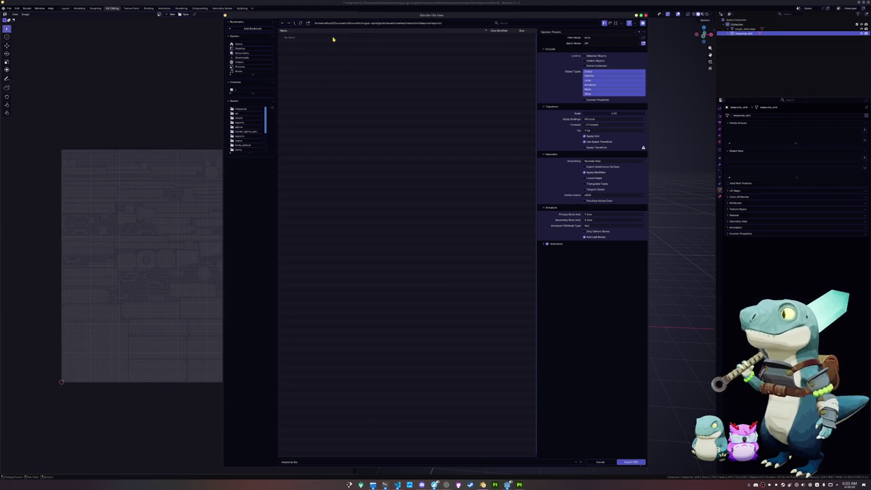
click(627, 462)
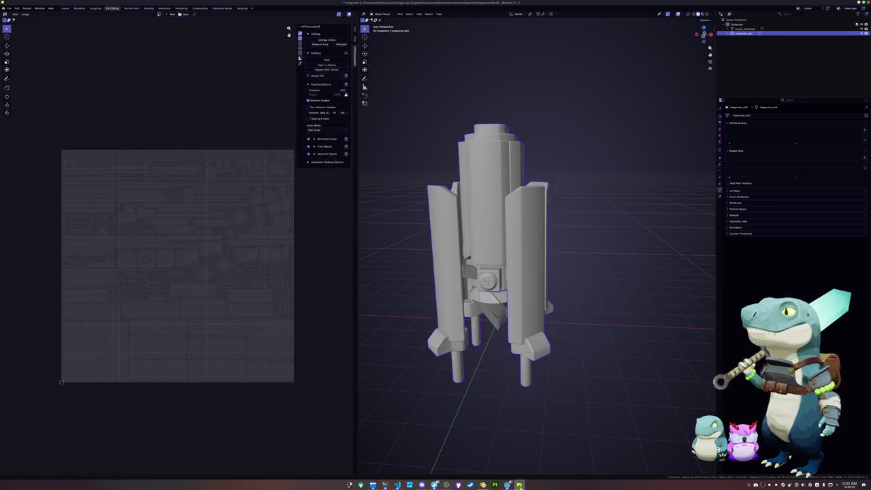
click(519, 485)
Start a new project and browse to the exports folder for its mesh
click(5, 8)
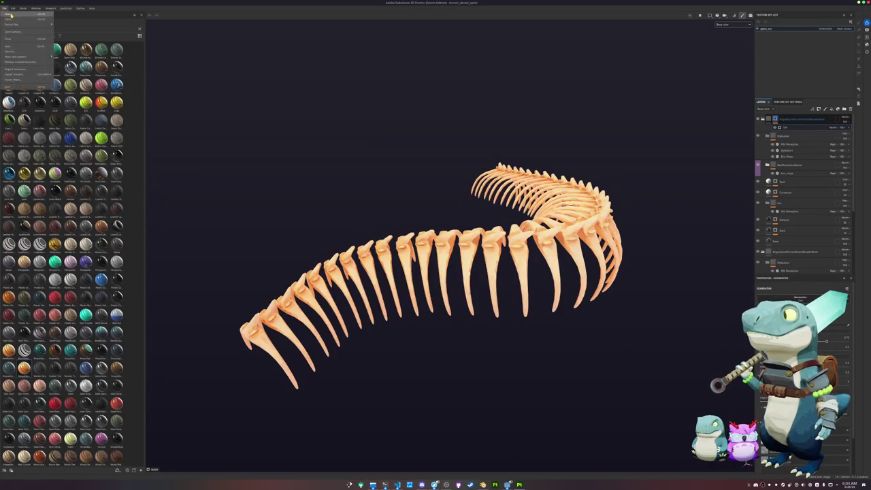
click(15, 14)
drag(404, 170, 527, 305)
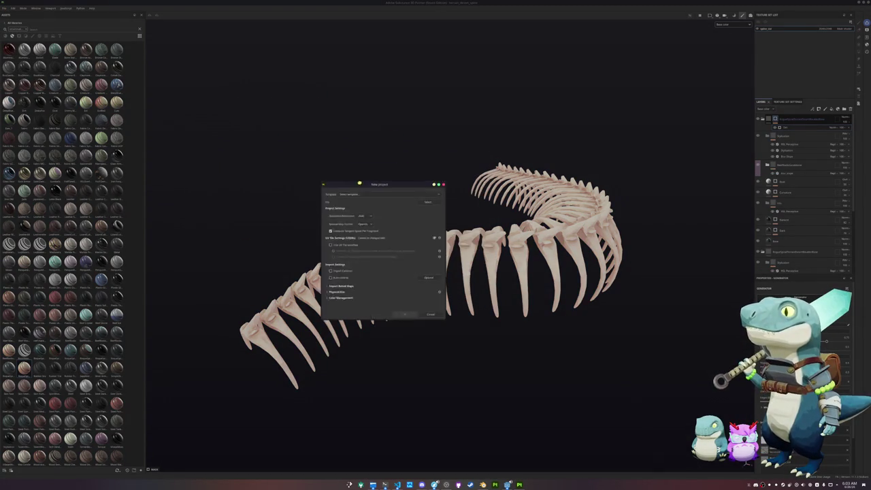
click(589, 318)
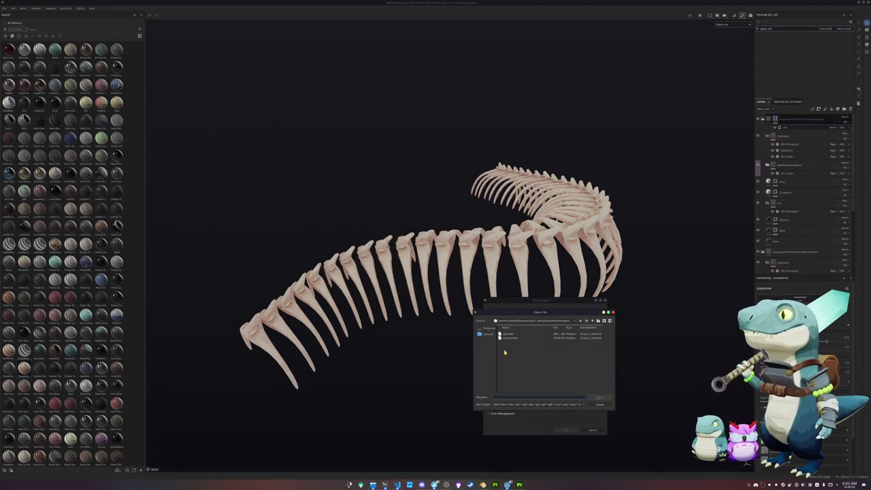
click(575, 321)
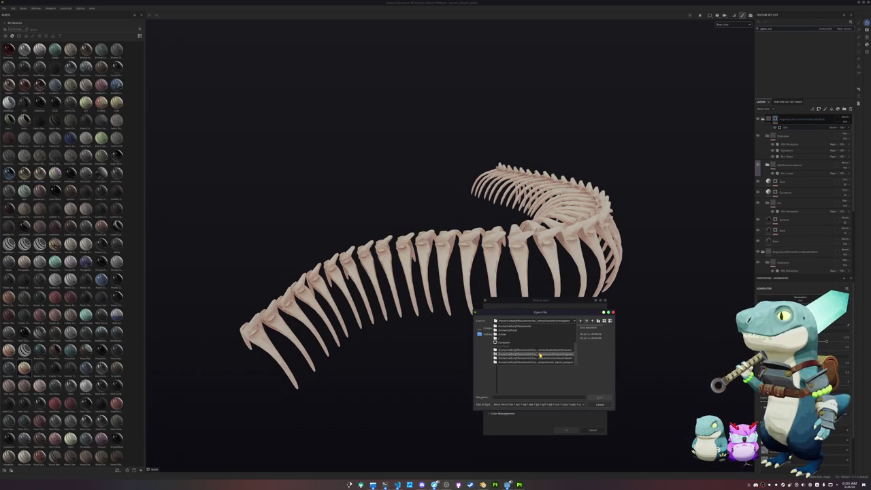
key(Return)
Load the exported teleporter FBX as the project mesh, discarding the old project
click(592, 322)
click(593, 322)
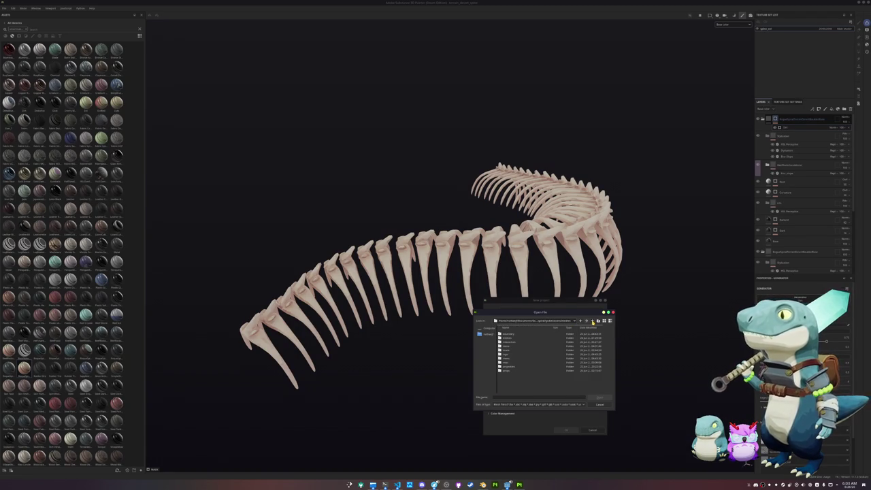
double_click(510, 344)
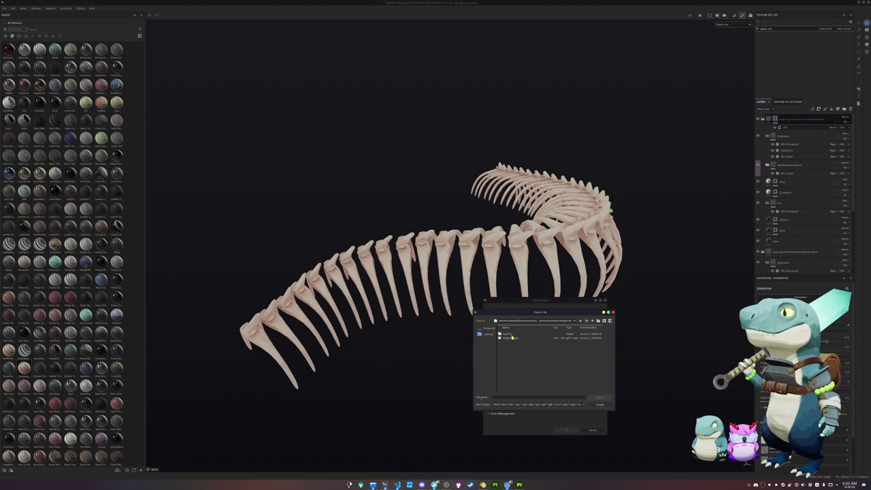
double_click(512, 334)
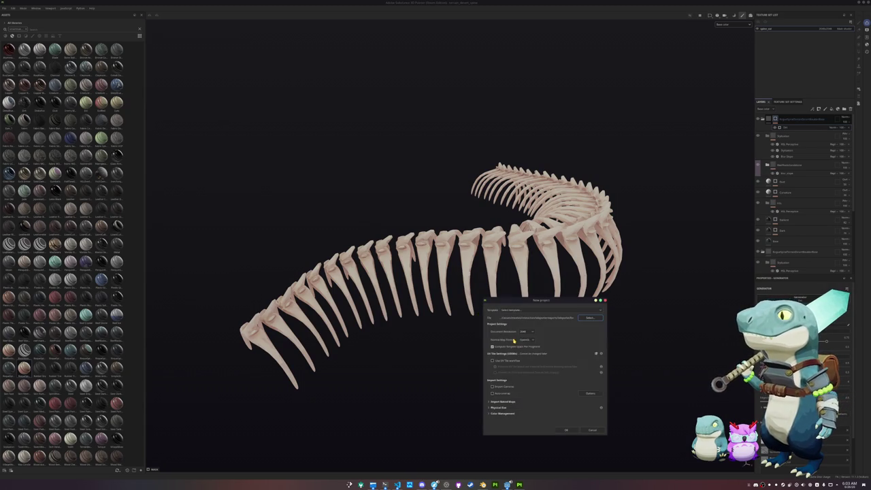
click(564, 430)
click(431, 240)
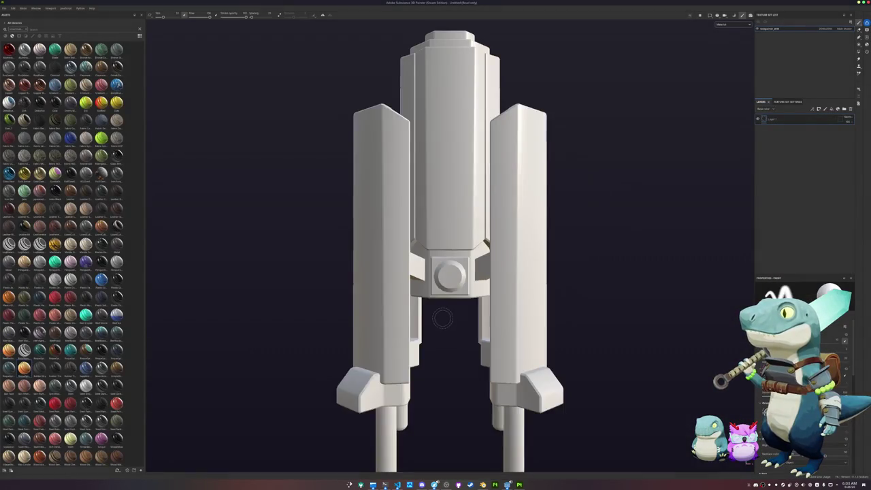
Bake the mesh maps and search the assets for 'rust u'
key(ctrl+shift+b)
click(379, 461)
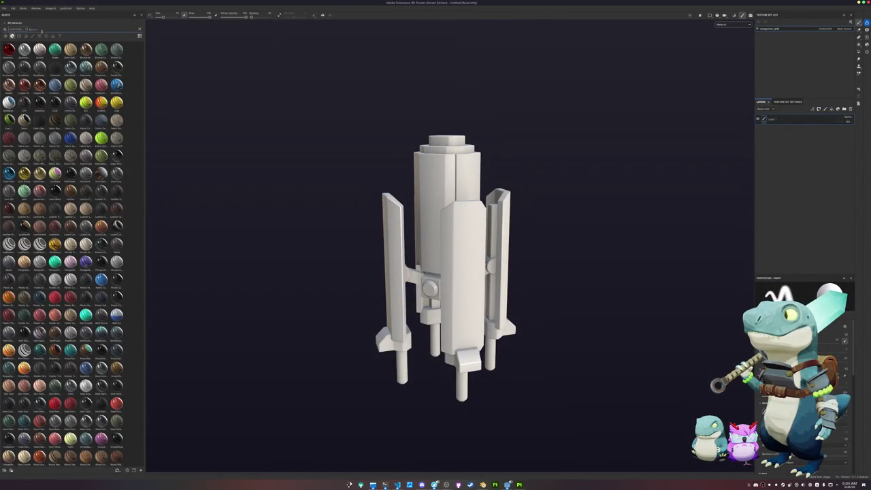
text(rust u)
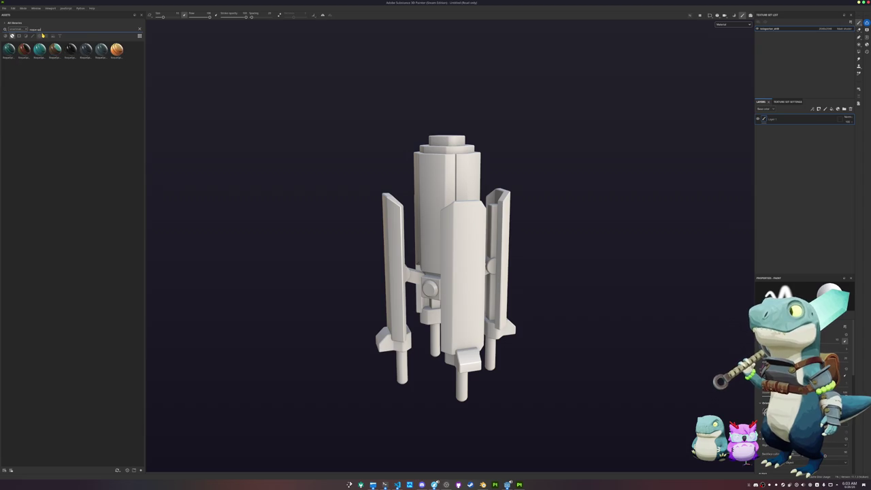
Apply the found rust smart material to the model and view base colour only
drag(54, 49, 436, 220)
click(733, 24)
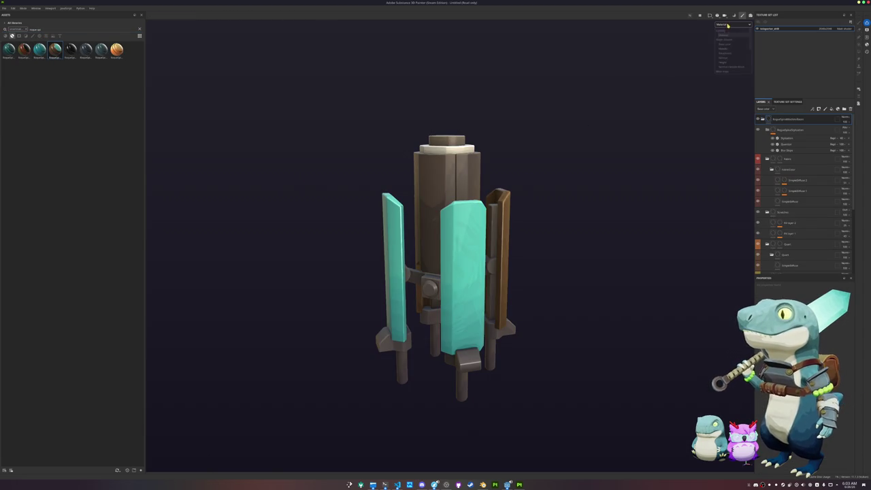
click(731, 40)
scroll(626, 137, up, 2)
scroll(623, 133, up, 2)
alt+drag(623, 132, 642, 147)
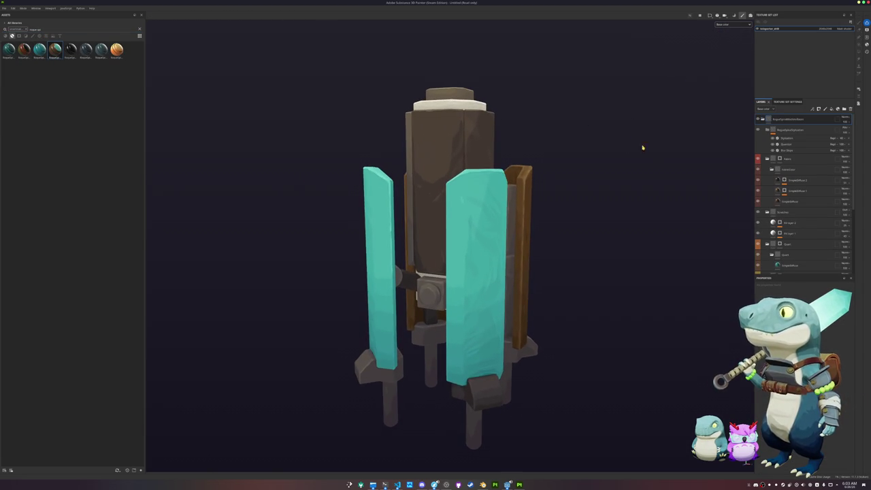
Add a mask to the Metal layer
click(781, 159)
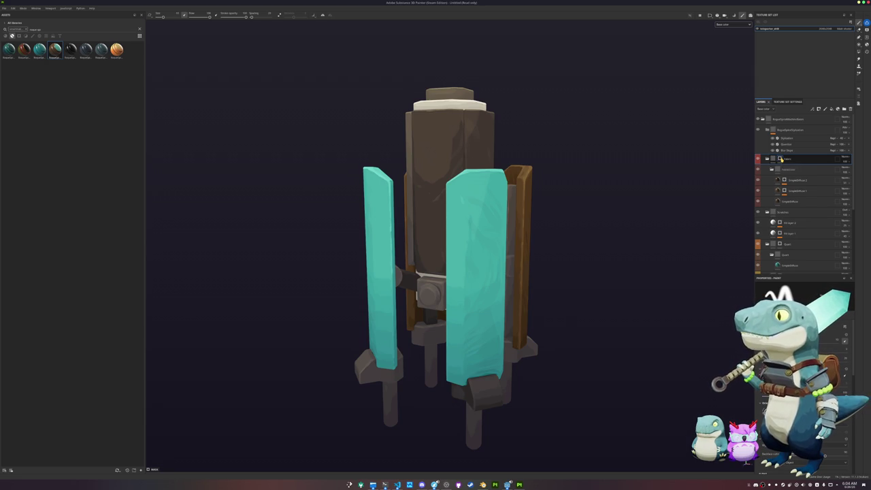
scroll(778, 223, down, 1)
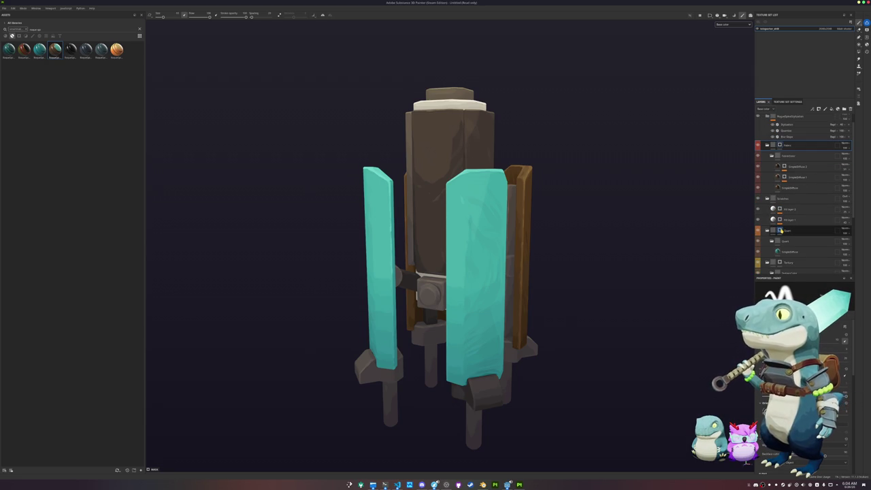
right_click(779, 145)
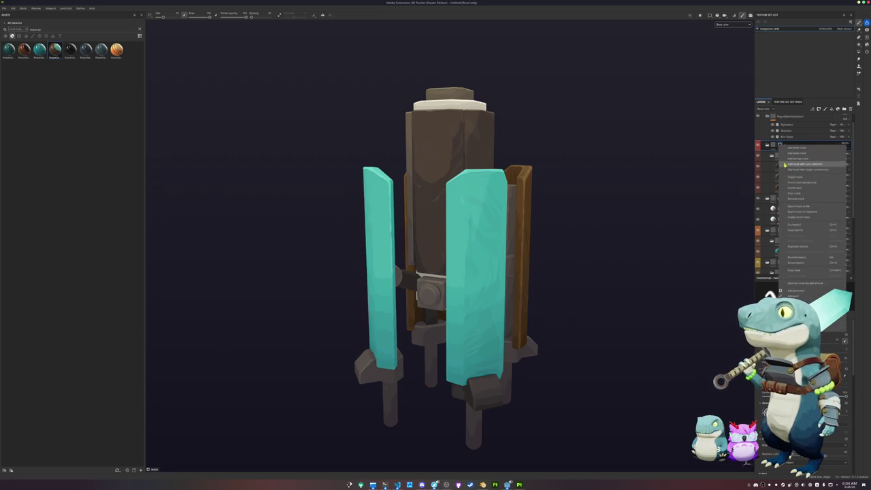
click(794, 198)
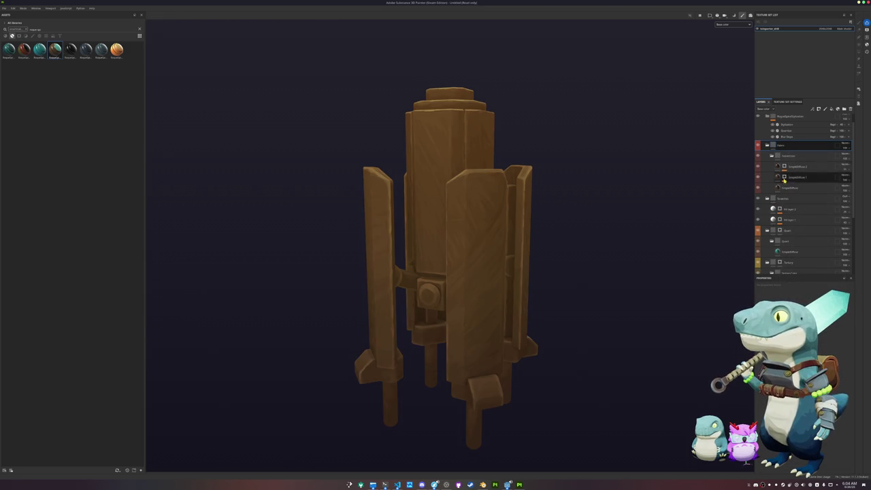
Add masks to the Quarz layer and another layer to bring back grey and white materials
scroll(780, 206, down, 2)
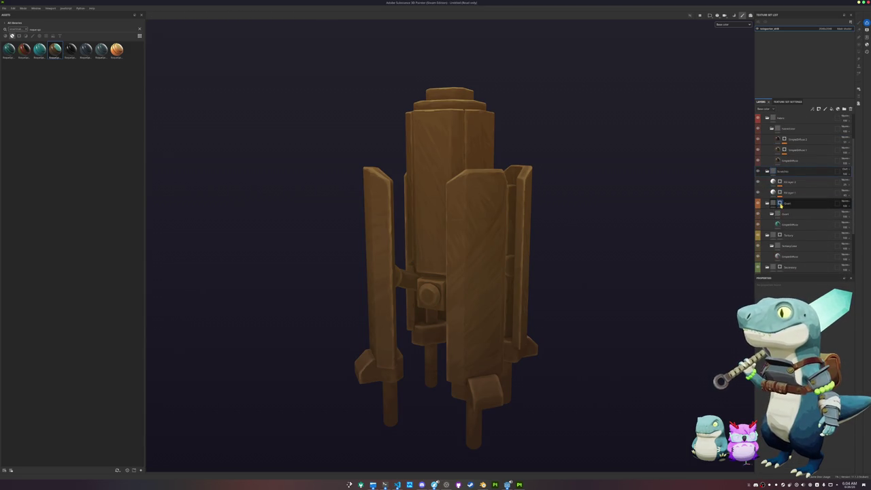
right_click(781, 204)
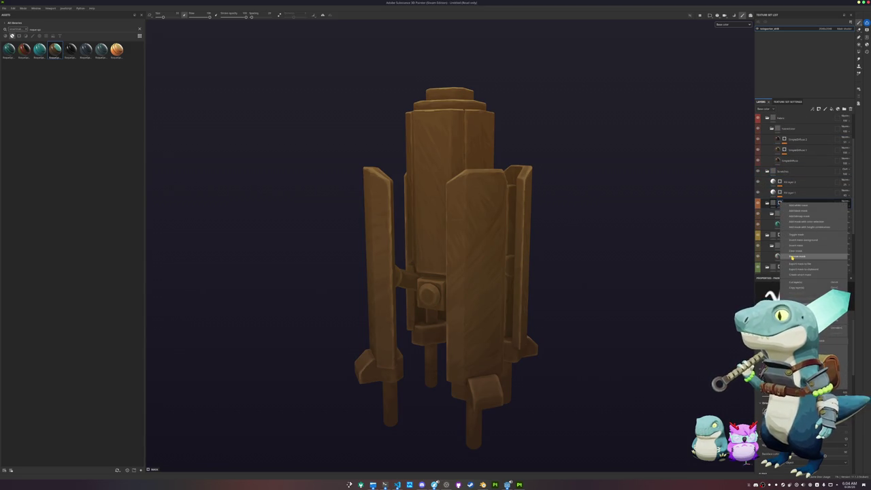
click(791, 257)
scroll(783, 218, down, 2)
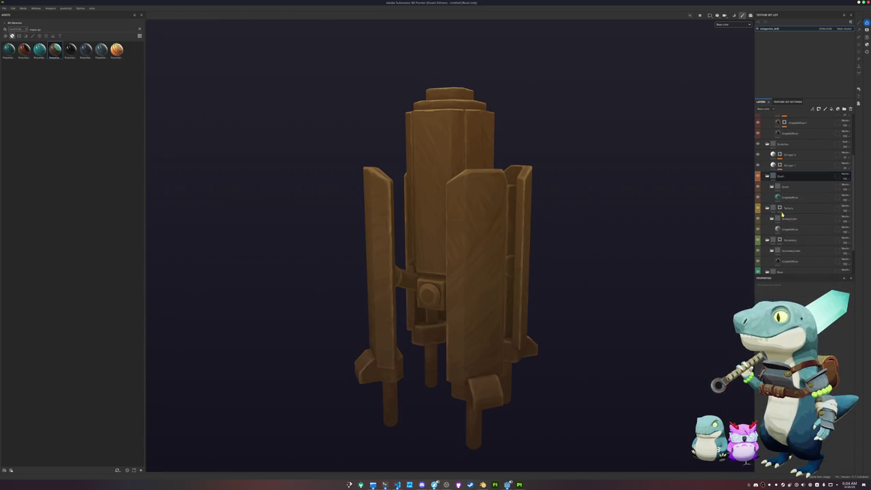
right_click(779, 177)
scroll(781, 156, up, 4)
right_click(781, 145)
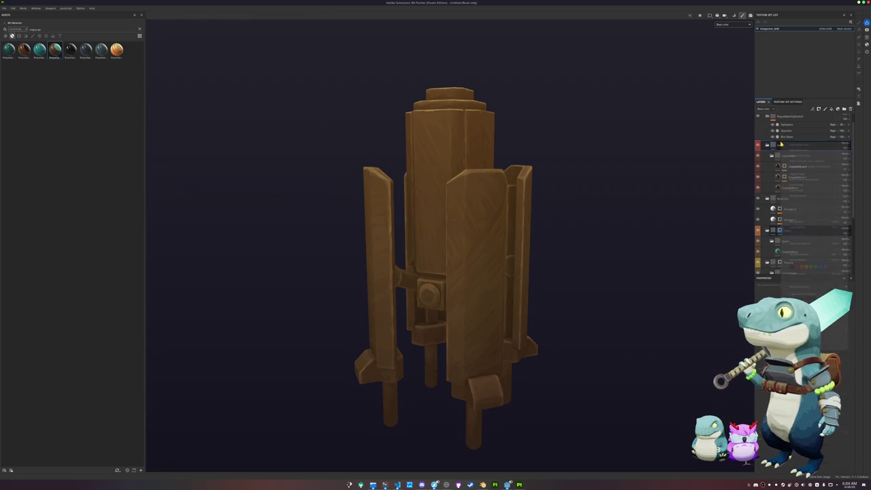
click(786, 155)
scroll(782, 190, down, 3)
Select the quartz, Tertiary and Secondary folders and clear their masks
click(780, 190)
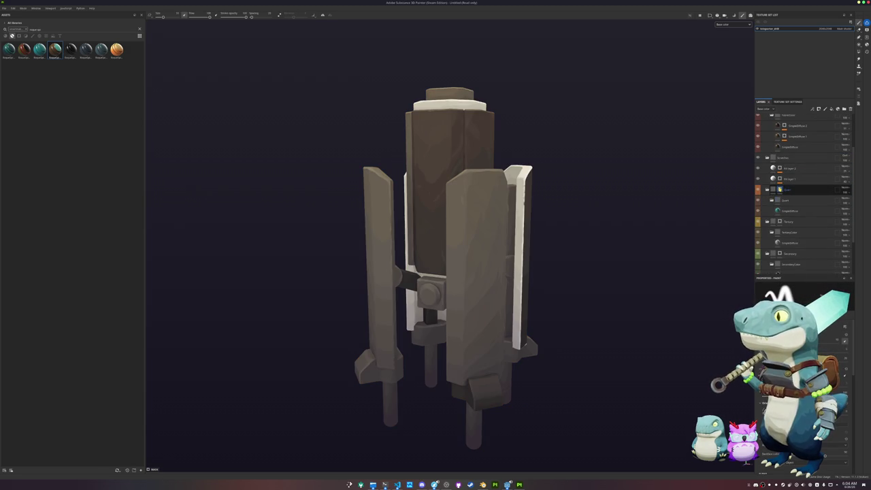
scroll(780, 189, down, 1)
right_click(779, 176)
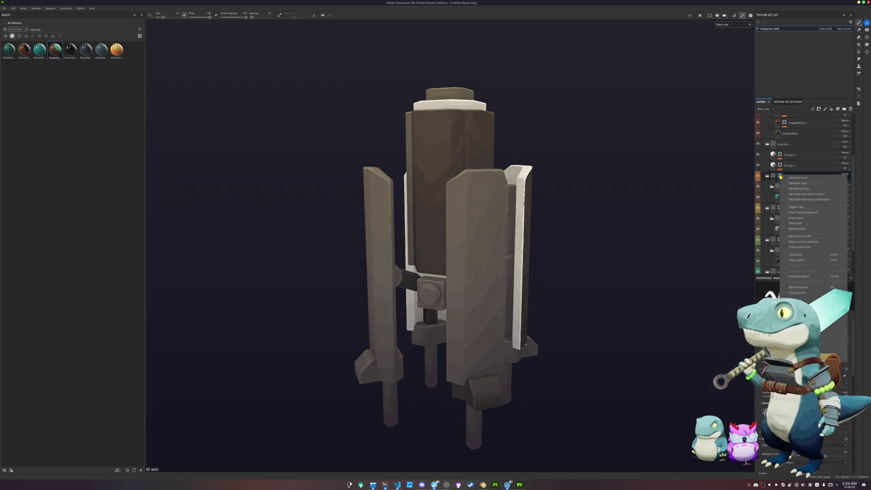
key(Escape)
scroll(781, 225, down, 1)
ctrl+click(781, 197)
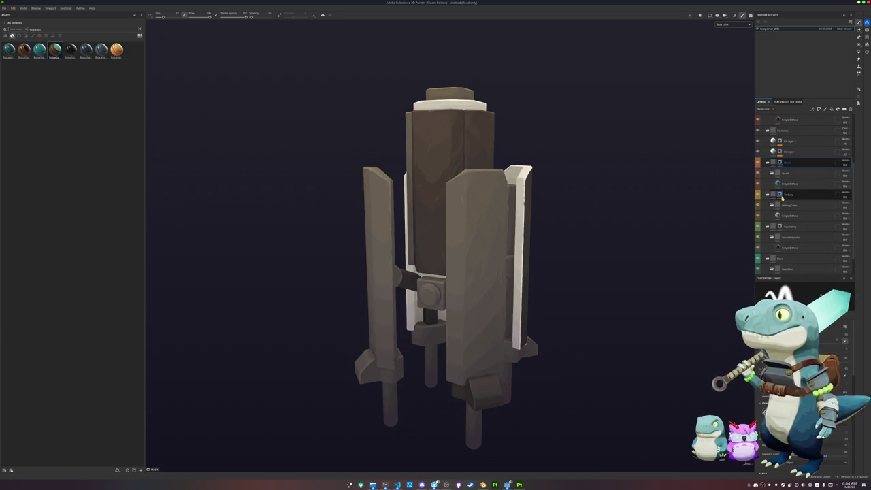
ctrl+click(780, 227)
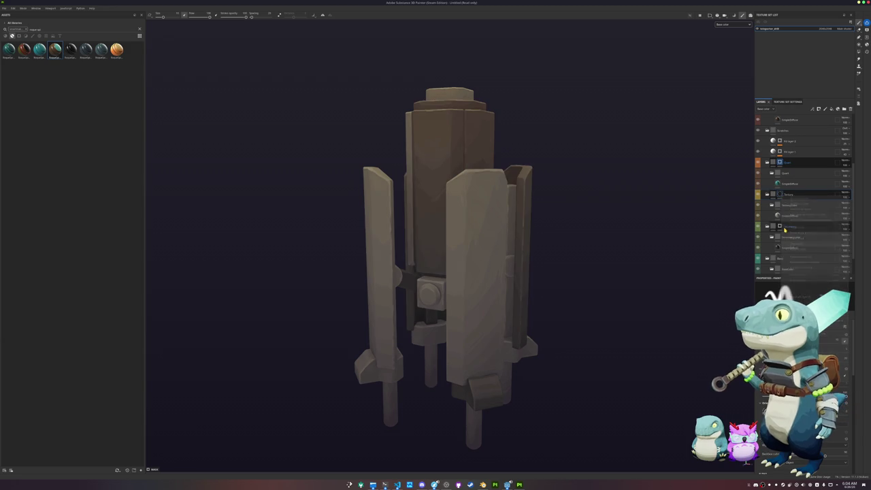
right_click(780, 230)
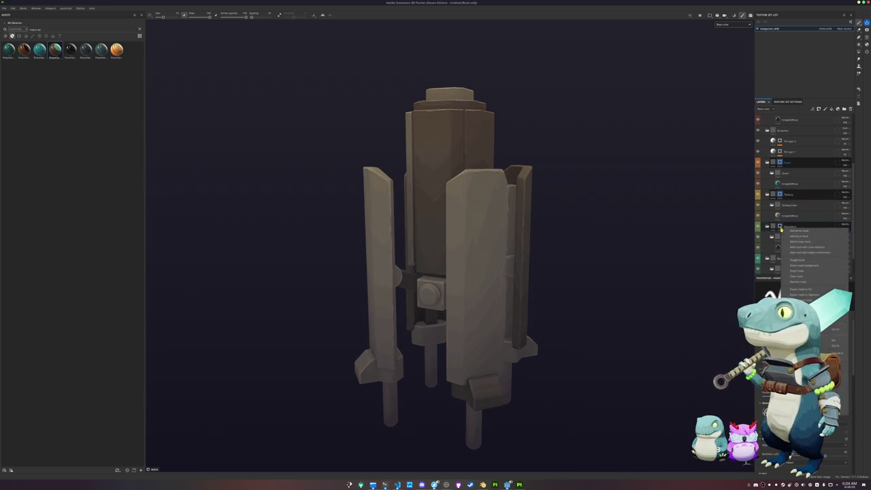
click(793, 273)
scroll(771, 257, down, 1)
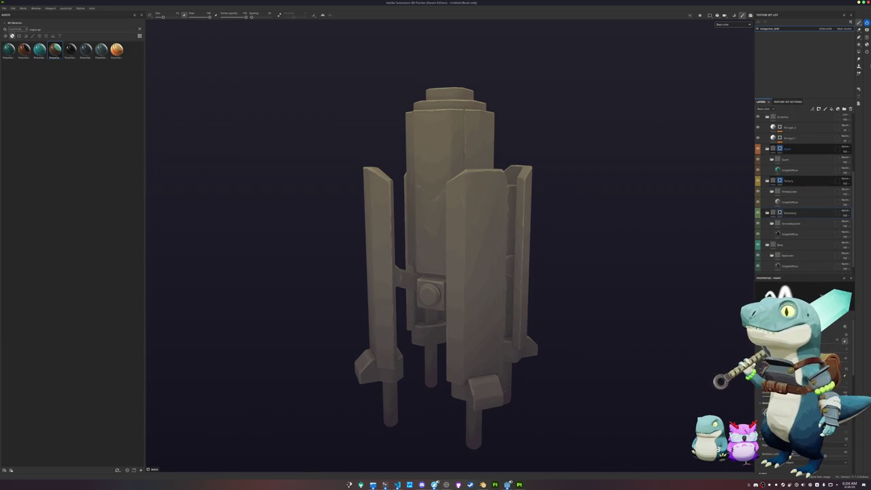
click(856, 52)
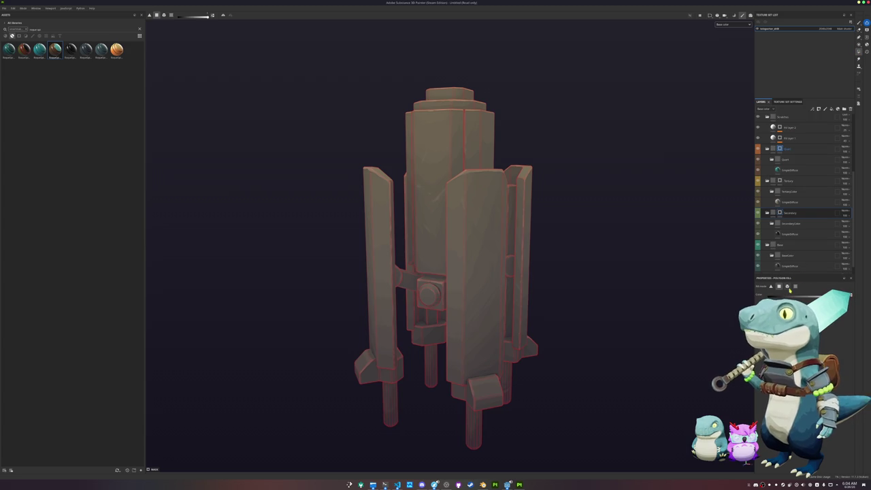
Fill both feet, the three pins and the inner leg block on the Secondary mask
alt+shift+drag(649, 283, 639, 296)
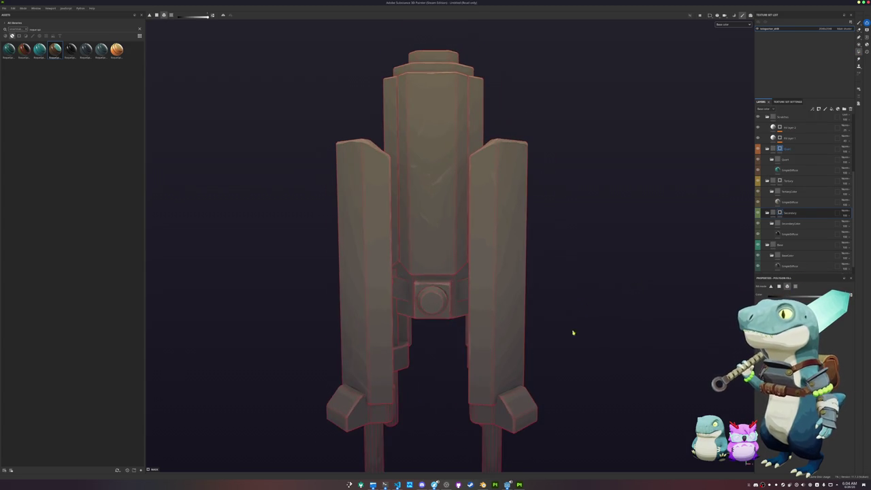
alt+drag(573, 332, 548, 222)
click(514, 301)
click(350, 306)
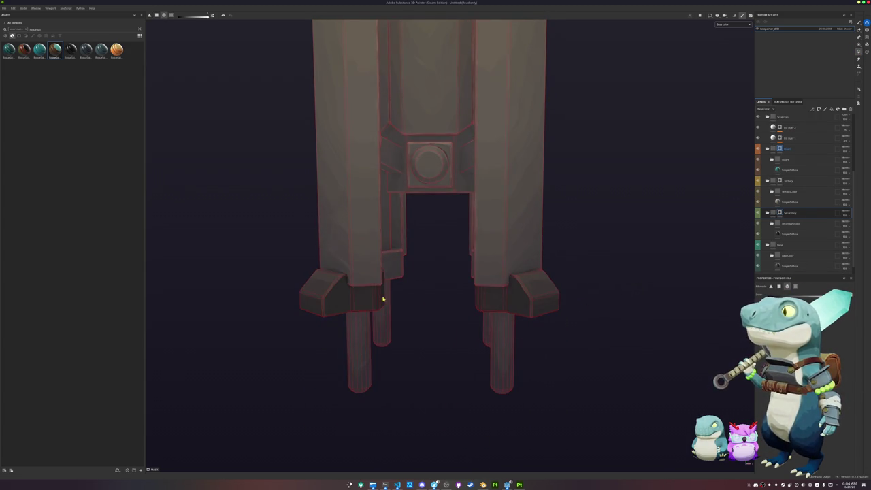
alt+drag(404, 292, 458, 290)
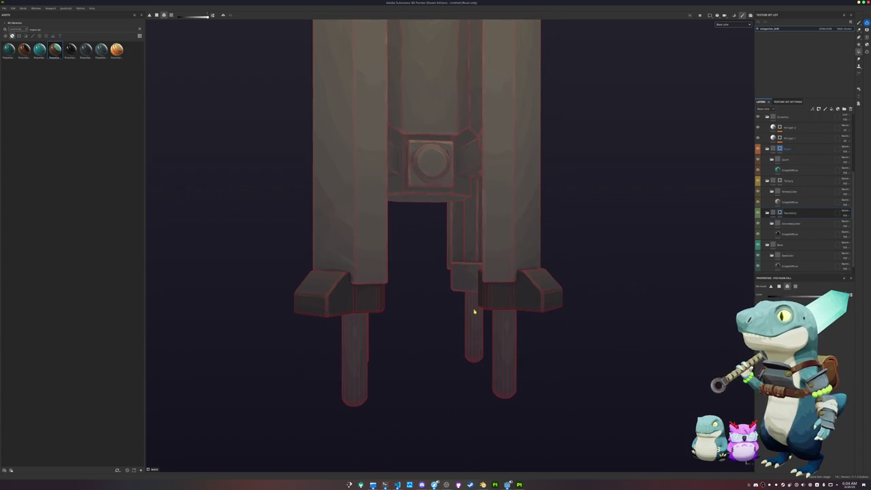
click(474, 313)
click(502, 335)
click(466, 283)
click(361, 355)
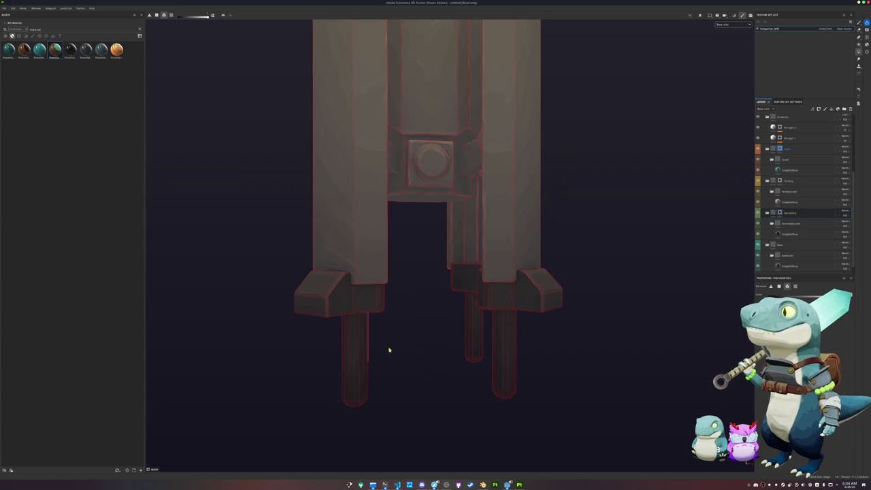
Orbit around the legs to inspect the dark-filled parts from several angles
alt+drag(390, 350, 414, 344)
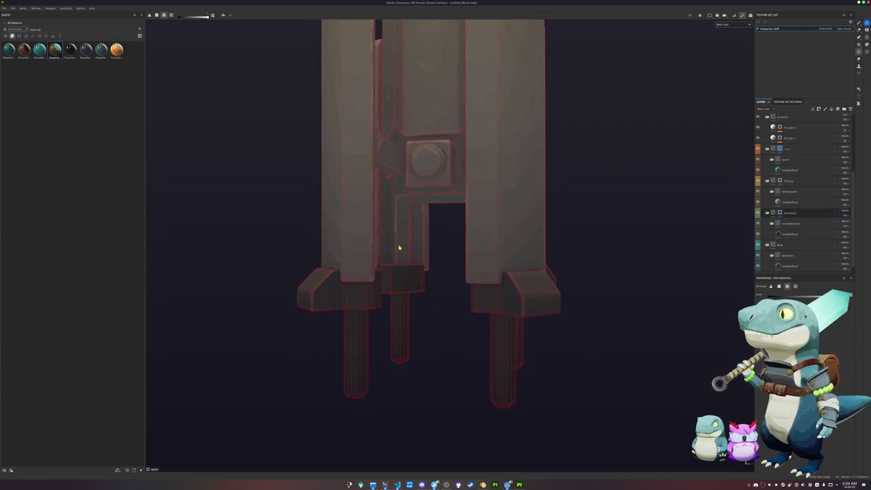
mouse_move(435, 306)
alt+mouse_down()
mouse_move(386, 254)
mouse_move(455, 334)
mouse_move(388, 348)
mouse_move(534, 375)
mouse_move(394, 301)
alt+mouse_up()
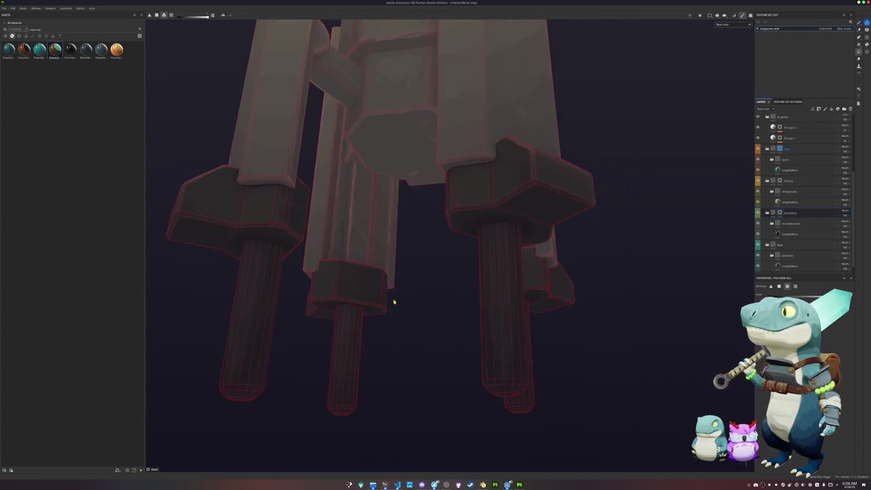
mouse_move(351, 240)
alt+mouse_down()
mouse_move(443, 340)
mouse_move(241, 292)
mouse_move(285, 255)
alt+mouse_up()
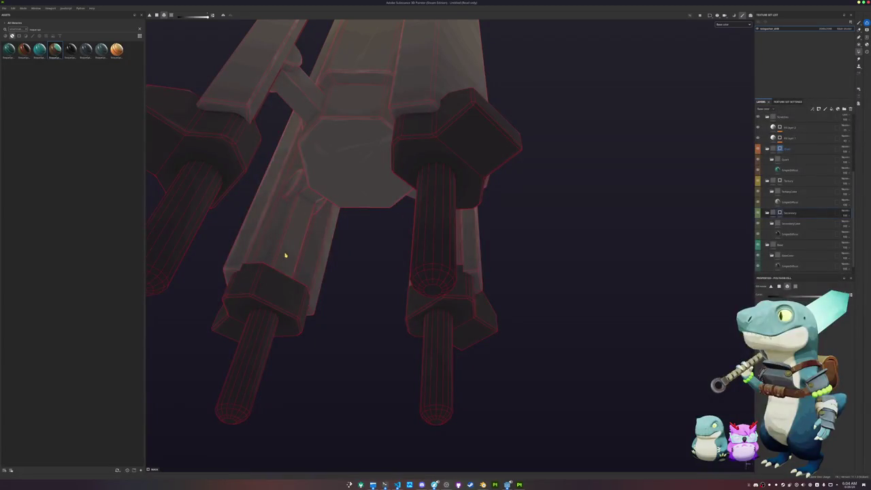
mouse_move(370, 243)
alt+mouse_down()
mouse_move(346, 272)
mouse_move(459, 366)
mouse_move(512, 275)
mouse_move(447, 249)
mouse_move(466, 350)
mouse_move(460, 341)
mouse_move(402, 356)
mouse_move(451, 223)
mouse_move(420, 312)
mouse_move(427, 336)
mouse_move(467, 342)
mouse_move(381, 365)
mouse_move(383, 276)
mouse_move(404, 386)
alt+mouse_up()
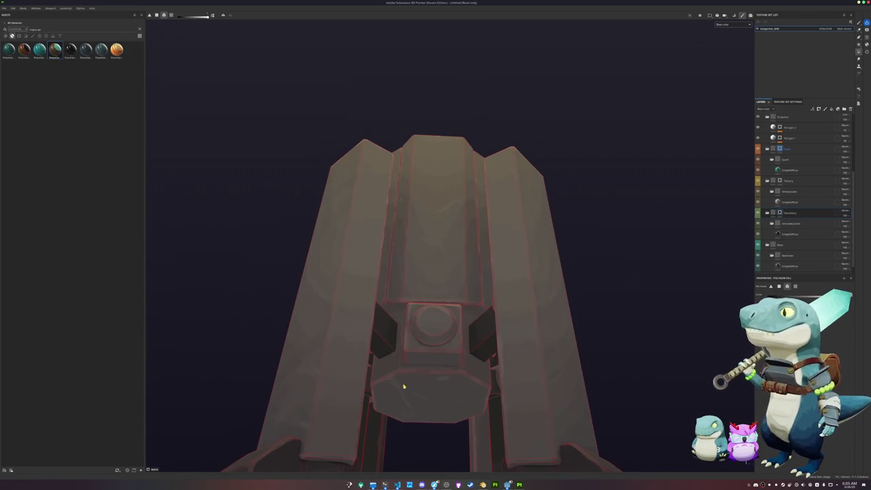
mouse_move(421, 315)
alt+mouse_down()
mouse_move(410, 347)
mouse_move(402, 333)
mouse_move(381, 346)
mouse_move(328, 353)
mouse_move(404, 399)
mouse_move(429, 189)
mouse_move(442, 176)
alt+mouse_up()
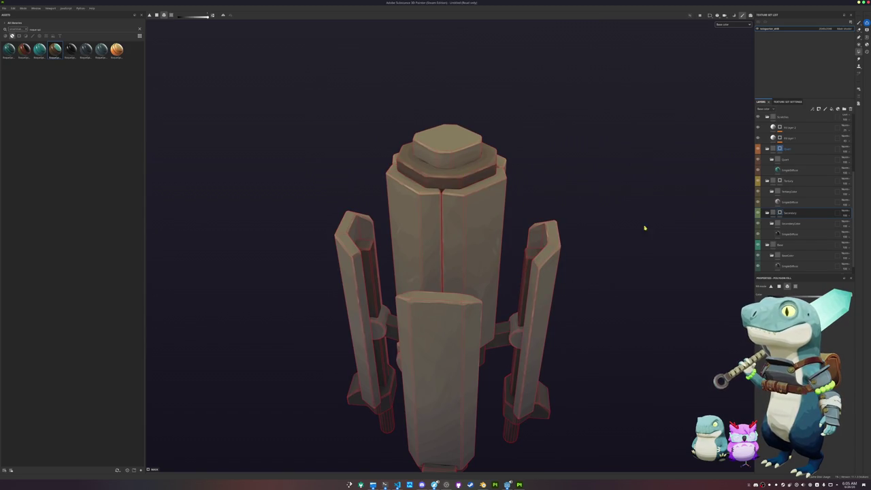
click(787, 148)
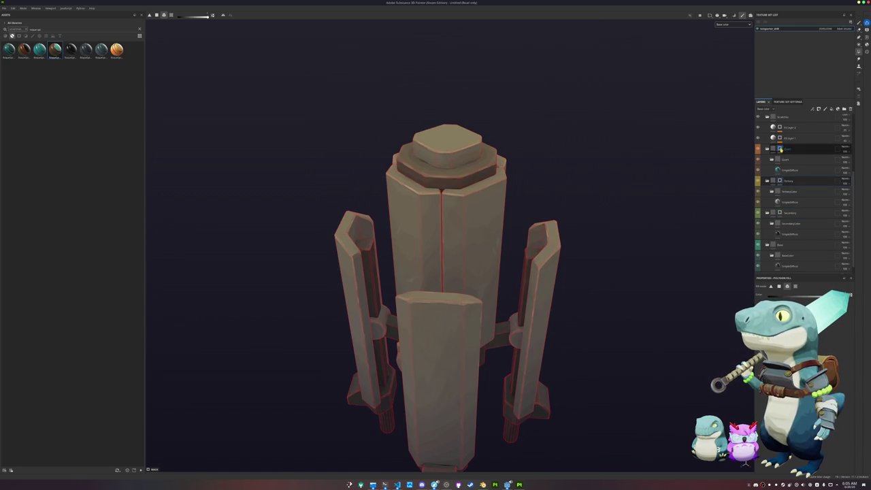
Fill the tower's top cap with the quartz material
click(460, 149)
mouse_move(460, 149)
alt+mouse_down()
mouse_move(589, 259)
mouse_move(602, 253)
alt+mouse_up()
click(780, 181)
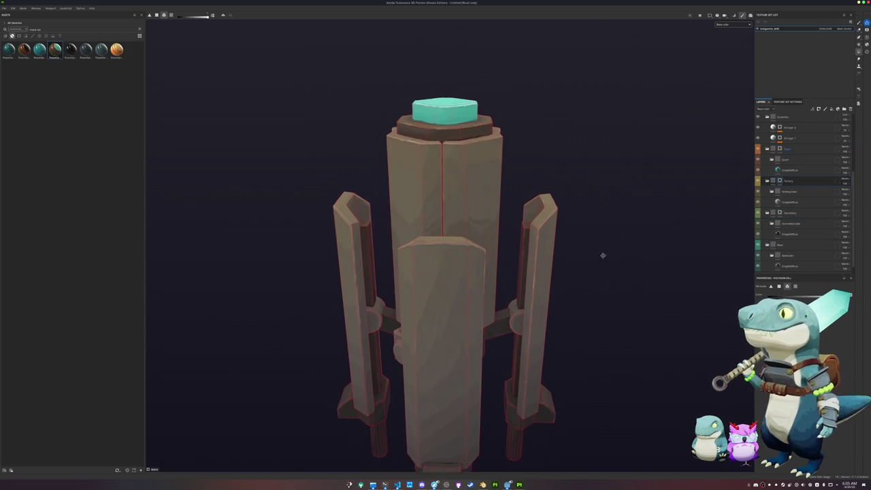
On the Tertiary layer, fill both pillars, the front panel and the tower faces white
click(548, 276)
click(434, 293)
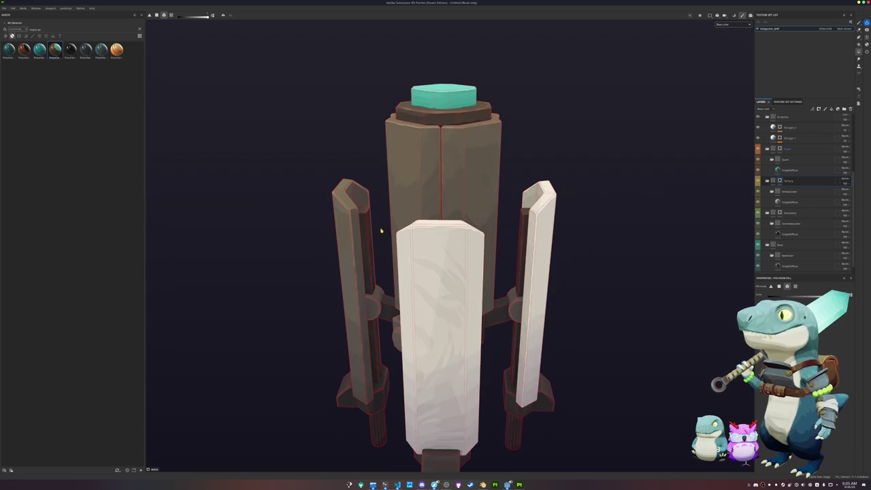
click(399, 187)
click(467, 177)
click(340, 232)
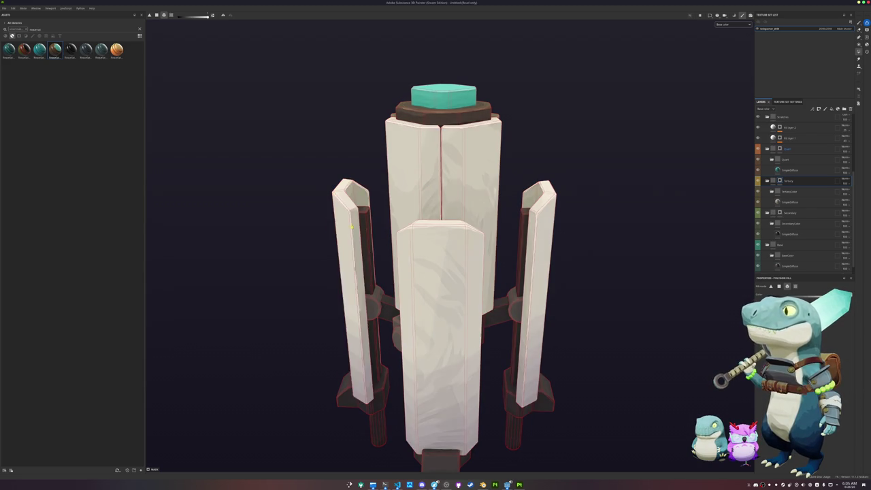
alt+drag(603, 225, 477, 240)
click(462, 234)
click(534, 285)
Fill the central socket with teal quartz and view the whole tower from above
mouse_move(592, 234)
alt+mouse_down()
mouse_move(476, 245)
mouse_move(367, 220)
alt+mouse_up()
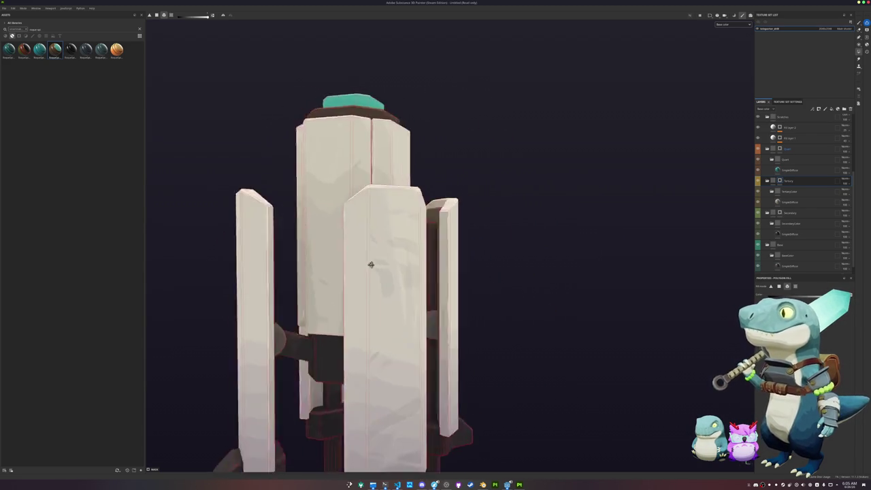
alt+right_drag(368, 220, 715, 171)
scroll(782, 156, up, 2)
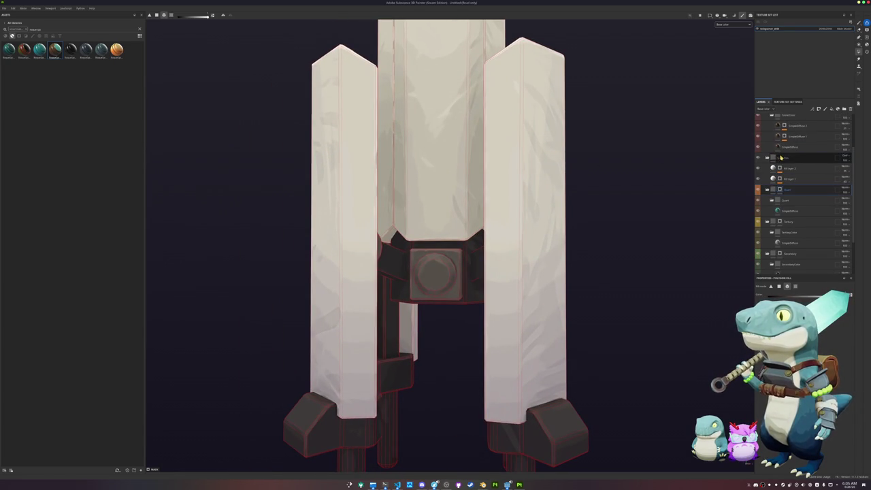
click(442, 269)
alt+right_drag(442, 269, 619, 193)
mouse_move(618, 193)
alt+mouse_down()
mouse_move(606, 197)
mouse_move(573, 251)
mouse_move(570, 177)
mouse_move(572, 231)
alt+mouse_up()
Open the Save project dialog and move it off the model
key(ctrl+s)
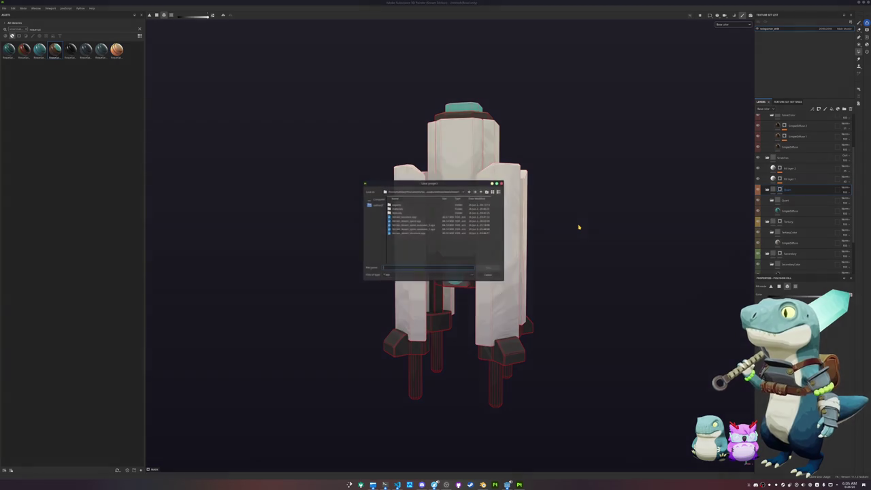
mouse_move(511, 193)
mouse_down()
mouse_move(609, 238)
mouse_move(611, 254)
mouse_move(565, 163)
mouse_move(554, 152)
mouse_move(543, 159)
mouse_up()
drag(537, 165, 530, 170)
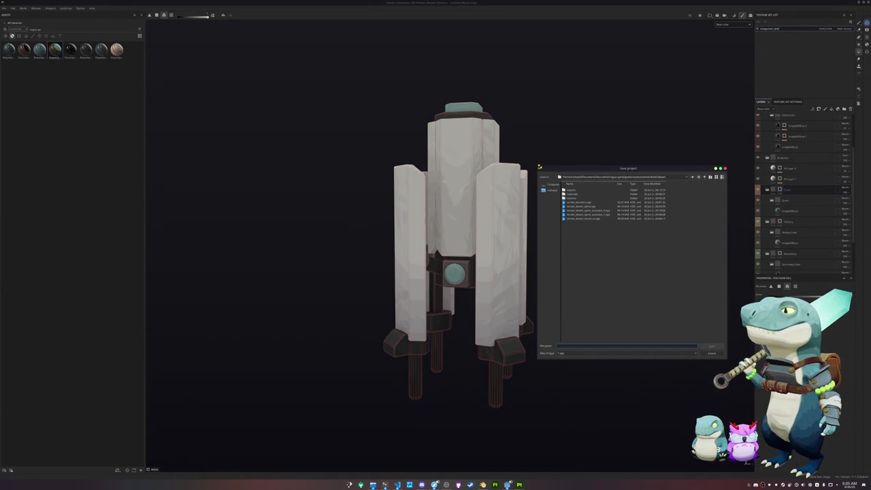
click(591, 258)
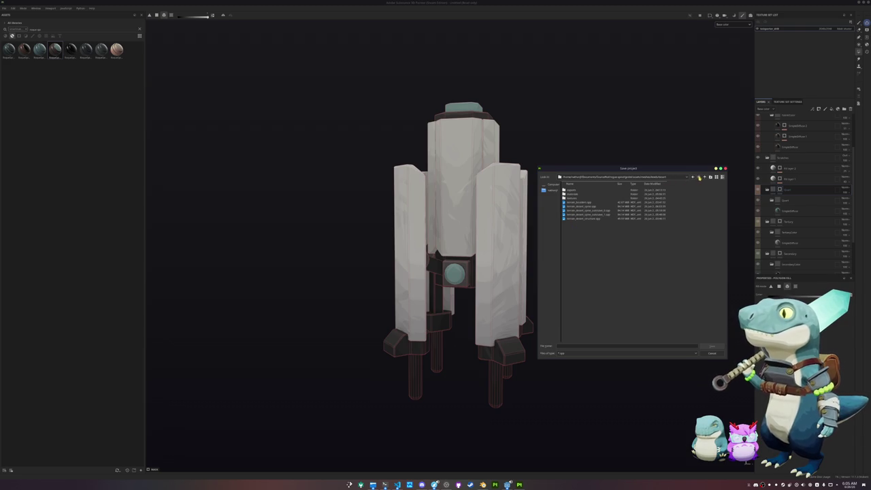
Navigate up from the desert and levels folders, then down into a deeper project subfolder
click(704, 178)
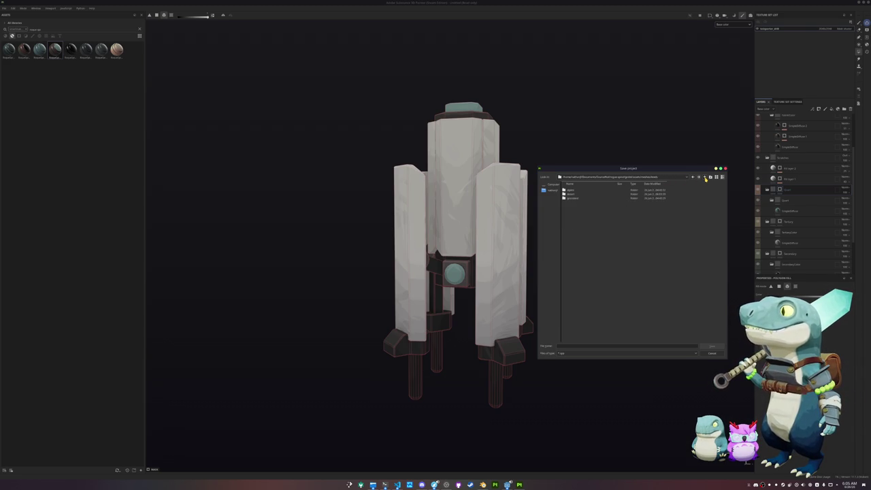
click(705, 177)
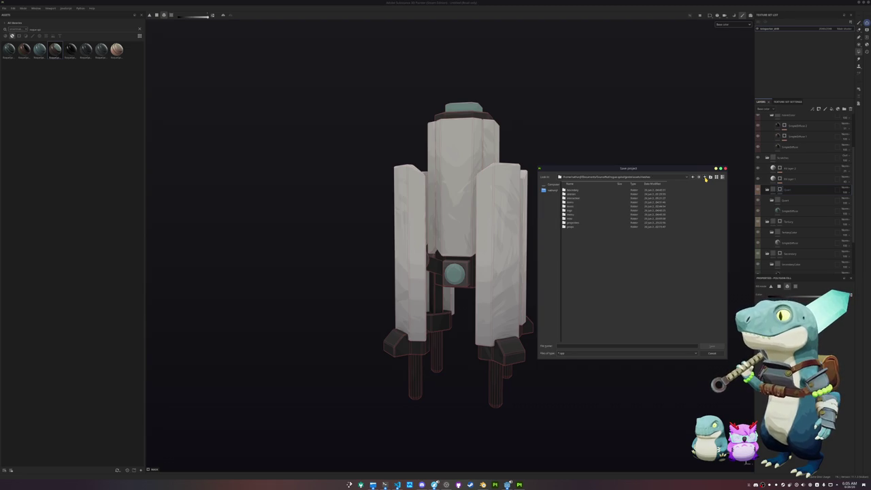
click(575, 196)
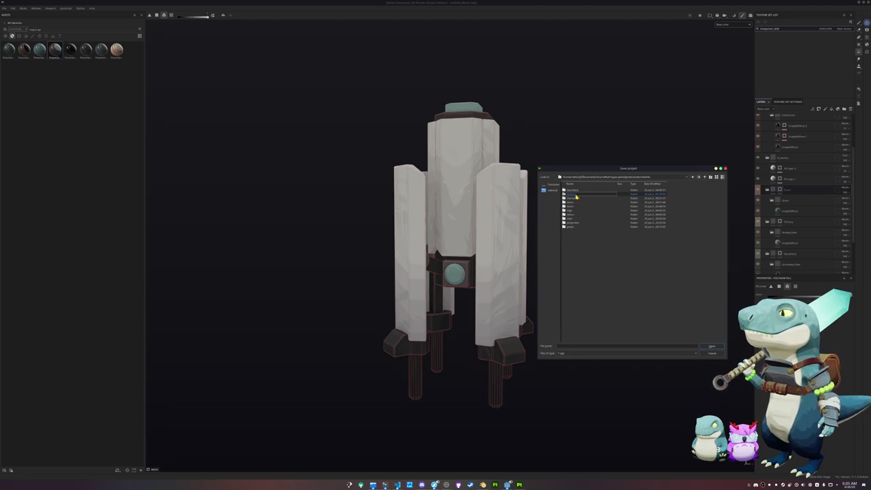
click(578, 199)
double_click(578, 199)
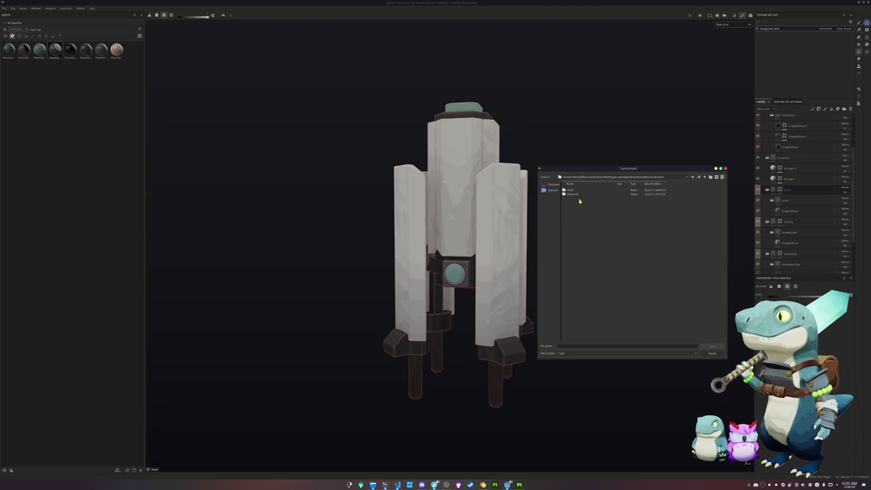
click(578, 191)
click(578, 194)
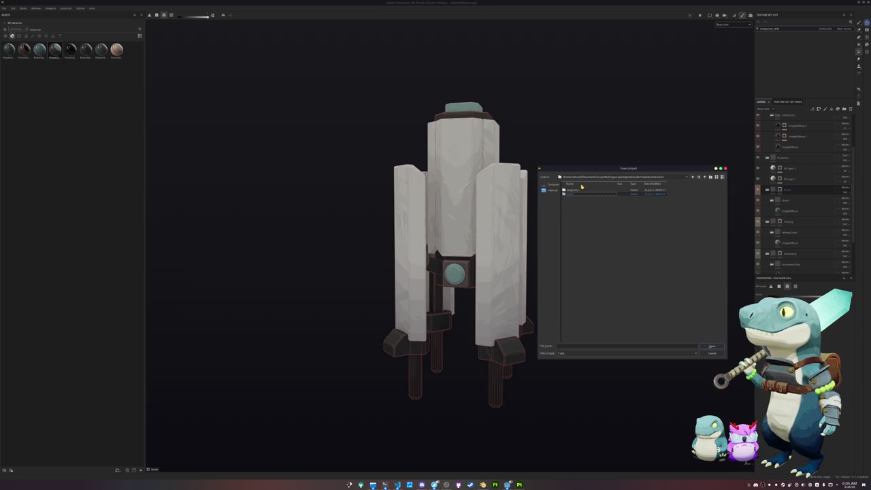
double_click(578, 194)
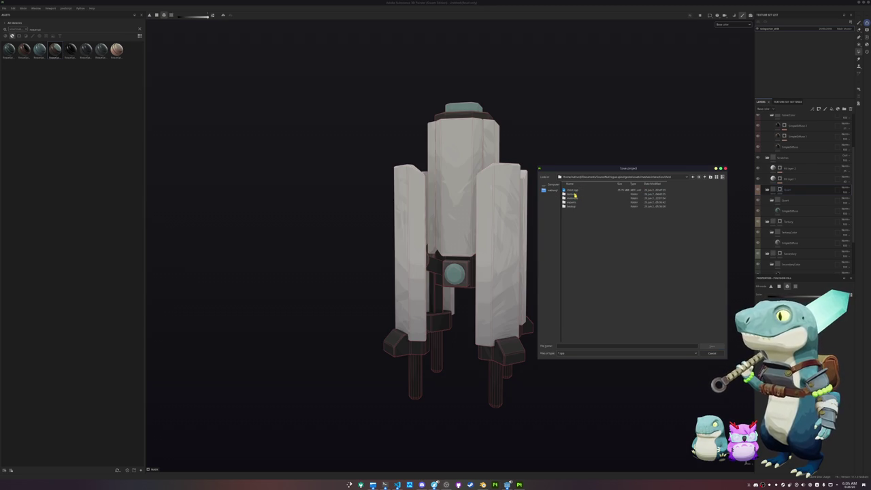
click(698, 177)
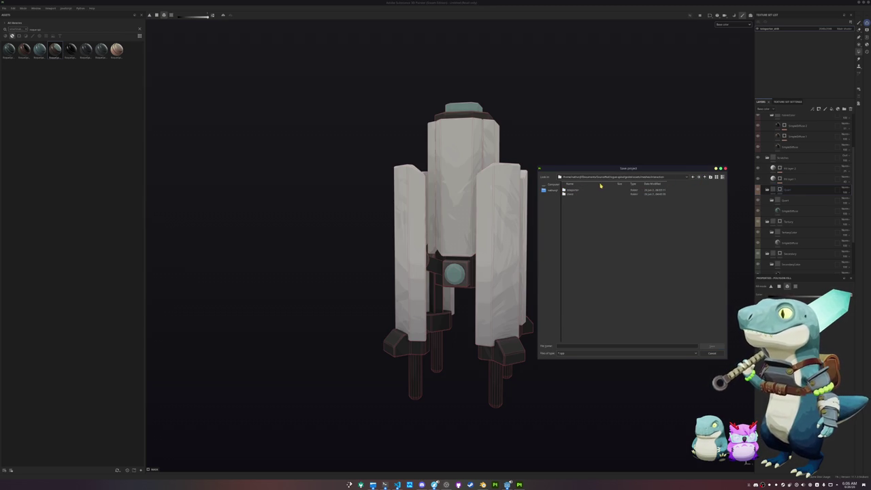